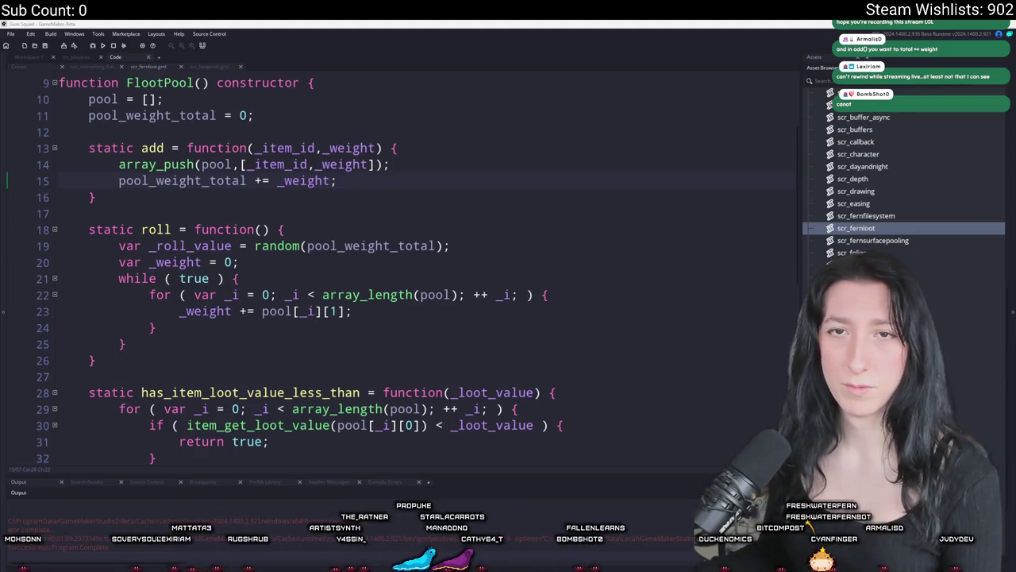
- Switch to the browser and reload the Twitch channel page
key("alt+Tab")
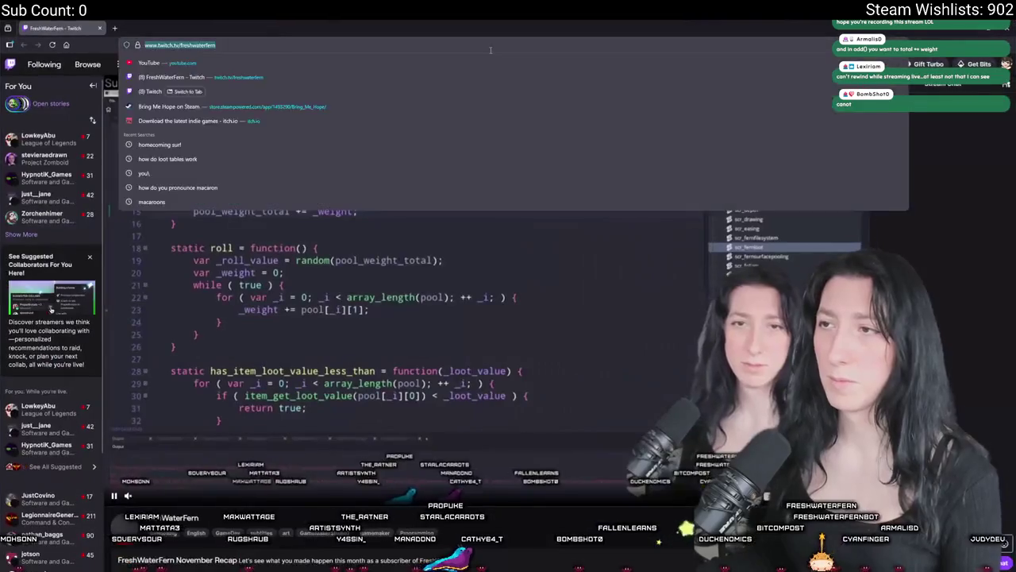
key("F5")
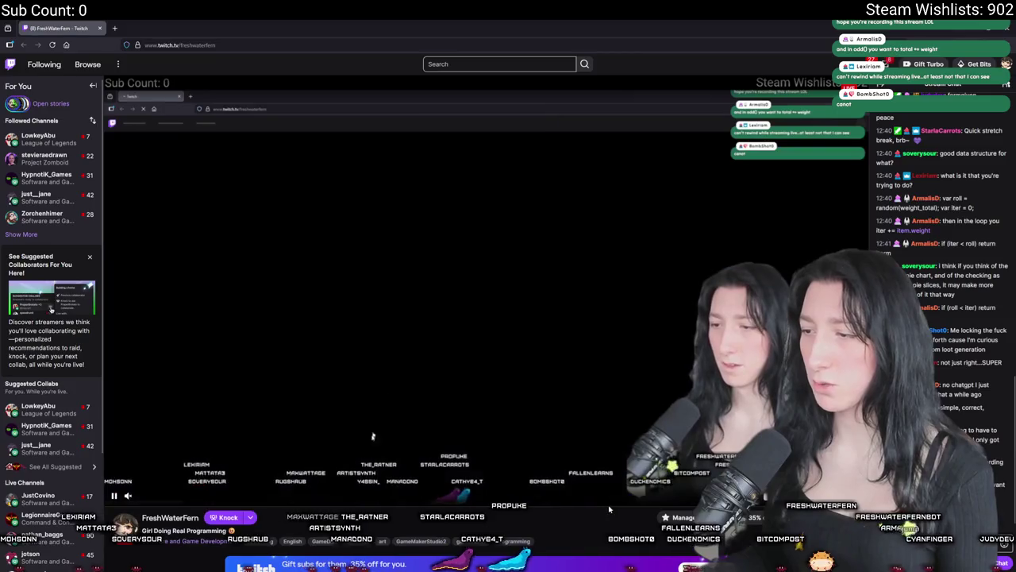
- Scroll through the channel's live details, About section, goals and info panels
scroll(503, 315, "down", 5)
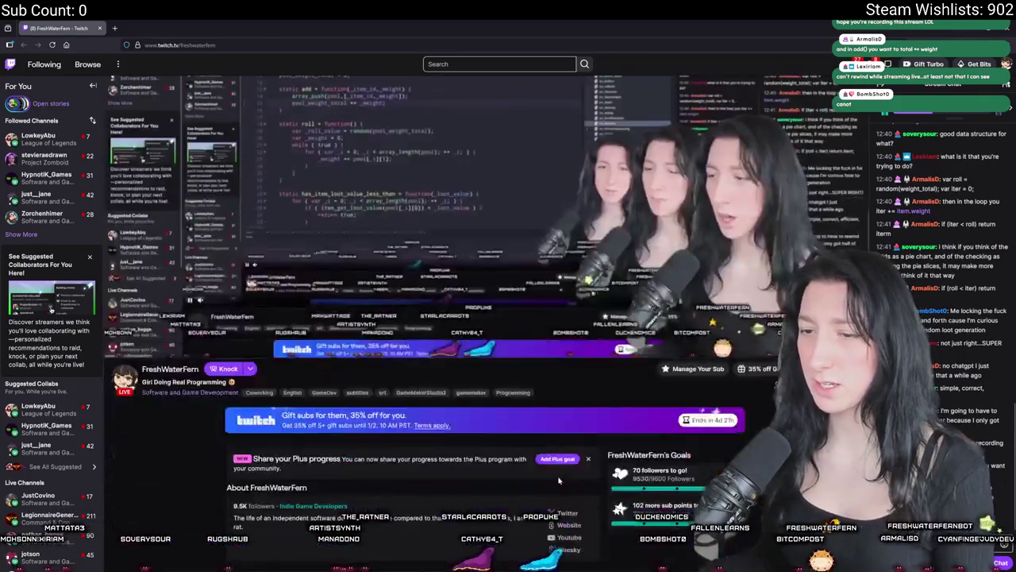
scroll(503, 316, "up", 2)
scroll(597, 188, "down", 3)
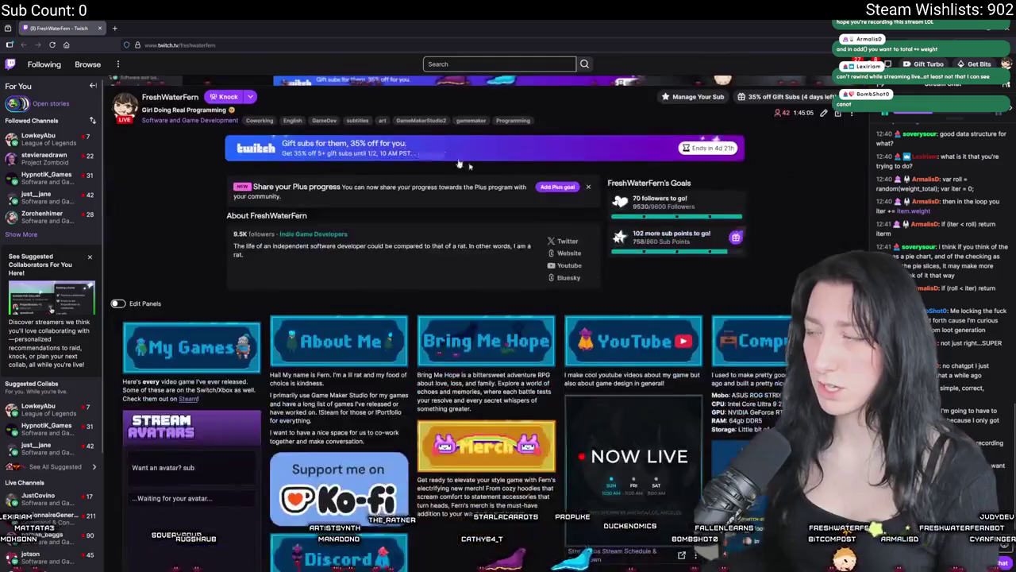
scroll(524, 102, "up", 2)
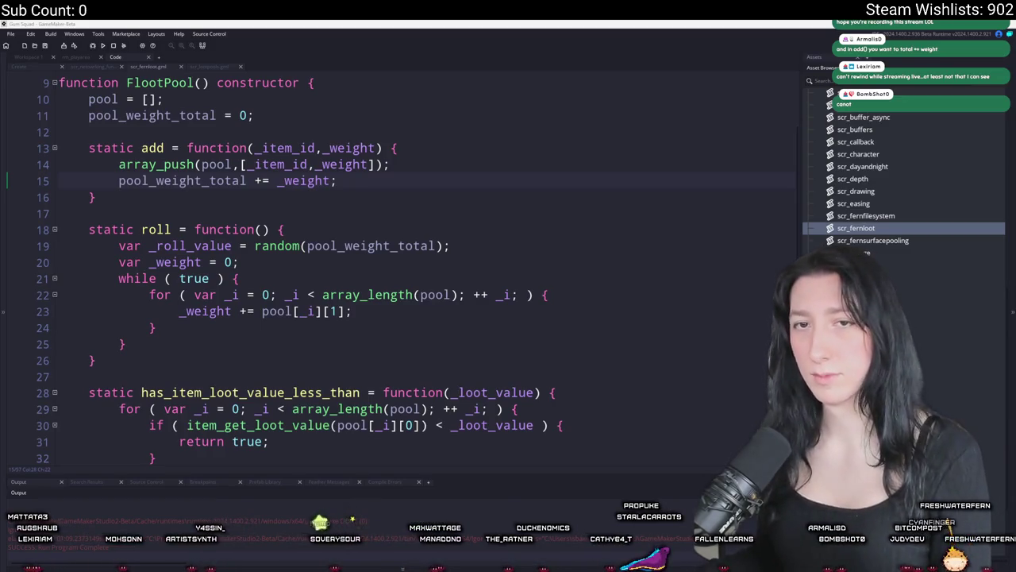
left_click(426, 165)
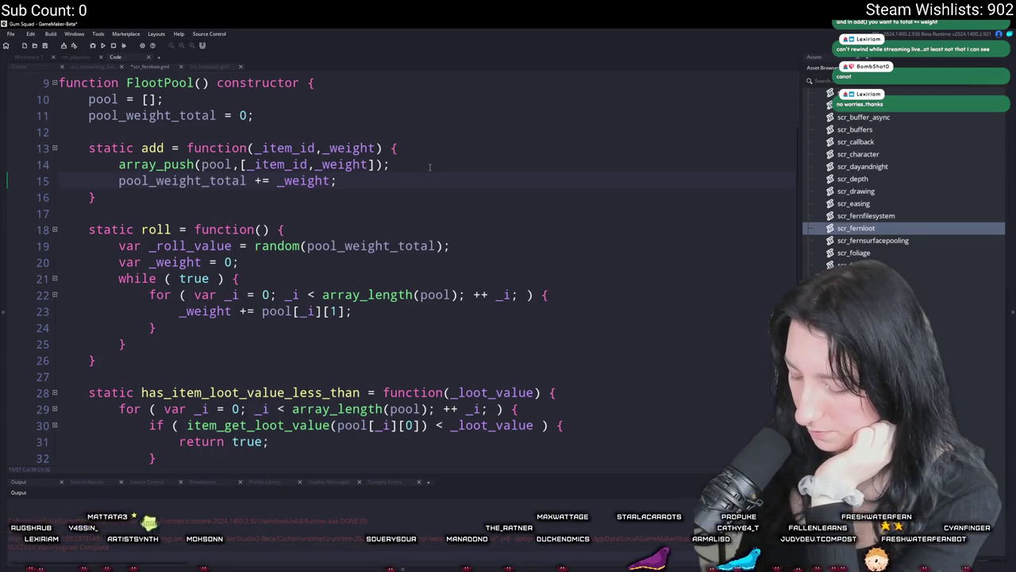
type("\\\\\\\\\\\\\\")
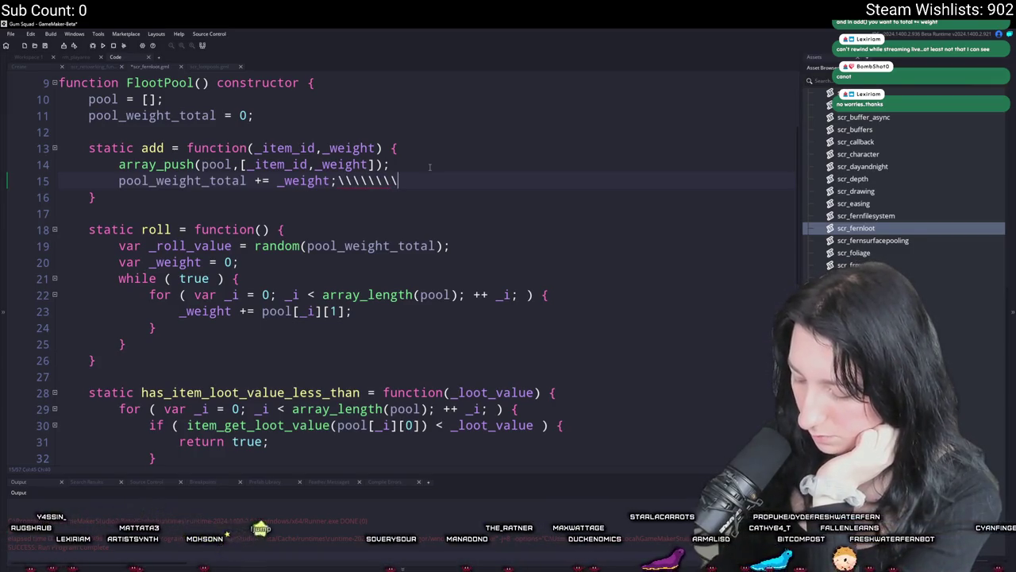
type("\\\\\\\\\\\\\\\\\\")
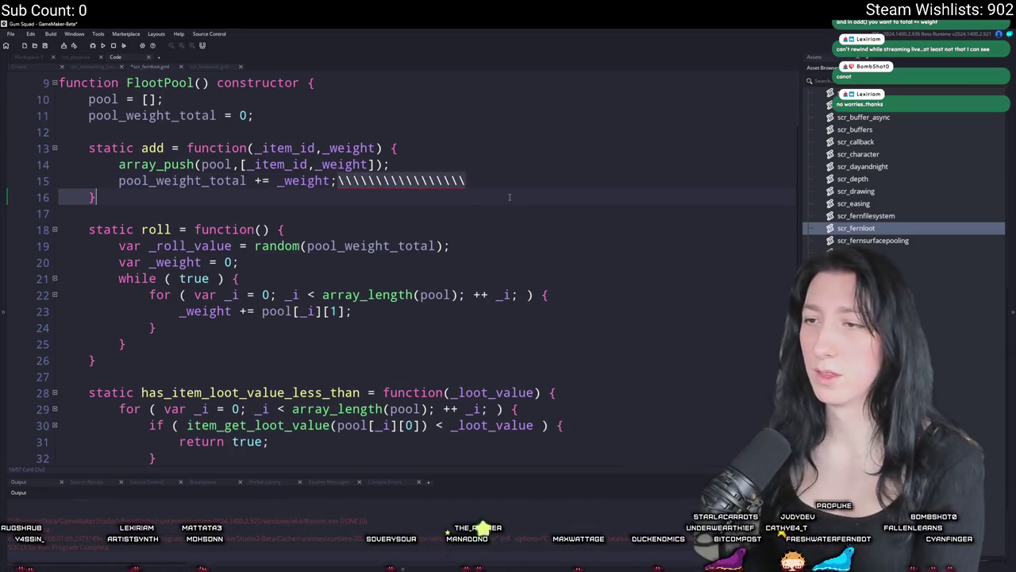
left_click_drag(480, 181, 342, 181)
key("BackSpace")
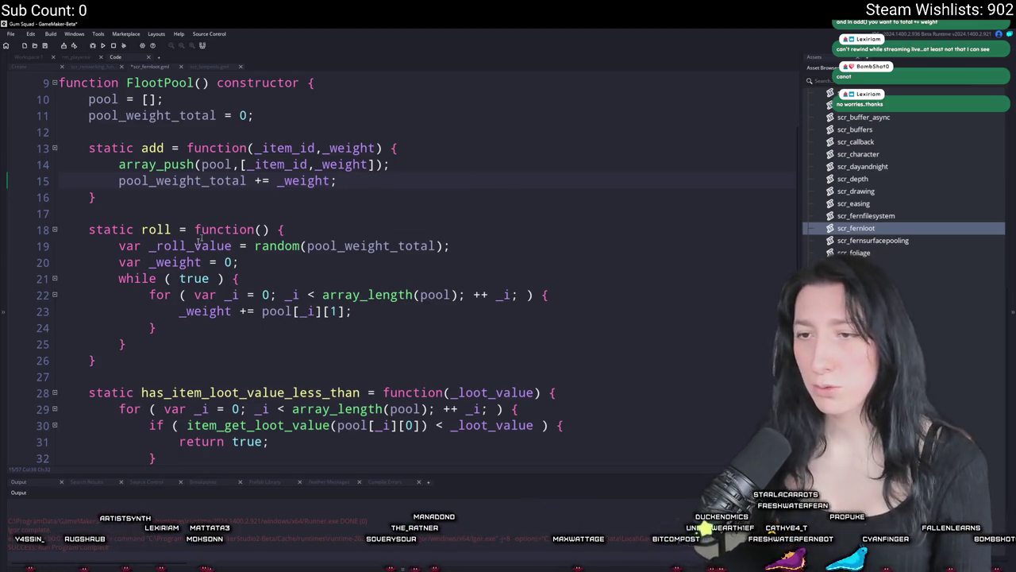
left_click_drag(352, 312, 178, 311)
left_click(353, 311)
left_click(524, 294)
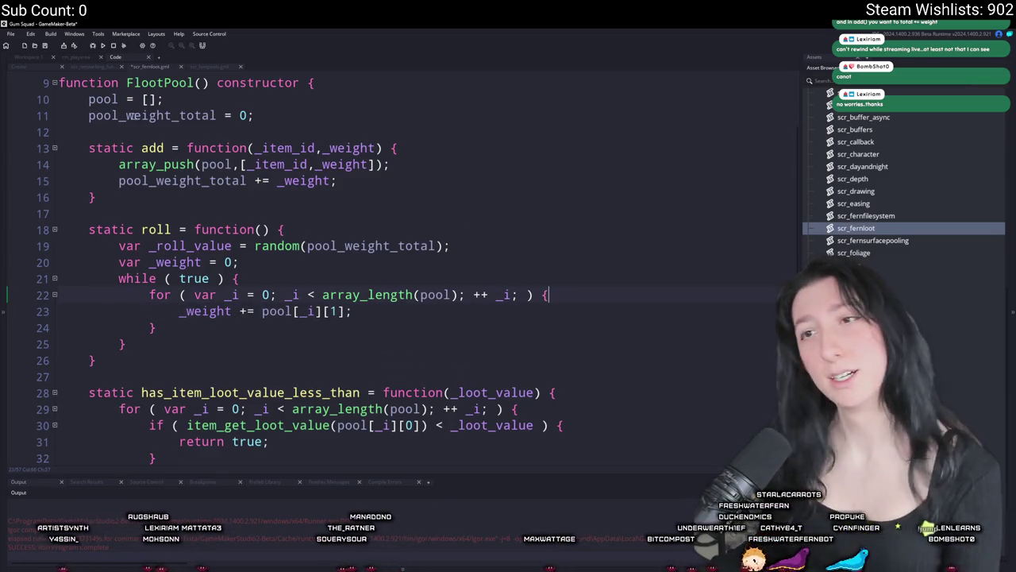
key("Down")
key("Down")
key("Up")
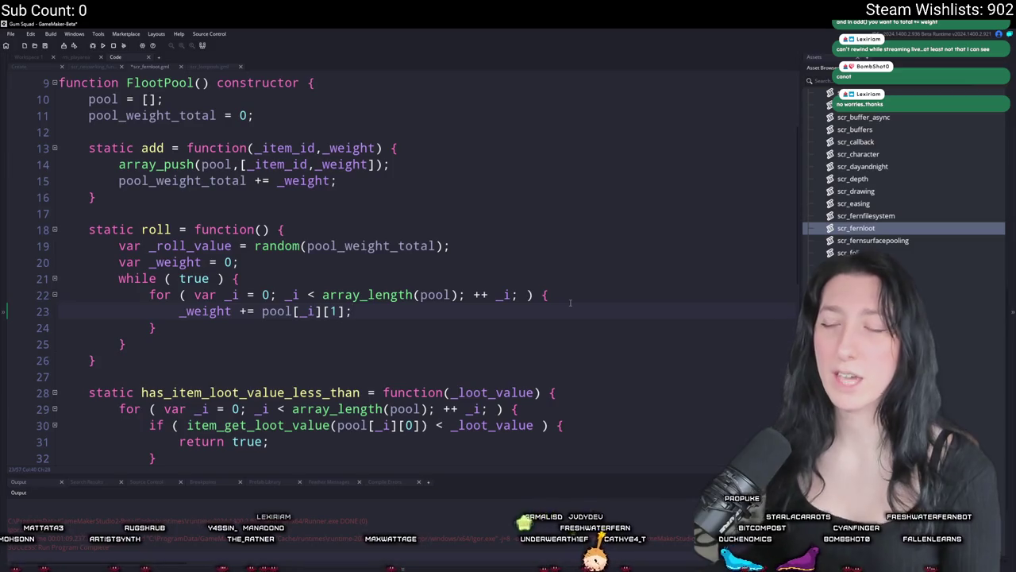
left_click(576, 300)
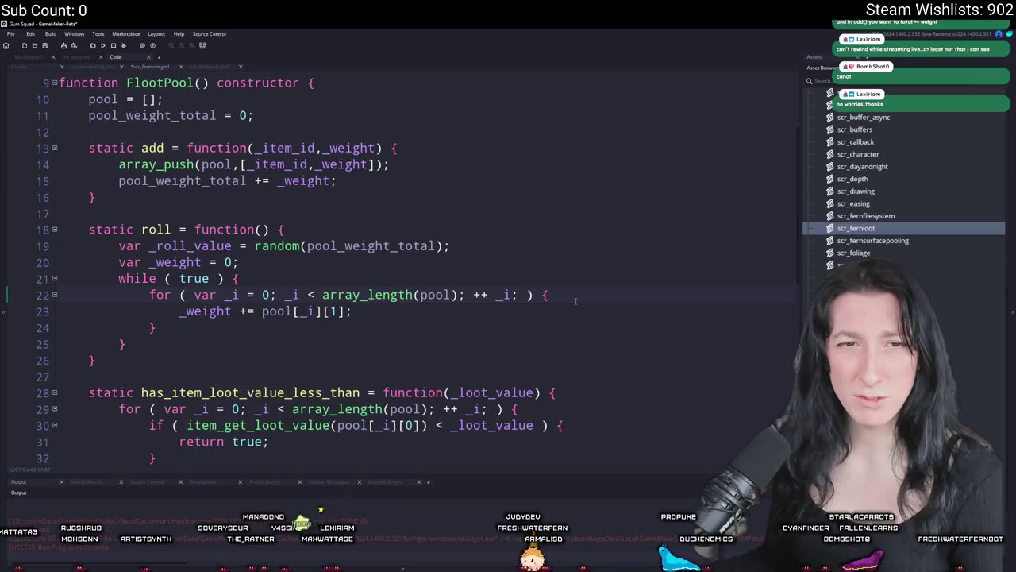
key("Return")
type("if ( _")
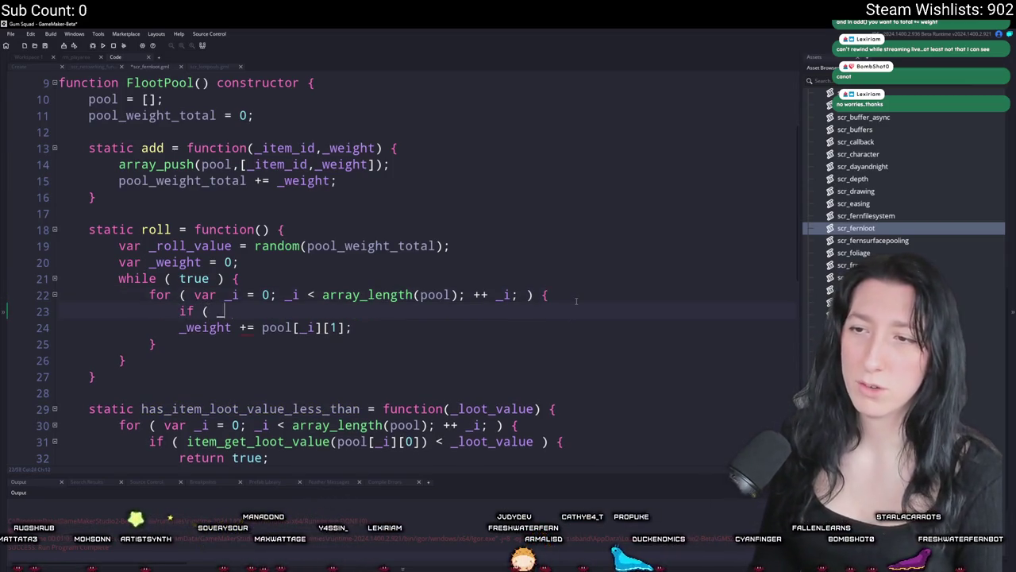
- Complete the if ( _roll_value < _weight ) block so it returns pool[_i][0], then switch to Aseprite
type("roll")
key("Return")
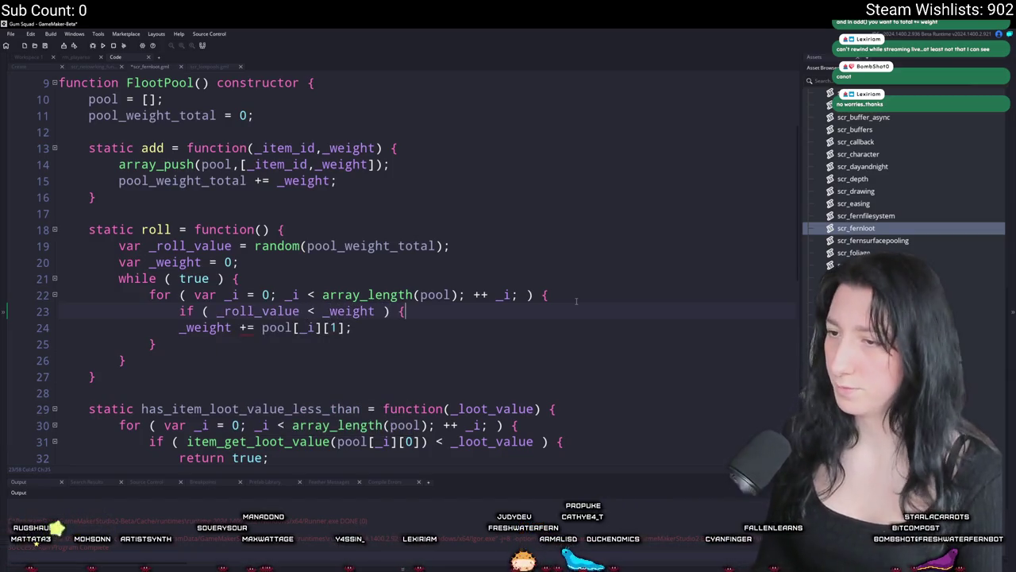
key("Return")
key("Return")
type("}")
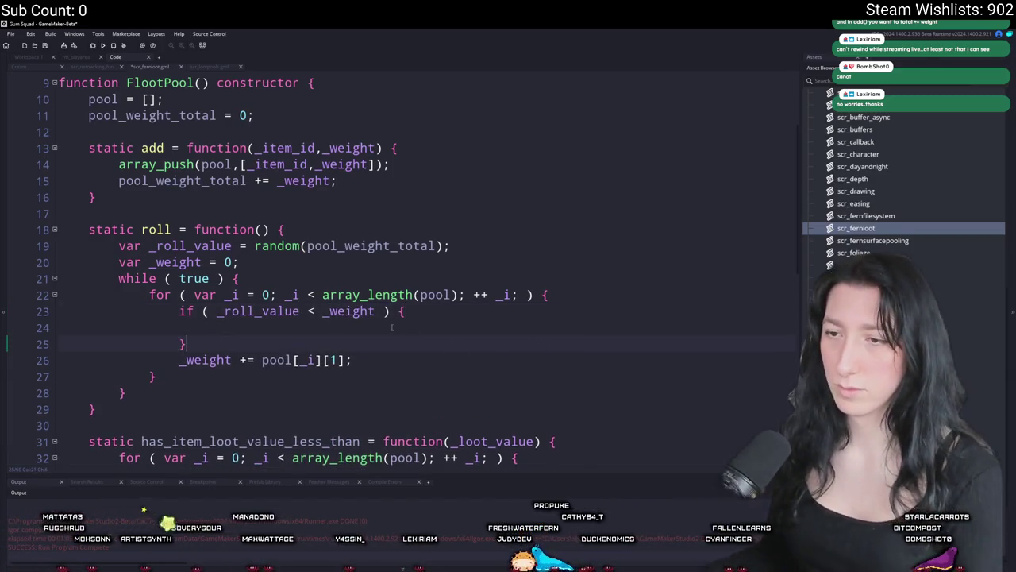
key("Return")
left_click(392, 327)
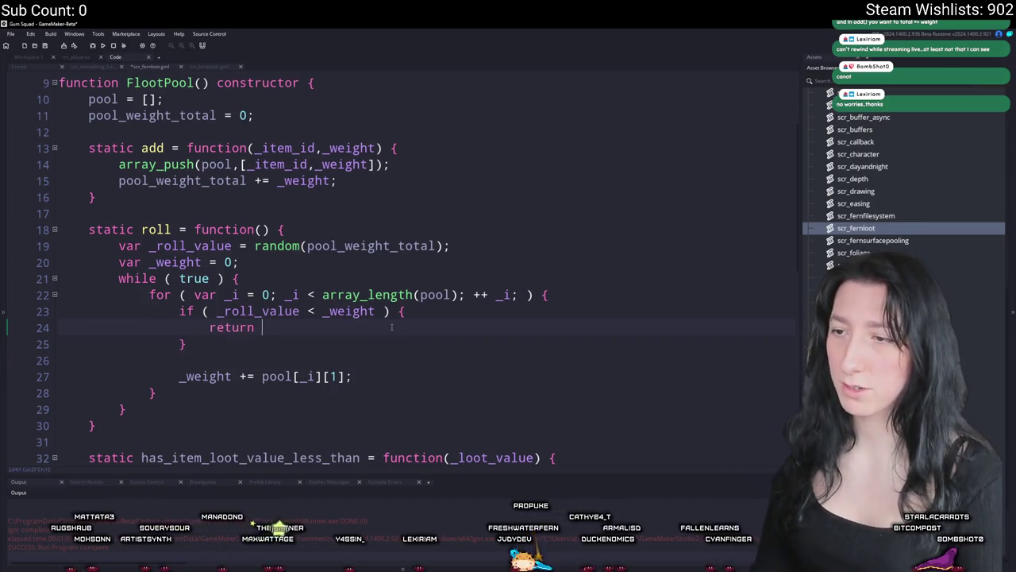
type("pool[_")
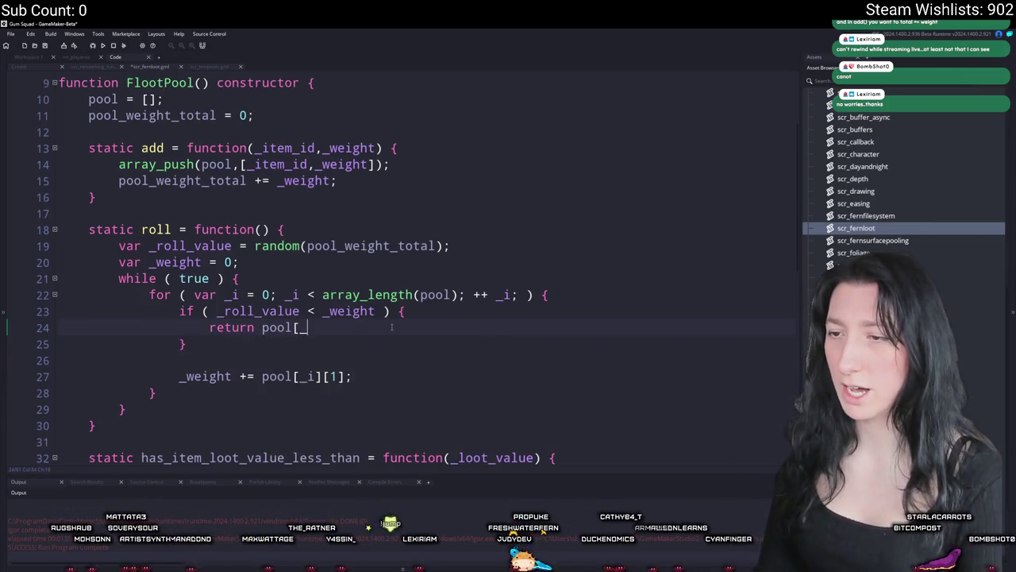
type("i][0];")
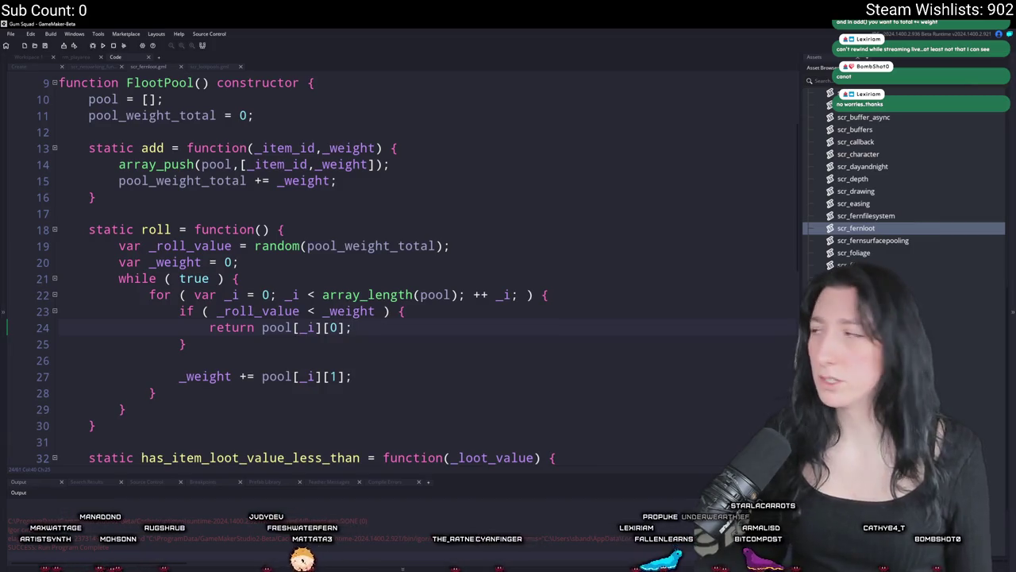
key("alt+Tab")
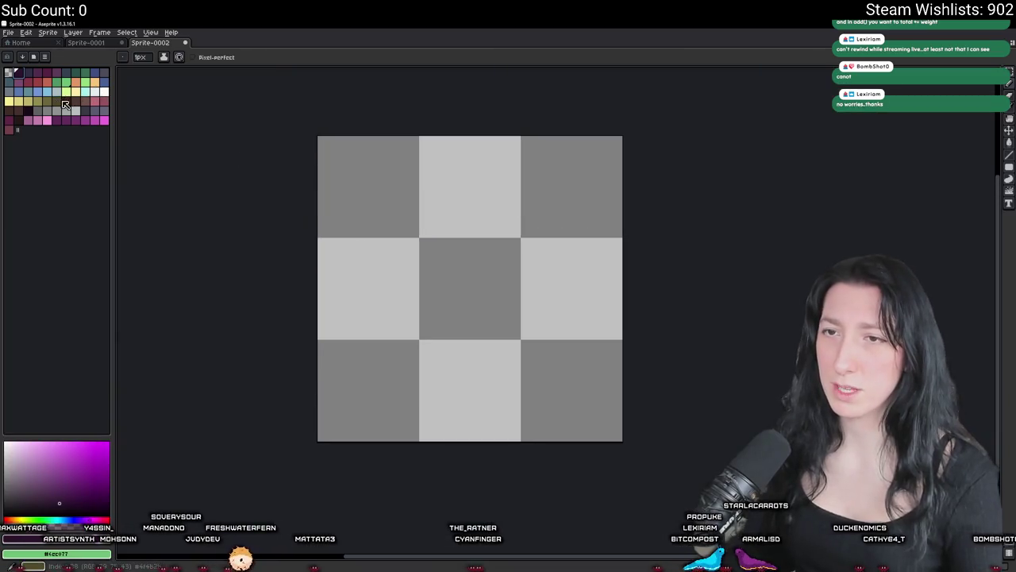
- Create a new sprite with height 64 for a 64×64 canvas
left_click(65, 103)
left_click(25, 32)
left_click(34, 48)
left_click(8, 33)
left_click(18, 47)
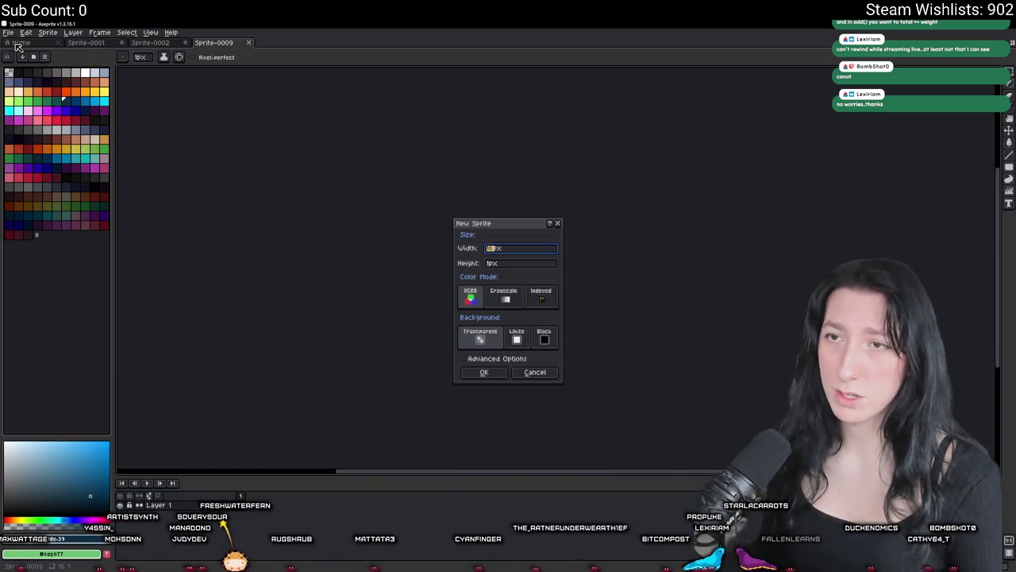
key("Tab")
type("64")
key("Return")
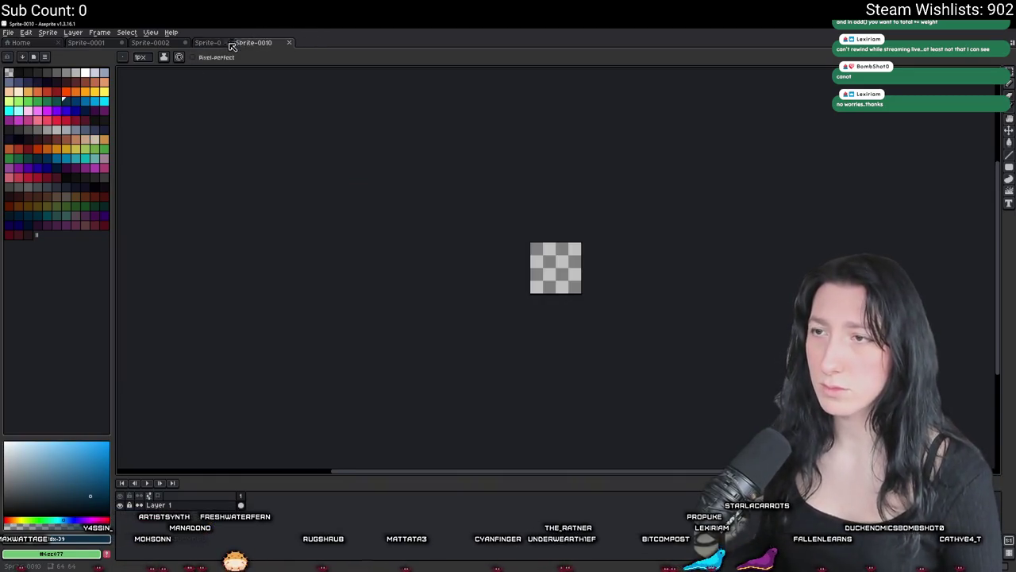
- Zoom in, draw a black line along the left and bottom edges, and choose white
scroll(540, 244, "up", 2)
scroll(540, 244, "up", 2)
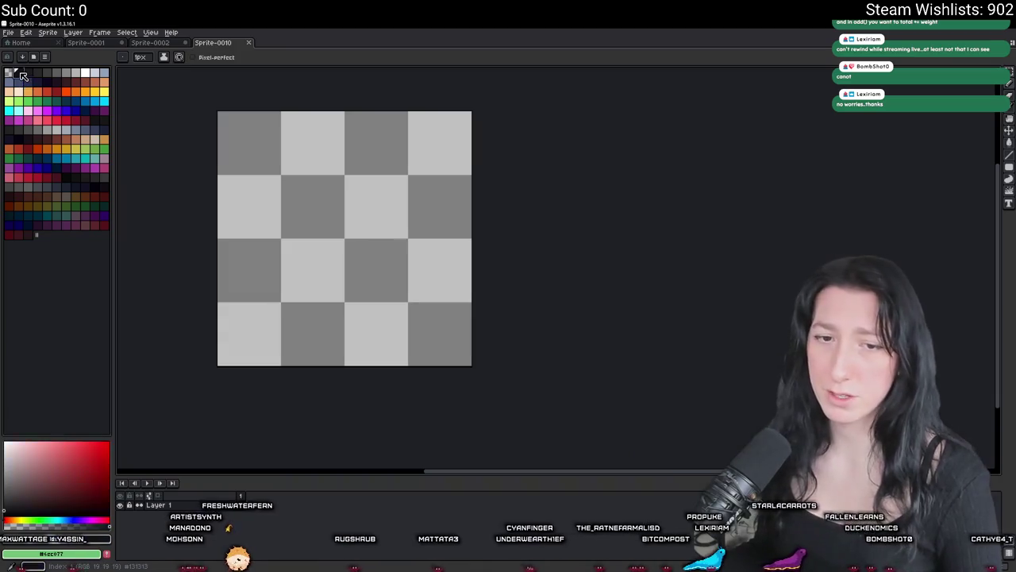
left_click_drag(226, 141, 297, 128)
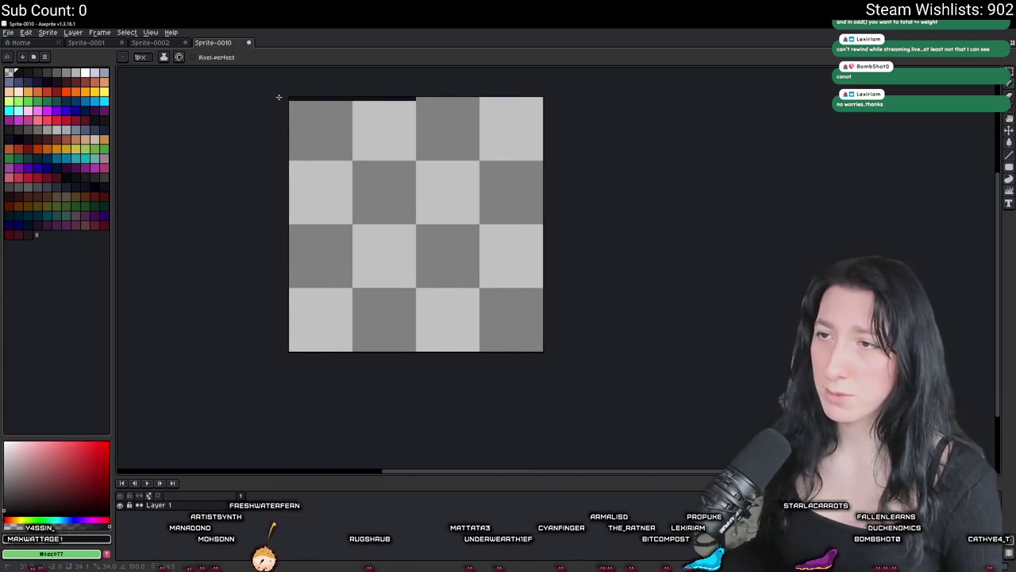
left_click_drag(277, 340, 413, 349)
scroll(363, 255, "up", 1)
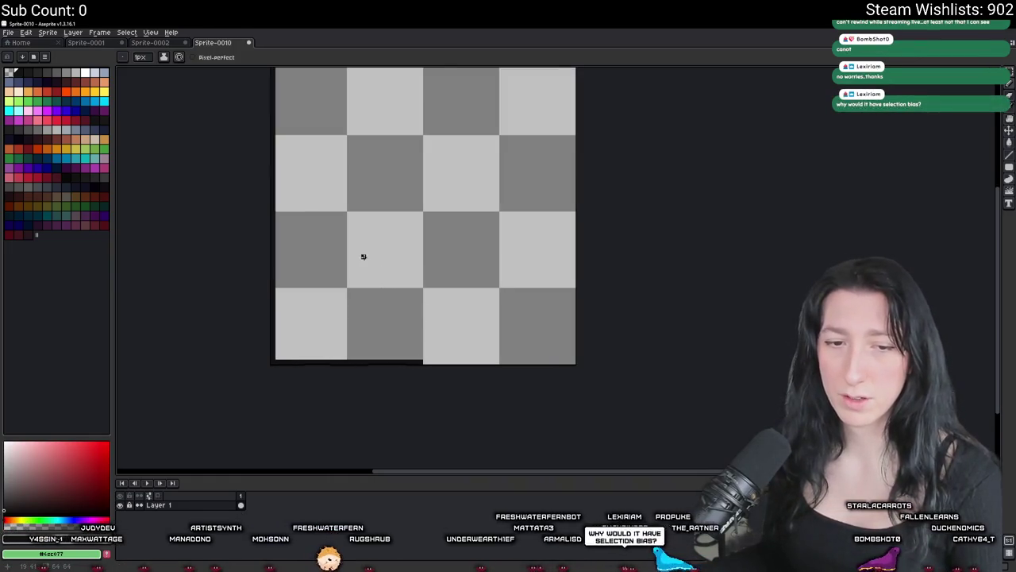
scroll(386, 232, "left", 1)
left_click(59, 120)
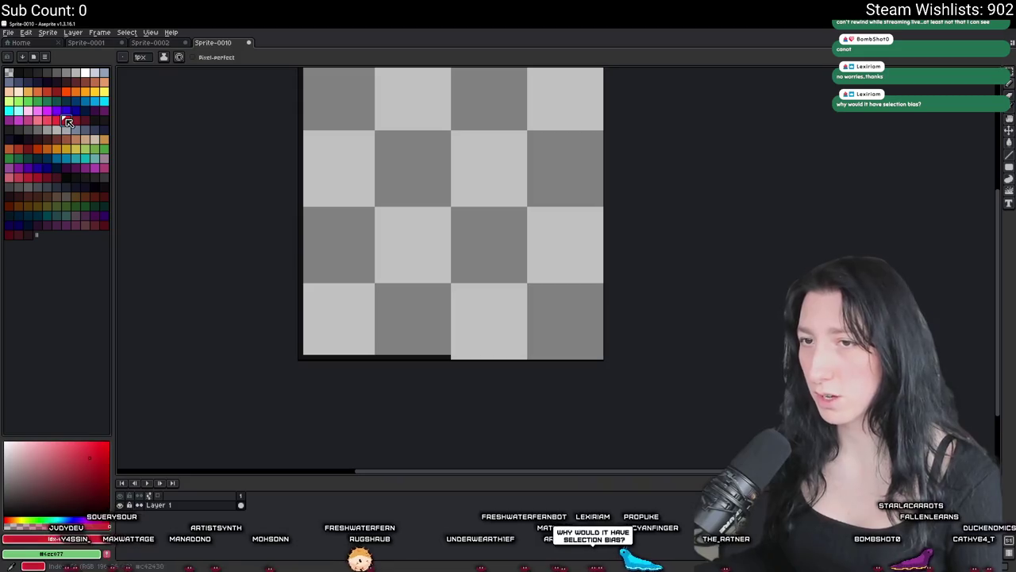
scroll(397, 206, "up", 2)
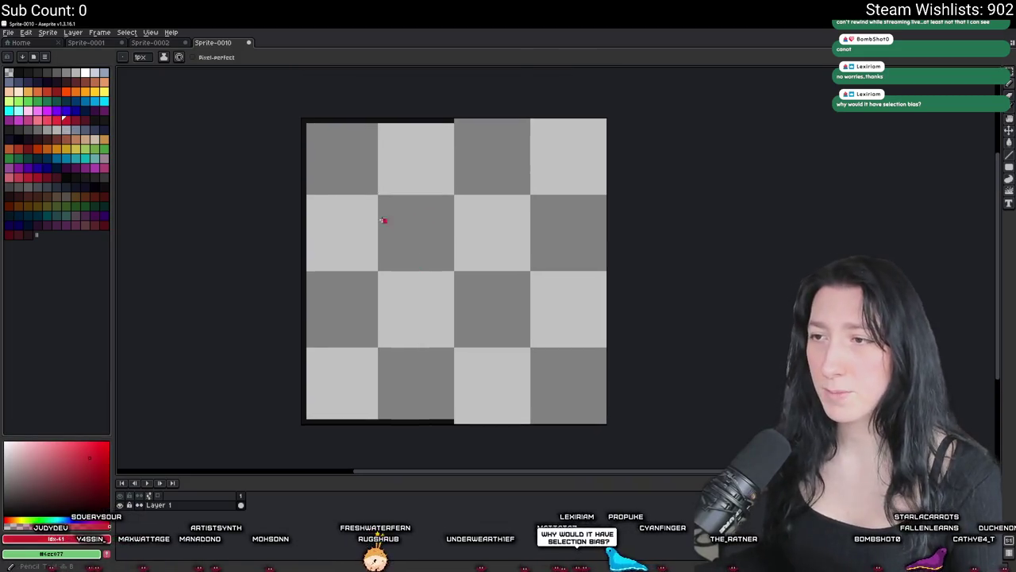
left_click(86, 73)
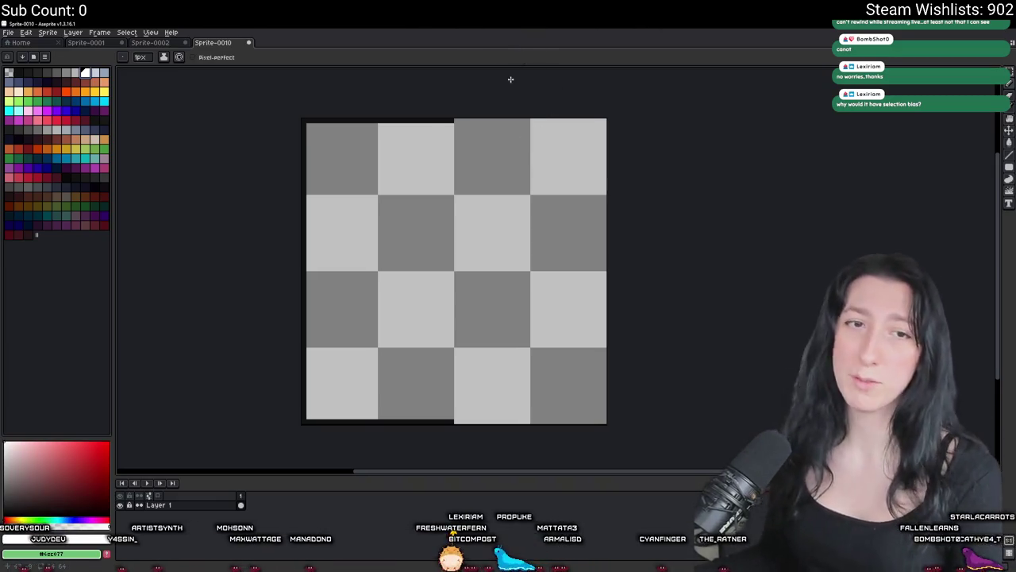
scroll(510, 77, "up", 1)
- Draw a white stroke in the sprite's top area
mouse_move(490, 155)
left_mouse_down()
mouse_move(516, 191)
mouse_move(538, 196)
left_mouse_up()
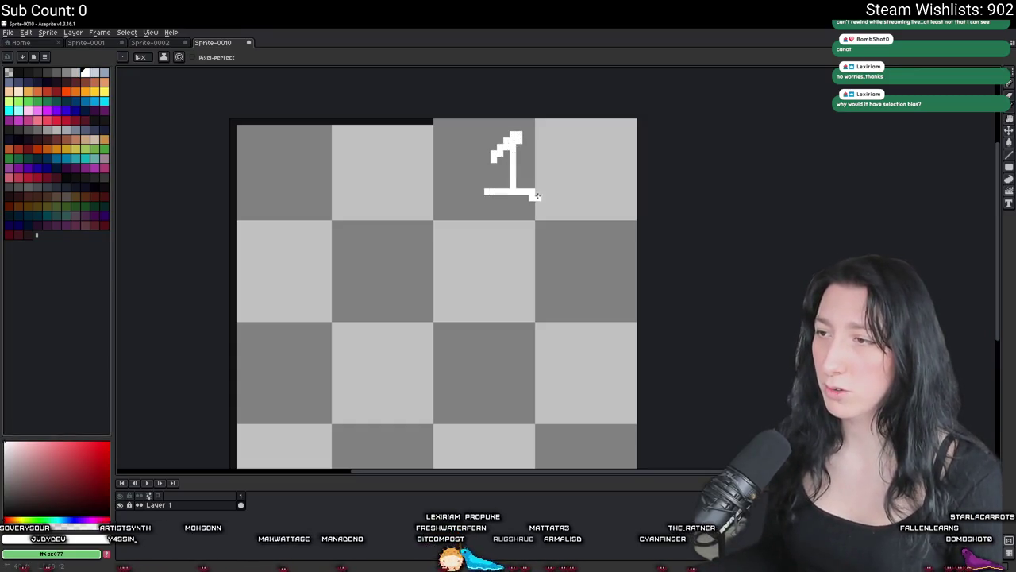
left_click_drag(513, 413, 519, 325)
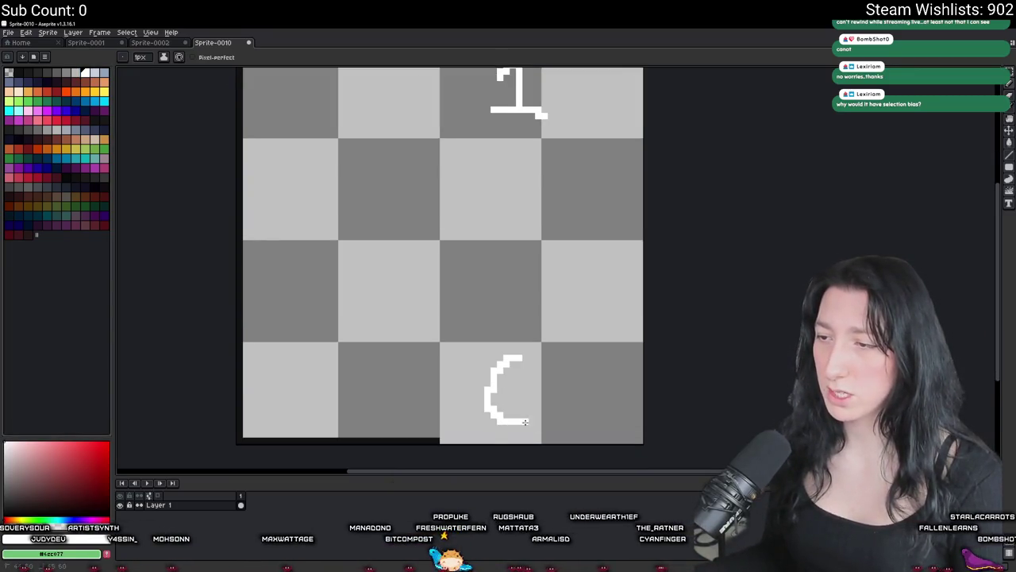
scroll(486, 297, "up", 2)
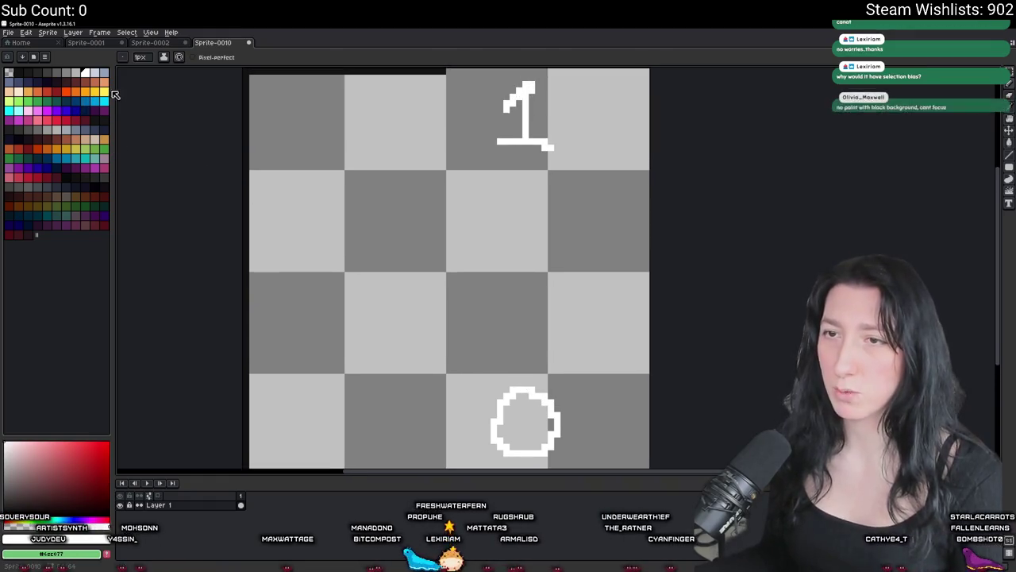
- Sketch the yellow 0.7 value beside the chest and pick dark red as the colour
left_click(104, 92)
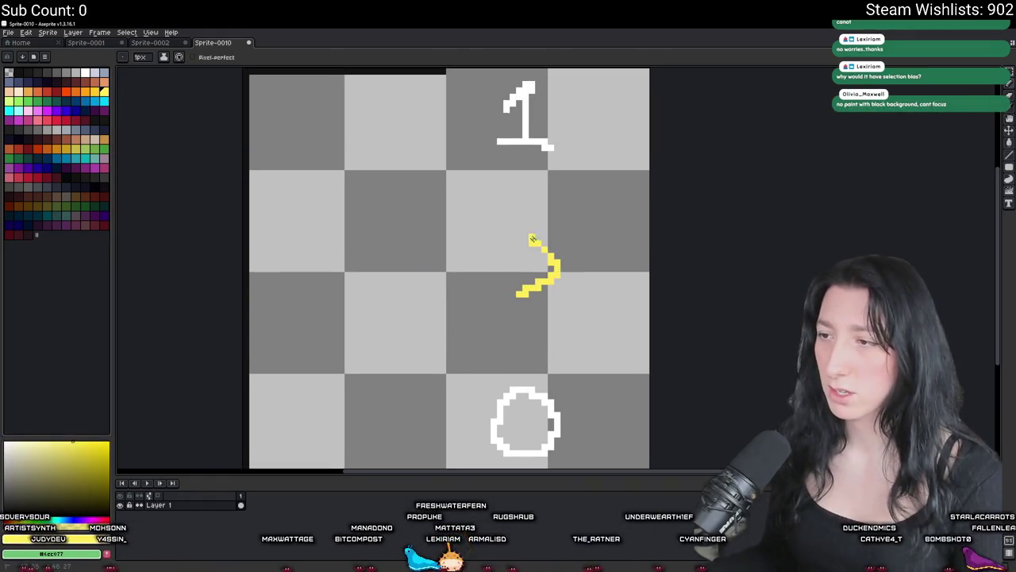
mouse_move(473, 267)
left_mouse_down()
mouse_move(516, 293)
mouse_move(474, 322)
left_mouse_up()
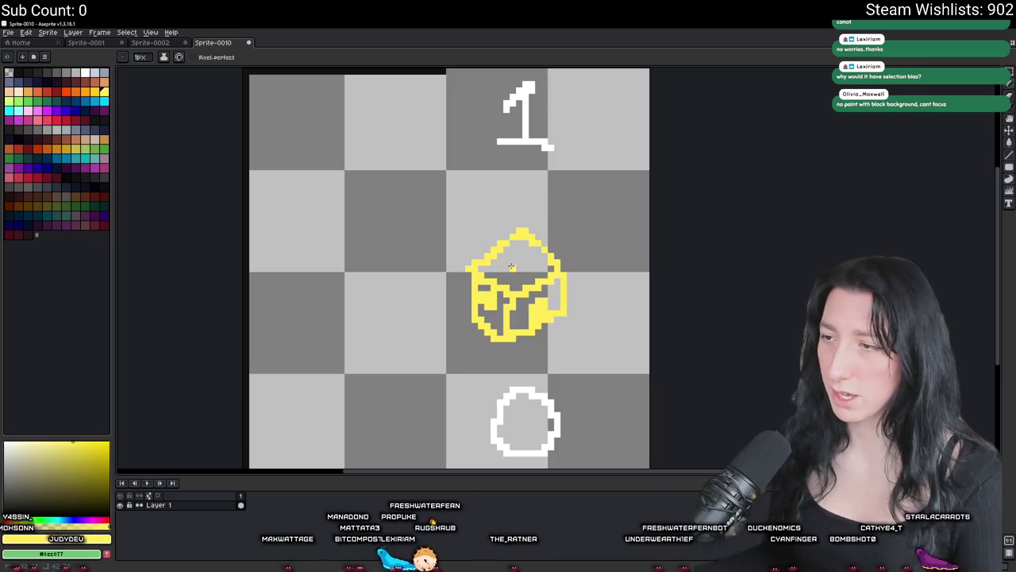
scroll(536, 262, "down", 3)
scroll(552, 271, "up", 1)
key("v")
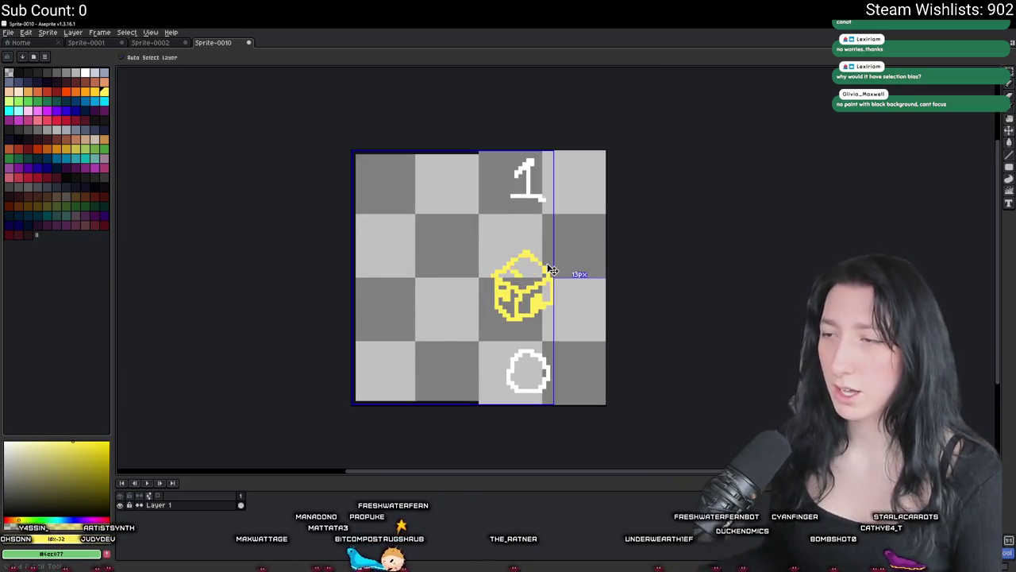
scroll(552, 271, "up", 2)
key("b")
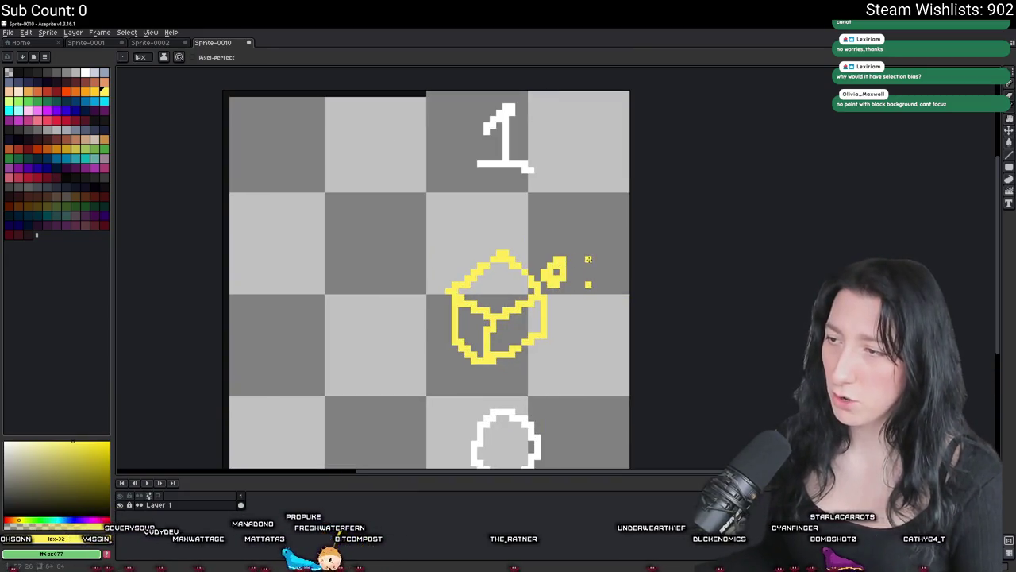
left_click(33, 74)
scroll(420, 313, "down", 2)
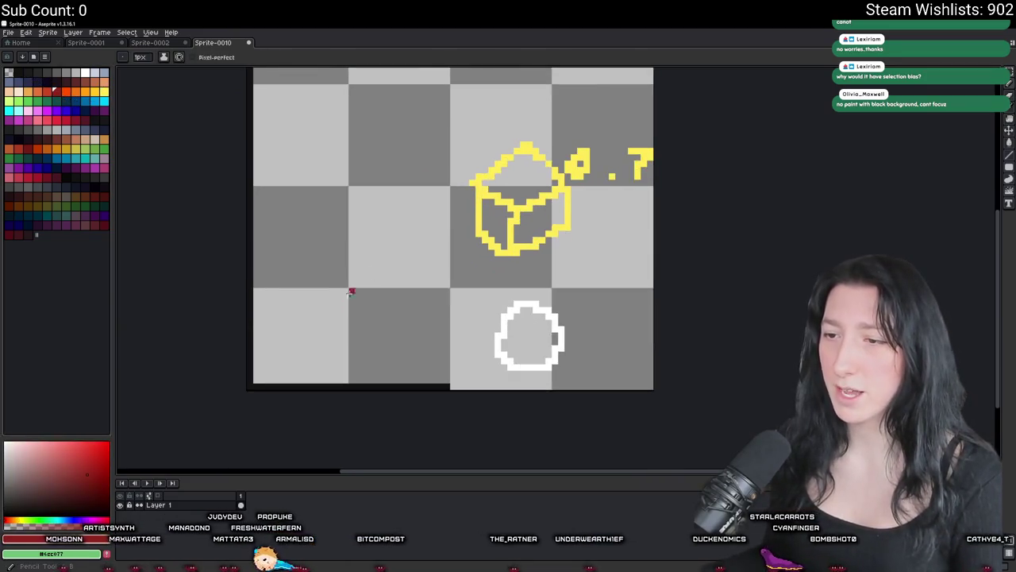
- Draw two dark red horizontal lines across the left half and copy them upward
left_click_drag(256, 354, 446, 354)
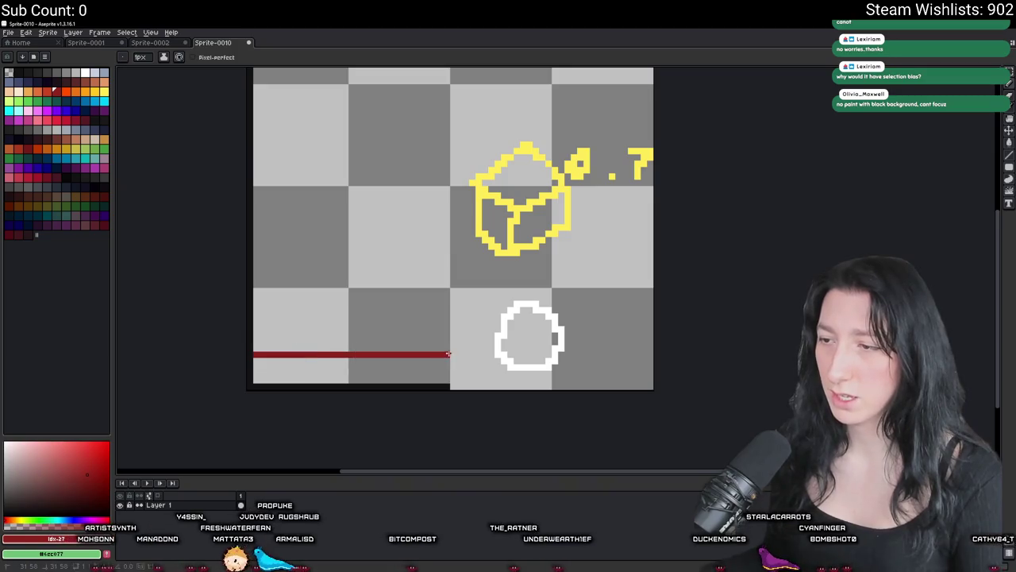
left_click(446, 322)
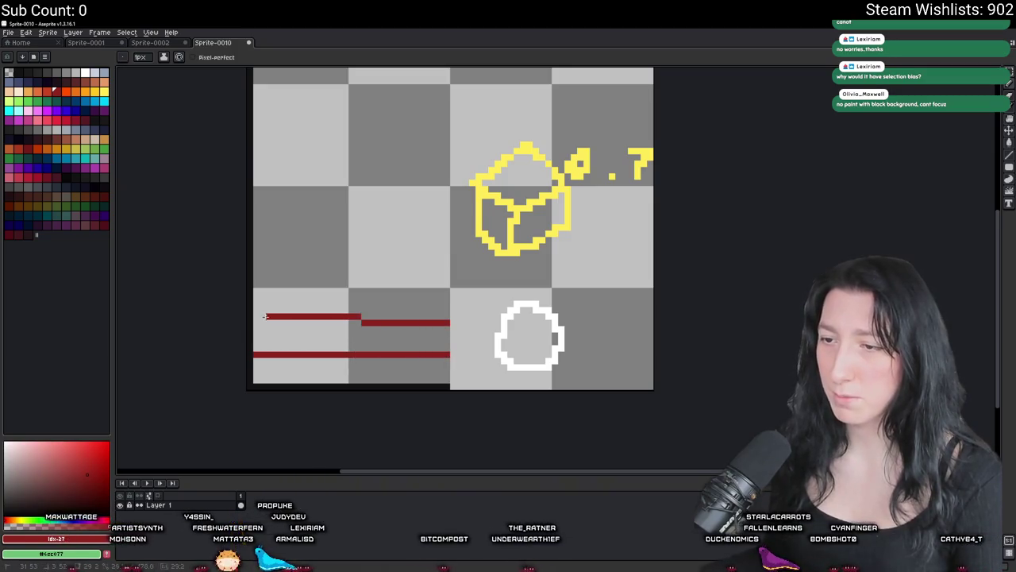
mouse_move(255, 304)
left_mouse_down()
mouse_move(447, 304)
mouse_move(374, 357)
left_mouse_up()
key("m")
left_click_drag(450, 359, 254, 300)
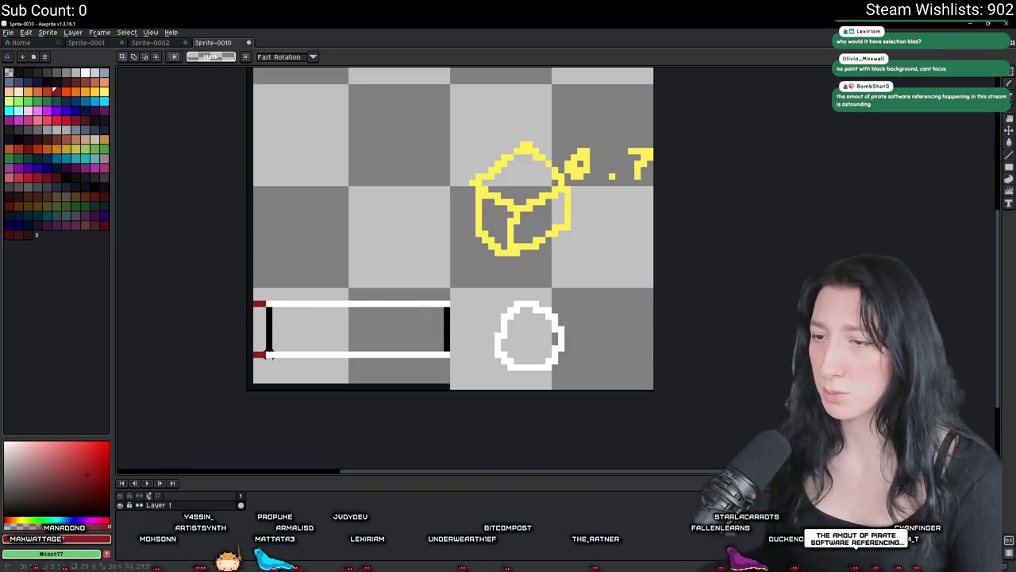
left_click_drag(304, 352, 308, 259)
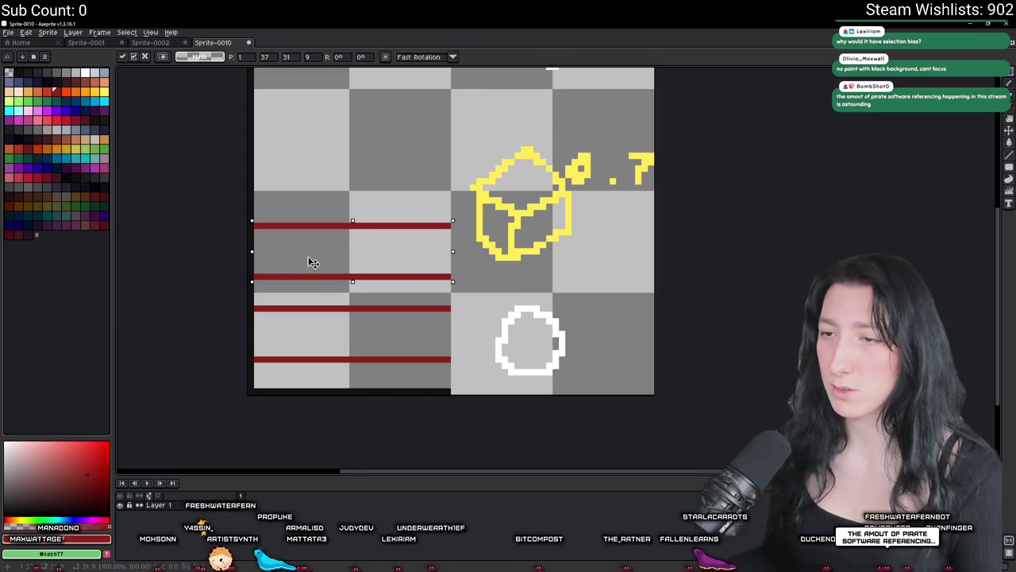
- Place further copies of the red line pair higher up the left half
scroll(324, 310, "up", 2)
scroll(374, 377, "down", 1)
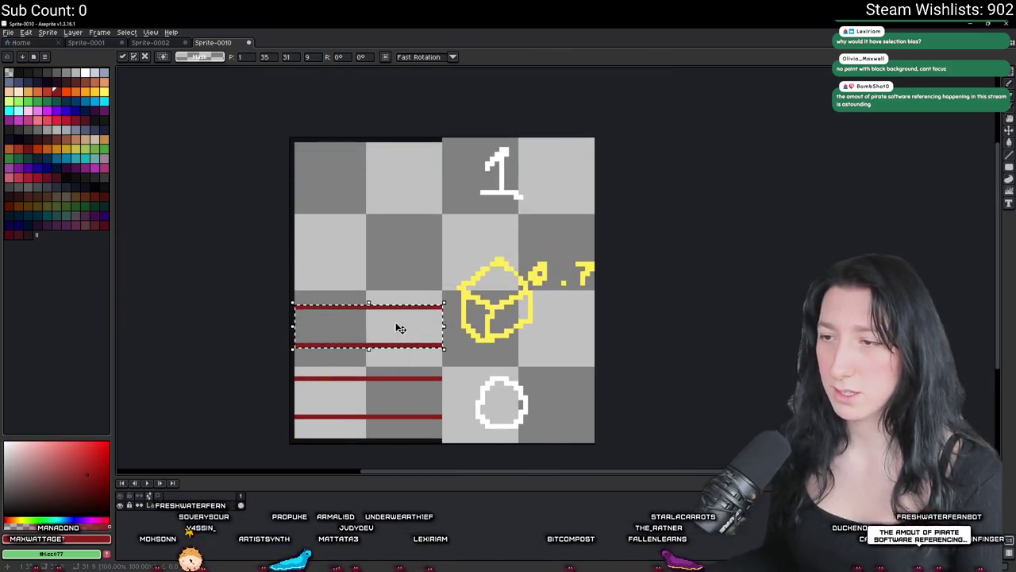
left_click_drag(399, 328, 399, 315)
mouse_move(440, 429)
left_mouse_down()
mouse_move(296, 297)
mouse_move(444, 430)
left_mouse_up()
left_click_drag(374, 377, 372, 219)
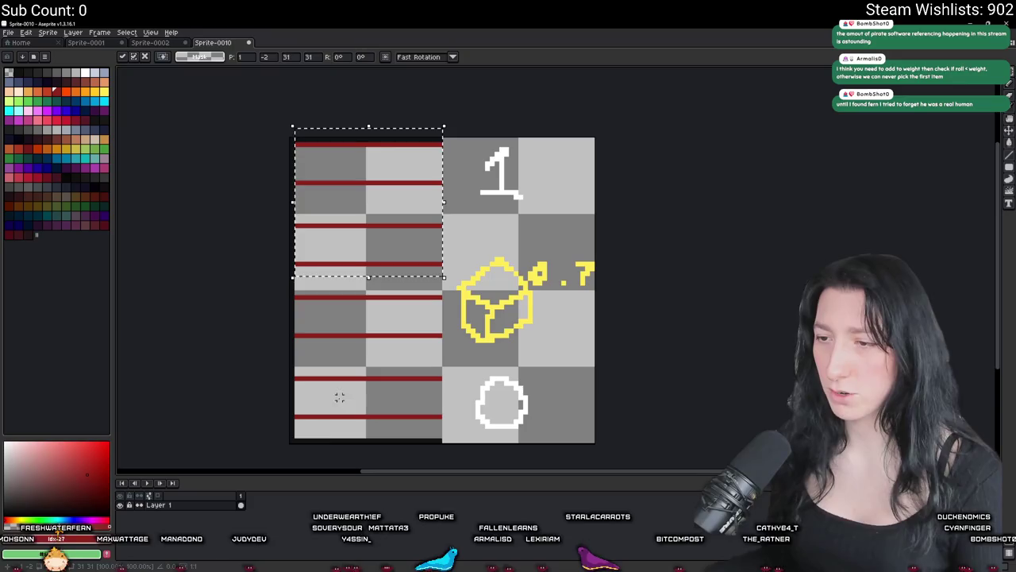
mouse_move(372, 253)
left_mouse_down()
mouse_move(381, 165)
mouse_move(368, 240)
left_mouse_up()
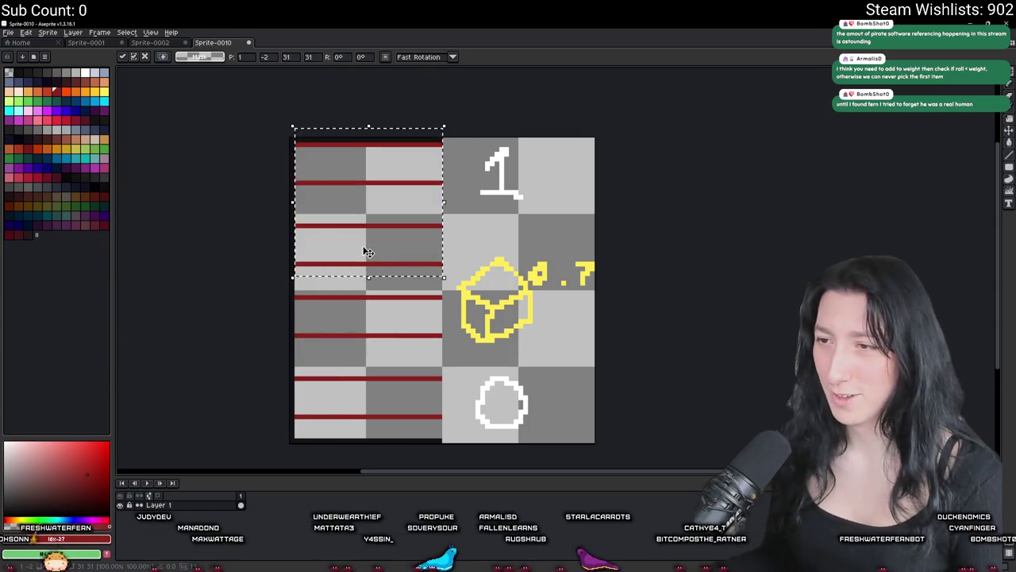
left_click(474, 170)
- Replace the topmost red line with one across the top row, fill a gap, add a diagonal stroke
left_click_drag(443, 153, 292, 150)
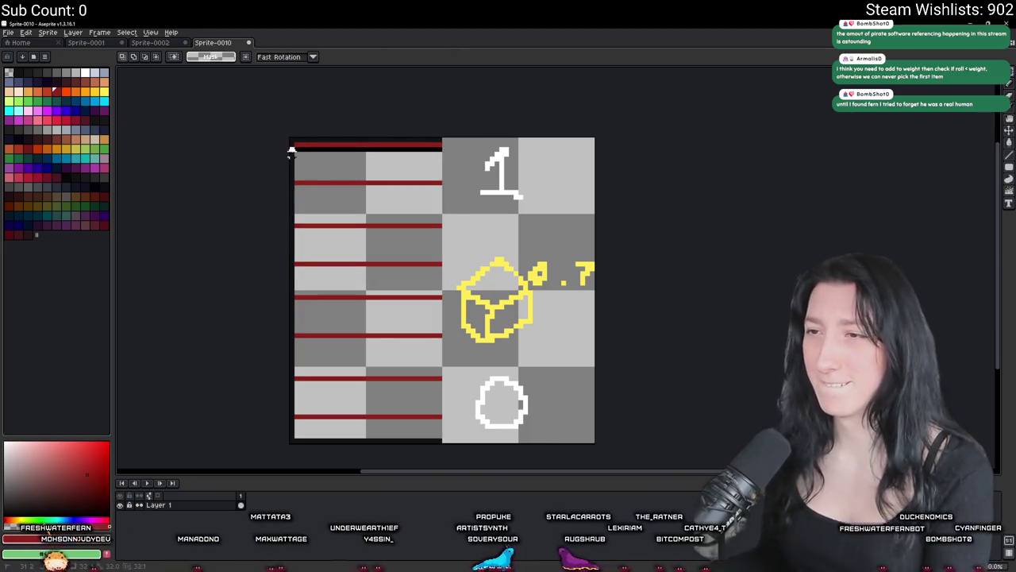
key("Delete")
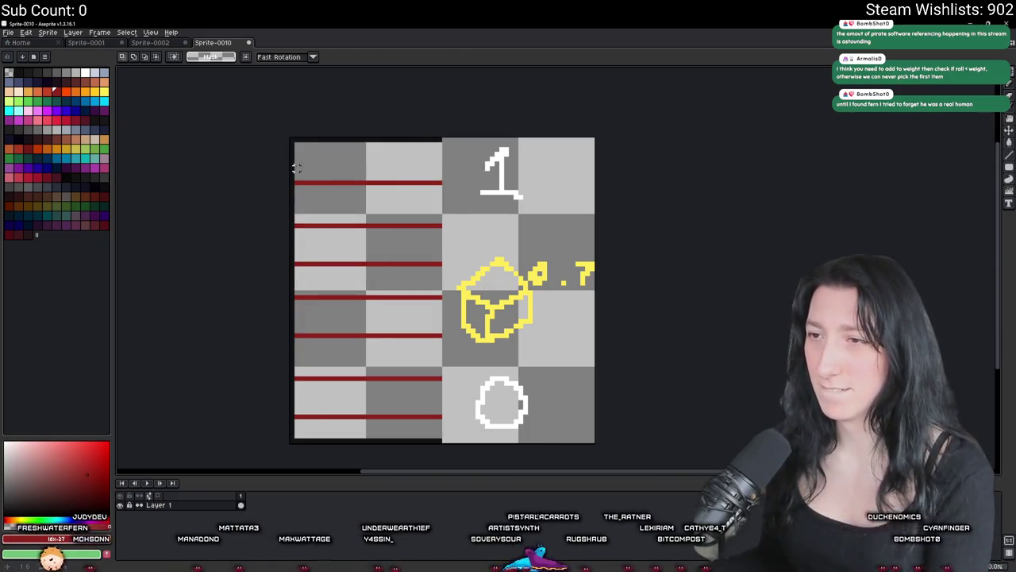
scroll(296, 154, "up", 2)
left_click(295, 154)
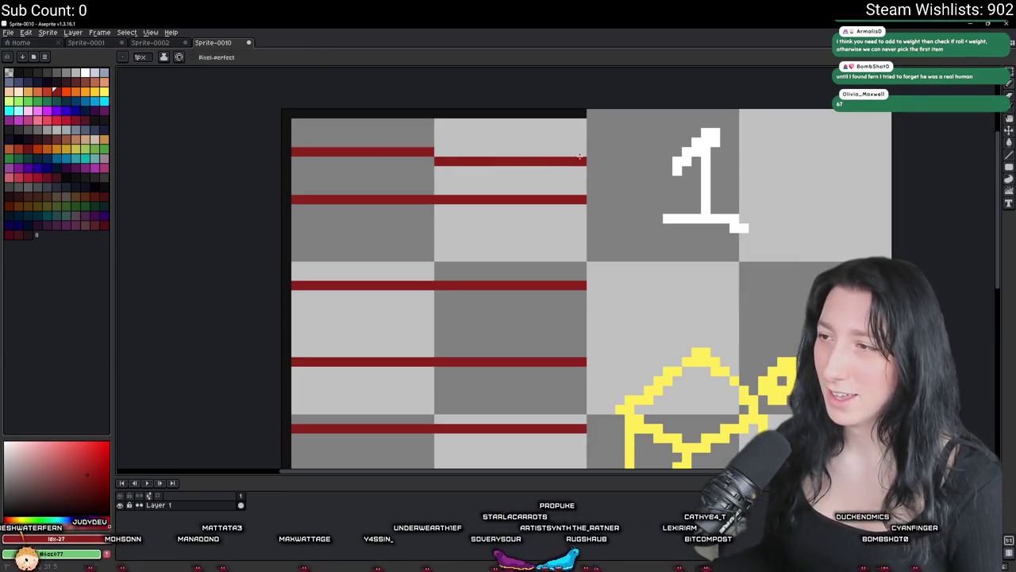
left_click(581, 154, "shift")
left_click(292, 246, "shift")
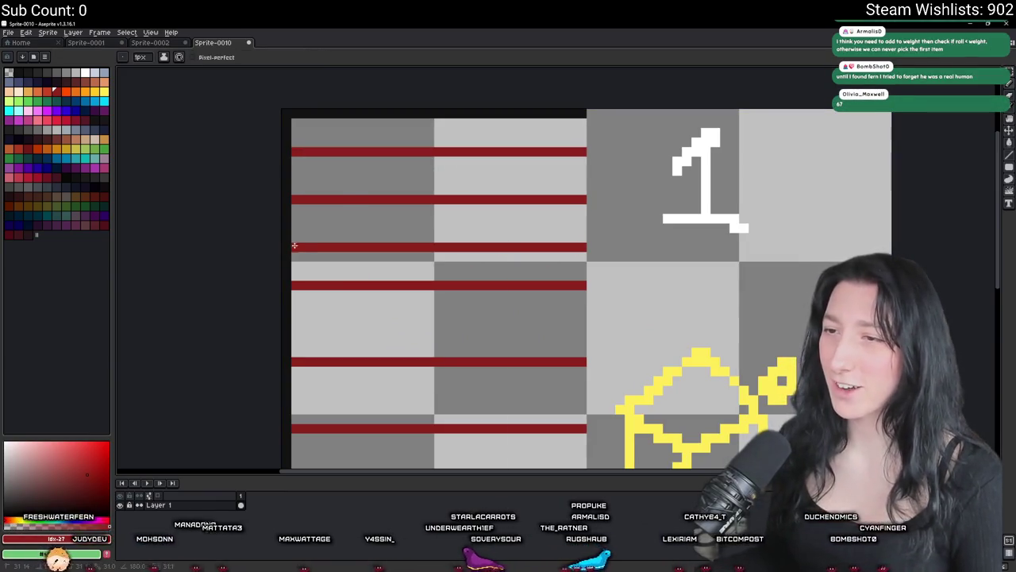
scroll(372, 144, "down", 1)
scroll(362, 177, "down", 2)
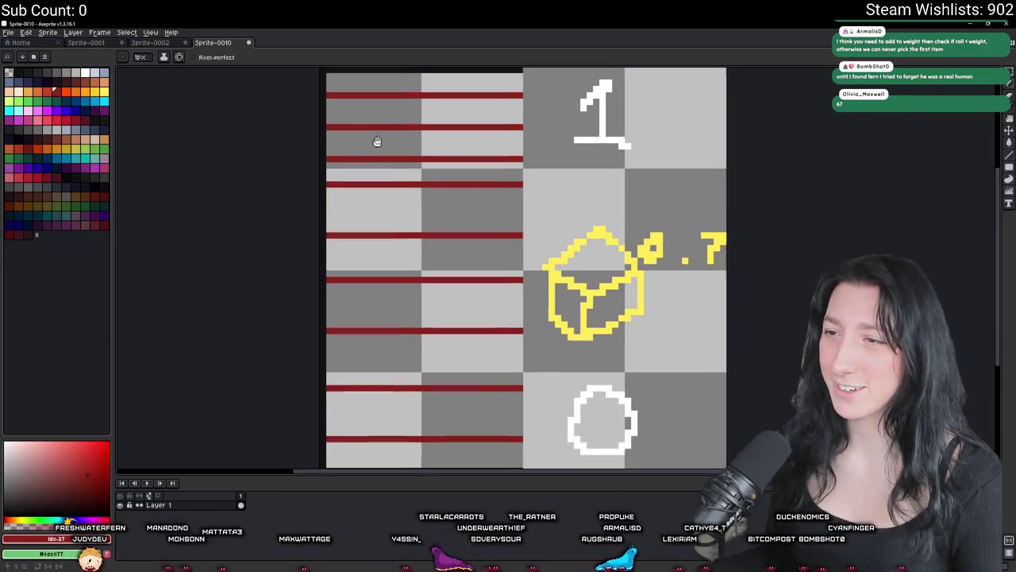
scroll(374, 187, "down", 1)
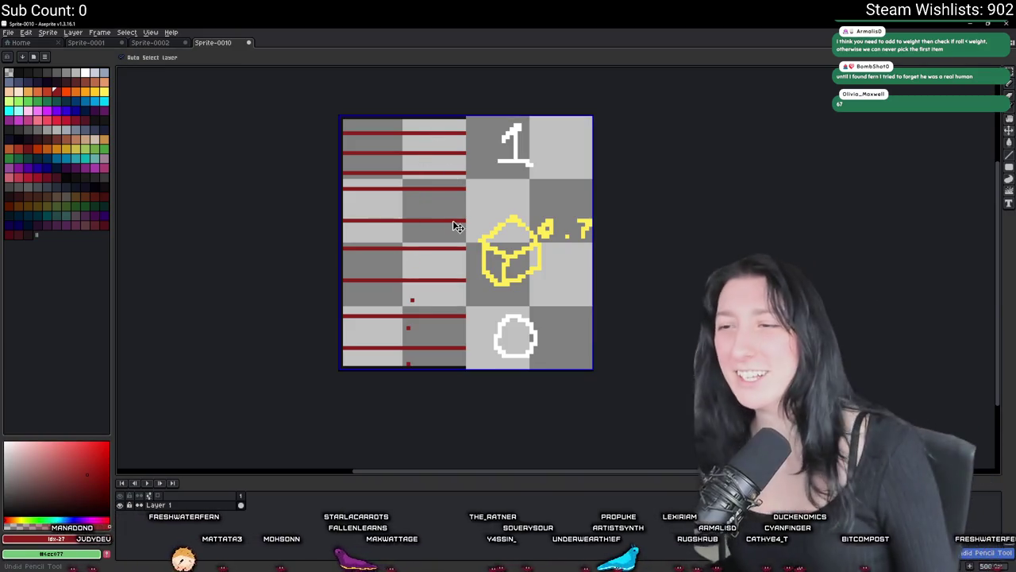
key("b")
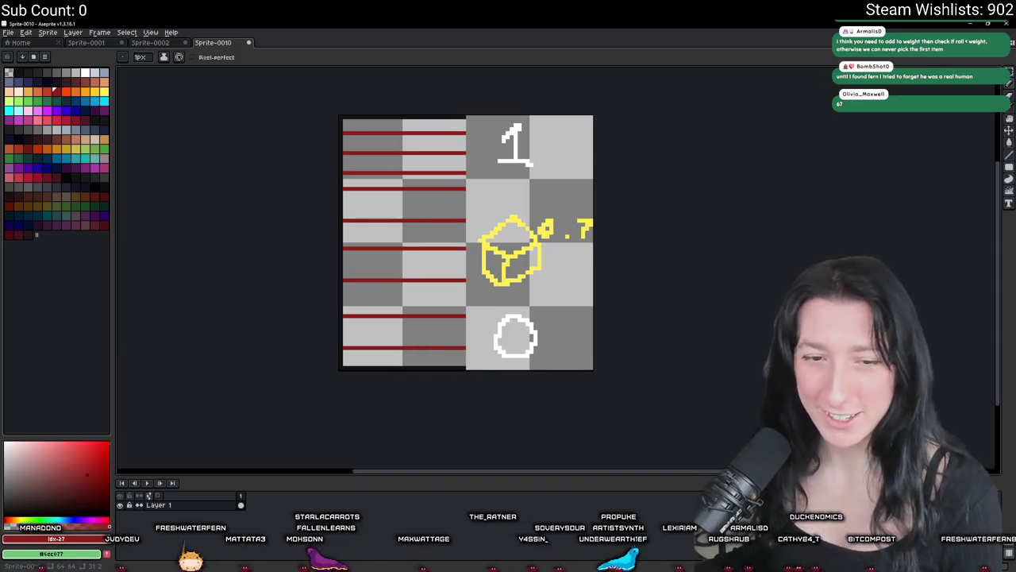
left_click_drag(346, 176, 399, 340)
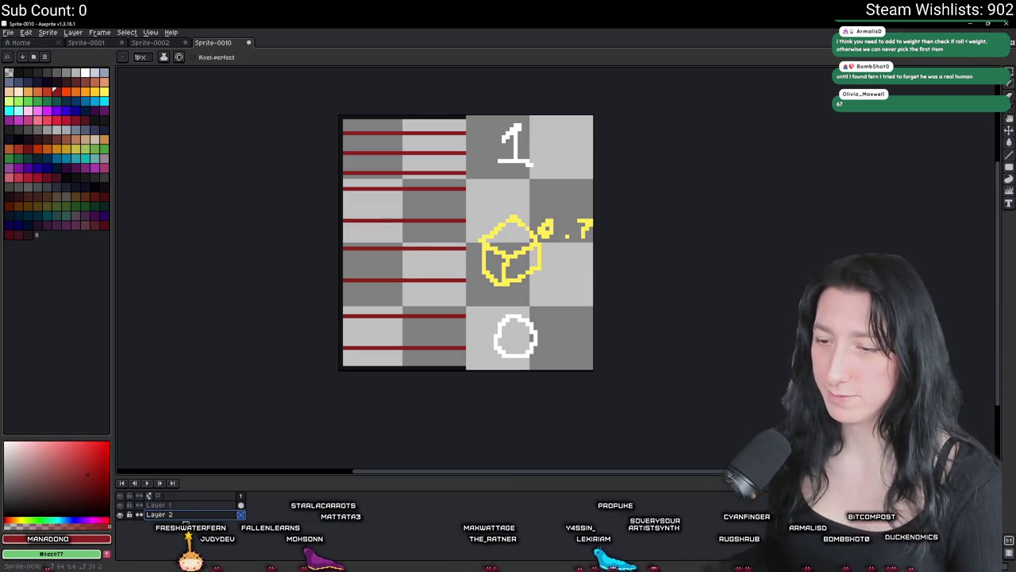
- Bucket-fill the left panel's border green and the transparent background black
key("g")
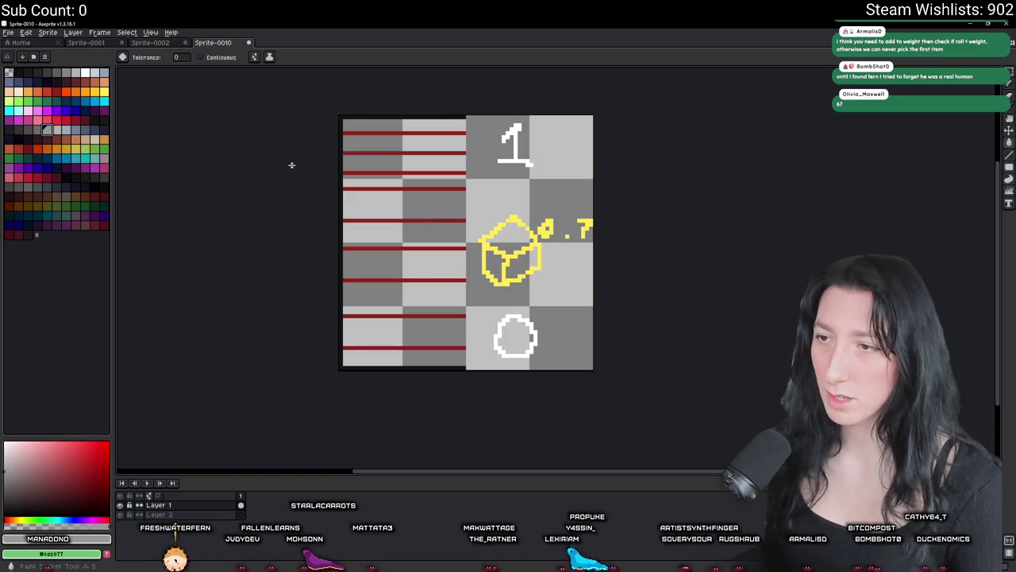
left_click(94, 148)
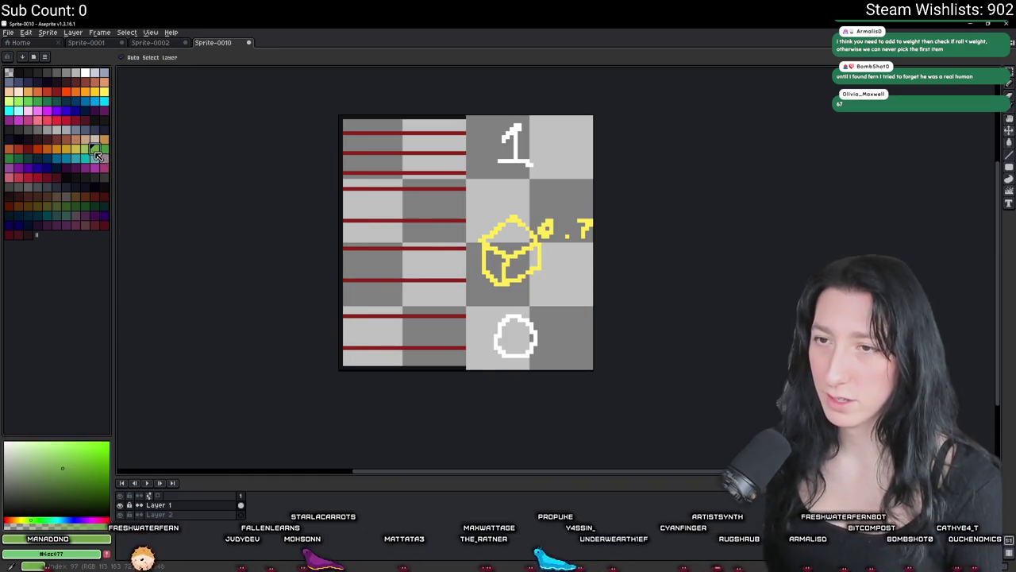
left_click(348, 117)
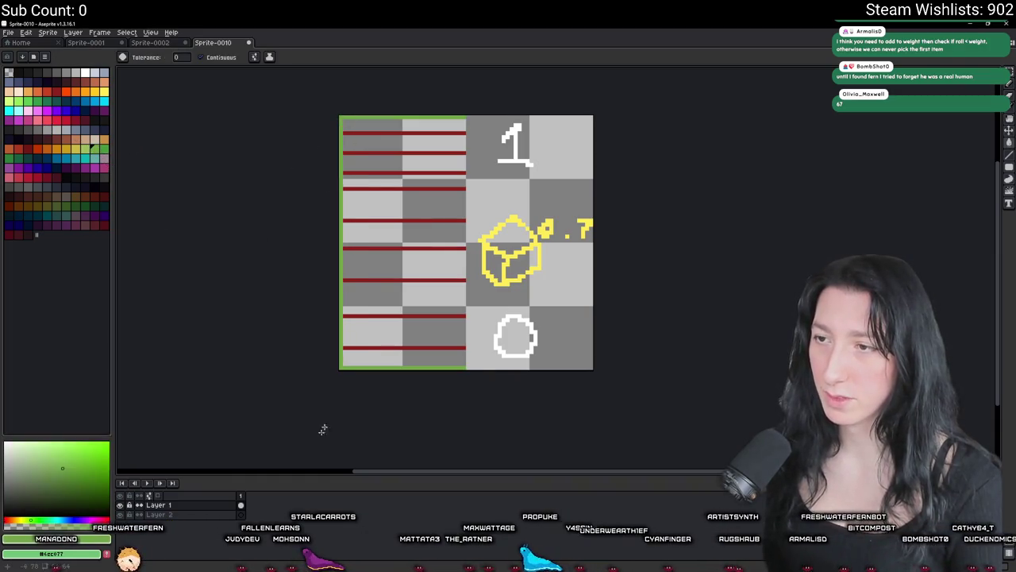
left_click(18, 73)
left_click(405, 203)
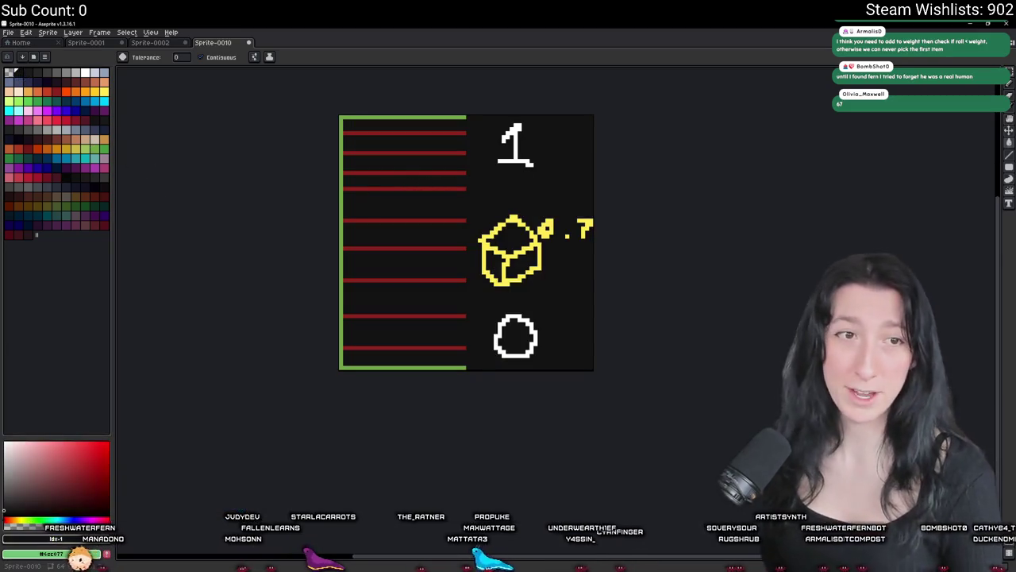
- Drag the Aseprite window down to uncover the GameMaker code
scroll(364, 242, "up", 1)
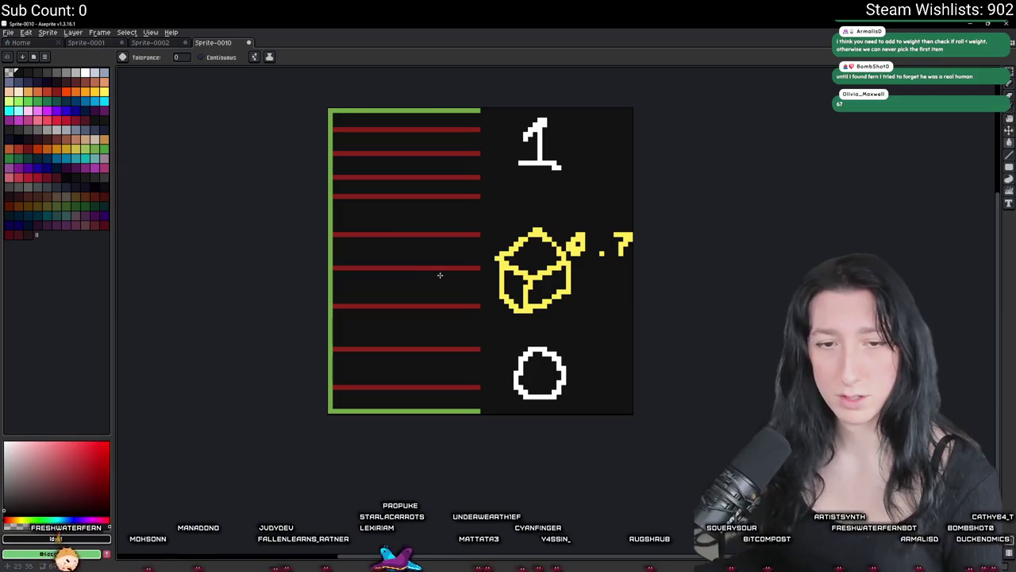
left_click_drag(440, 275, 454, 297)
left_click_drag(502, 22, 471, 521)
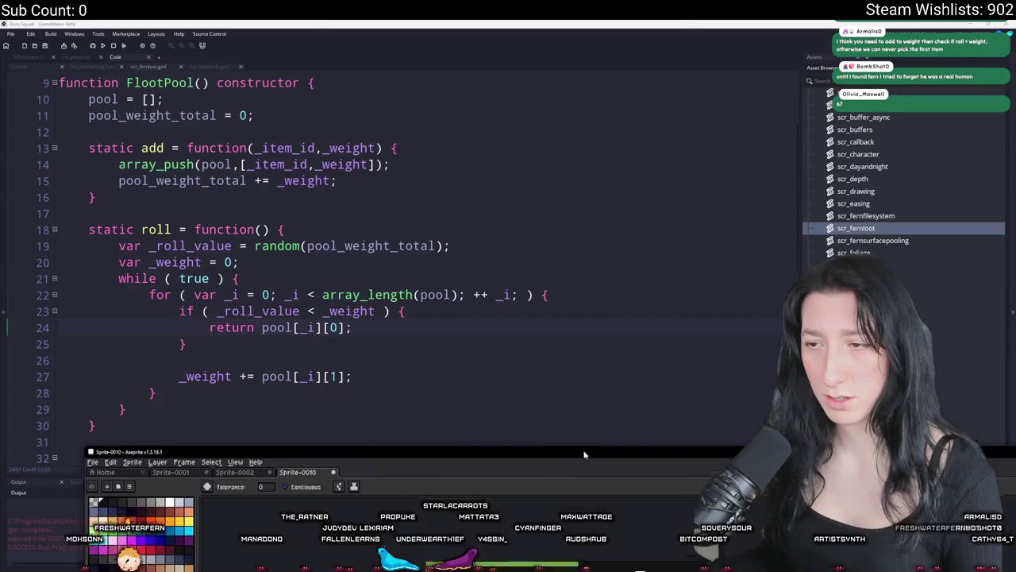
- Move the _weight += statement to the start of the roll loop, then return to maximized Aseprite
left_click(455, 310)
left_click_drag(394, 383, 197, 376)
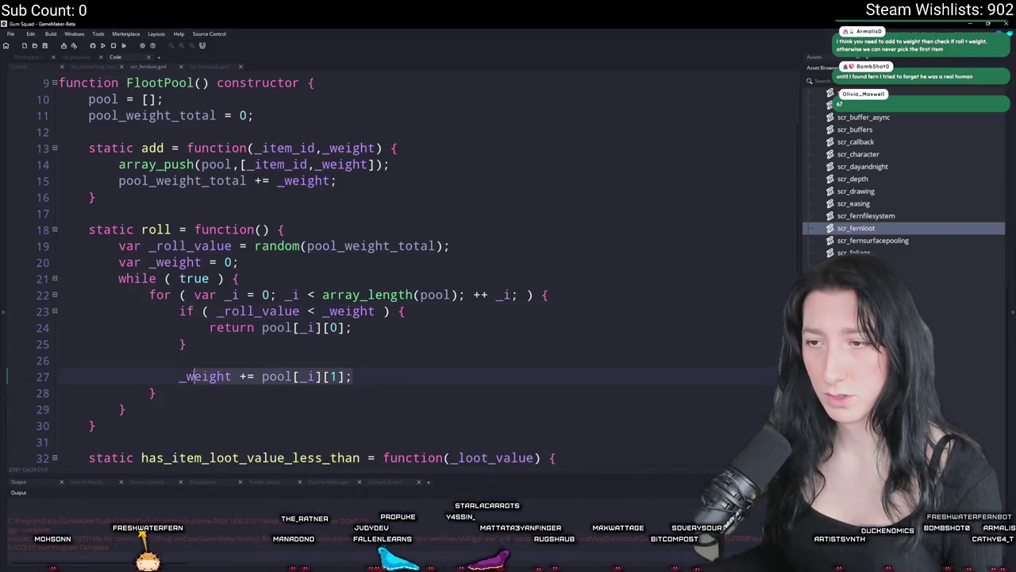
key("ctrl+c")
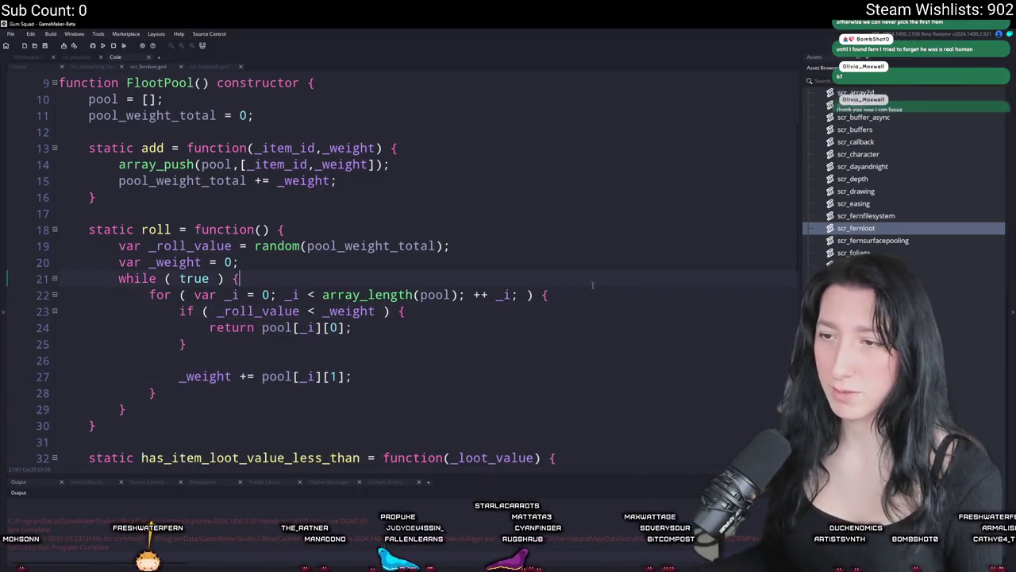
left_click(586, 297)
key("Return")
key("ctrl+v")
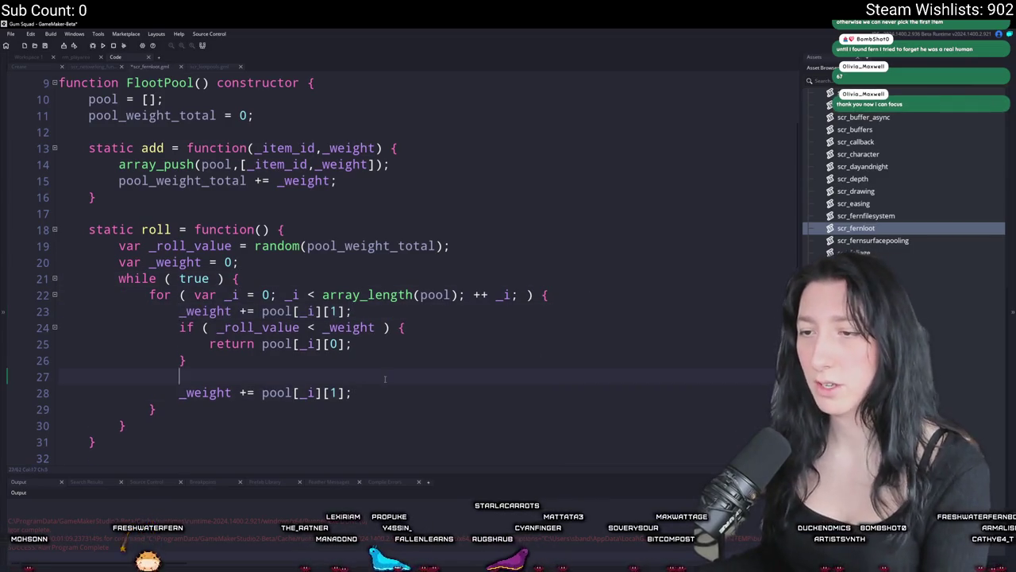
key("shift+Down")
key("shift+Down")
key("Delete")
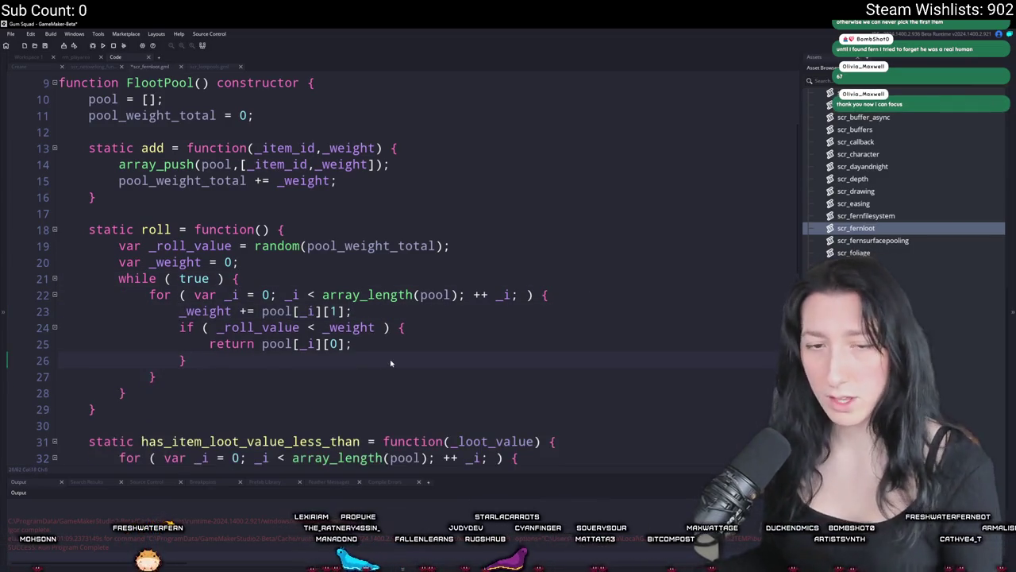
key("alt+Tab")
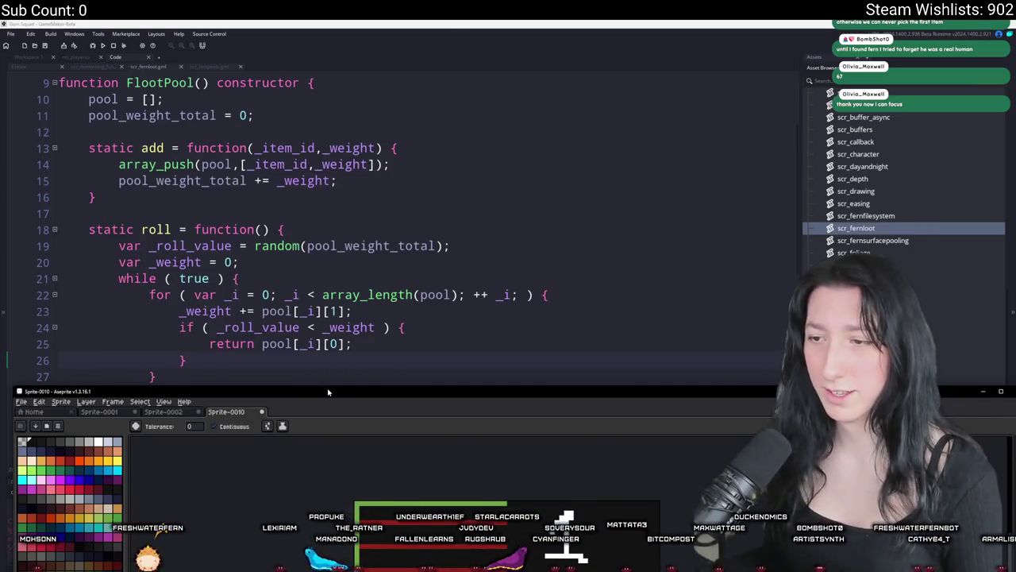
double_click(328, 392)
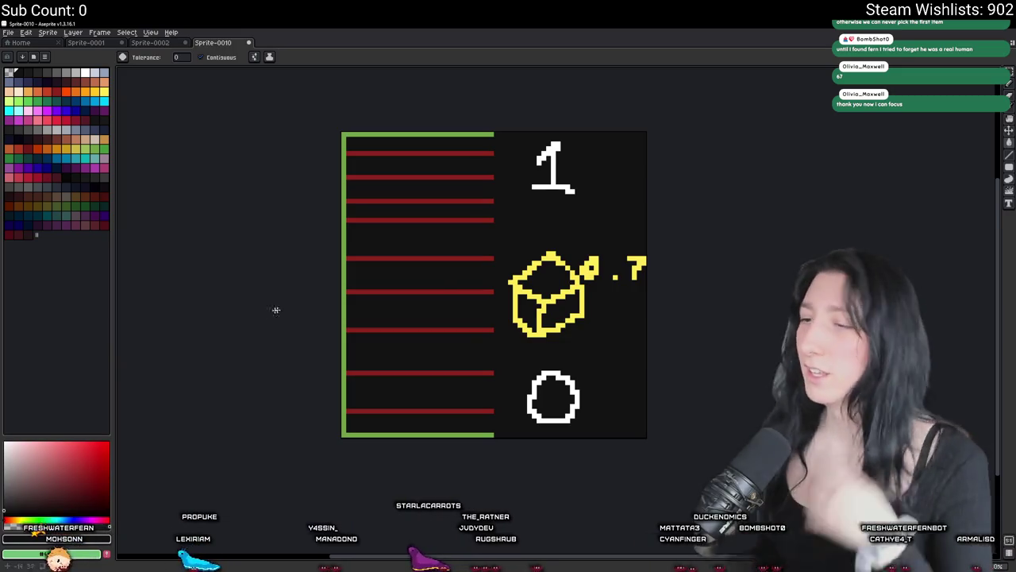
- Pick yellow and try first strokes, undoing an accidental fill and a loop around the box
left_click(97, 94)
scroll(397, 397, "up", 2)
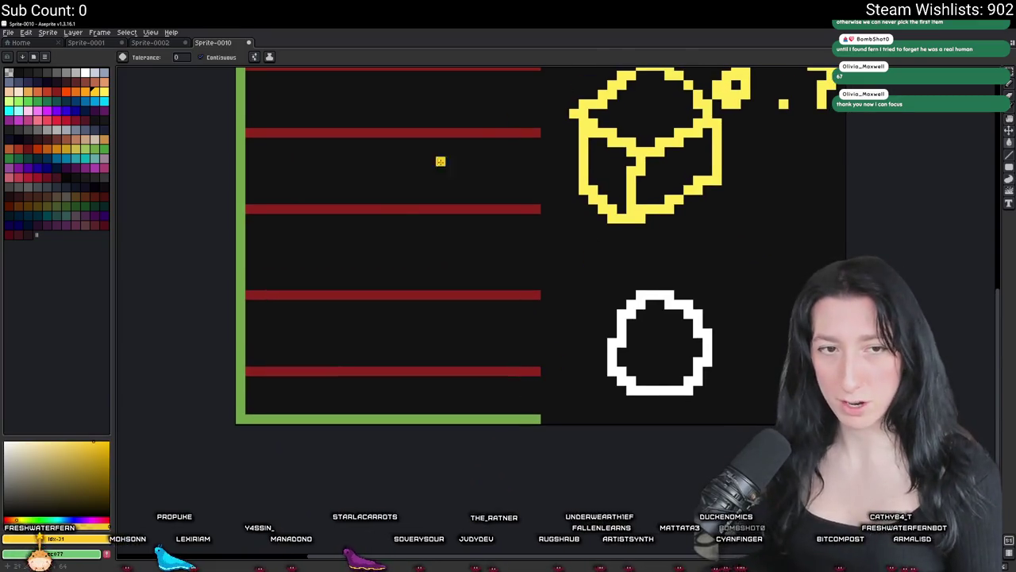
scroll(540, 393, "up", 1)
scroll(547, 392, "down", 2)
scroll(540, 412, "up", 3)
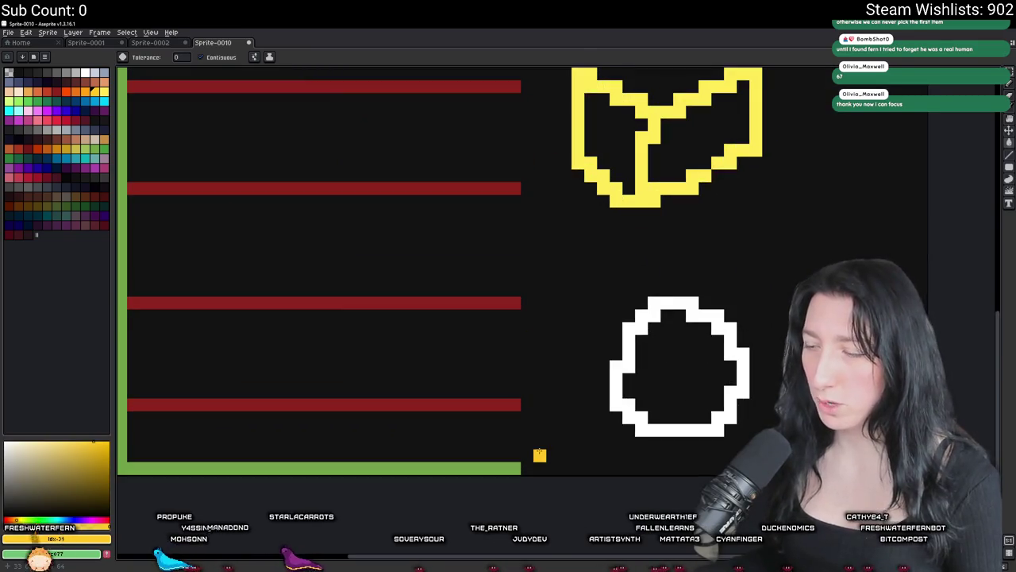
left_click(540, 455)
key("ctrl+z")
key("b")
left_click_drag(572, 406, 573, 442)
scroll(560, 389, "up", 1)
scroll(540, 401, "down", 2)
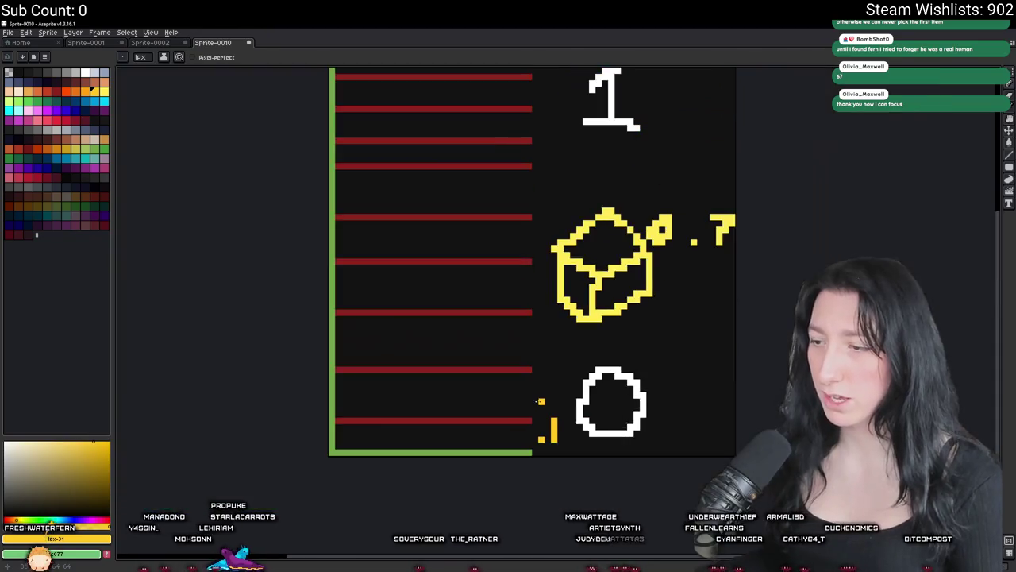
mouse_move(735, 235)
left_mouse_down()
mouse_move(602, 271)
mouse_move(702, 189)
left_mouse_up()
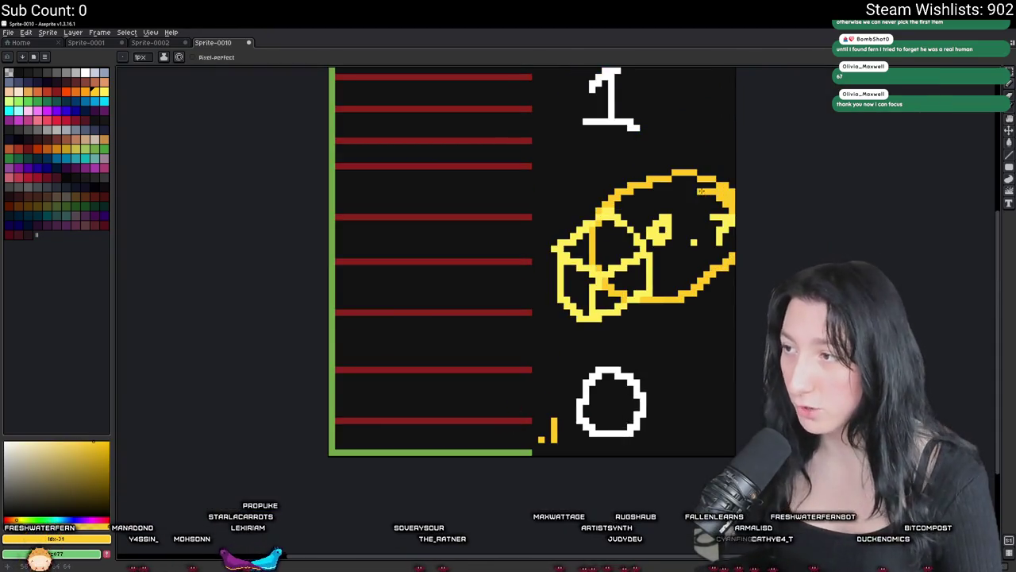
key("ctrl+z")
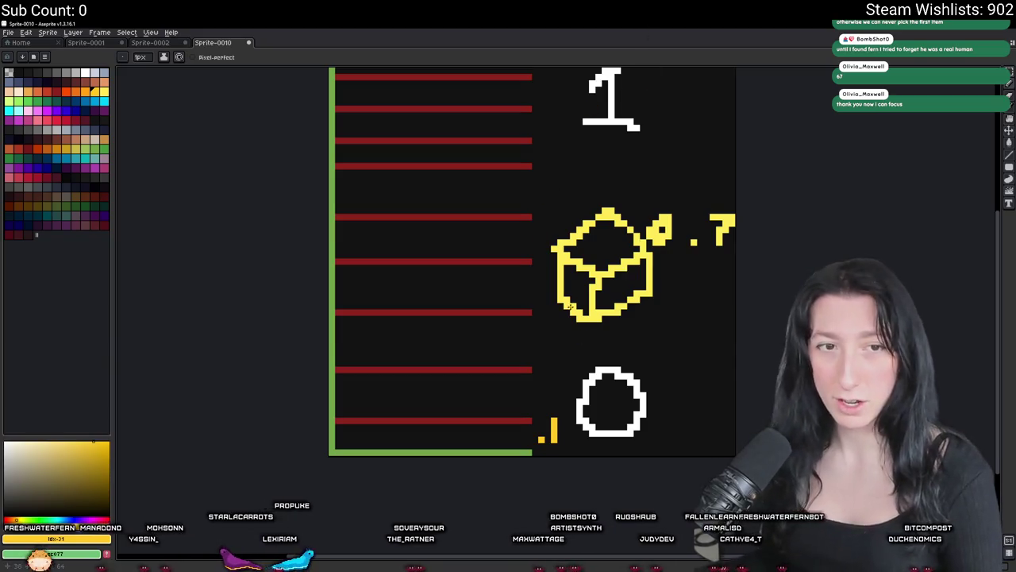
- Paint a long yellow streak above the bottom green line and a mark beside the ring
scroll(540, 401, "up", 1)
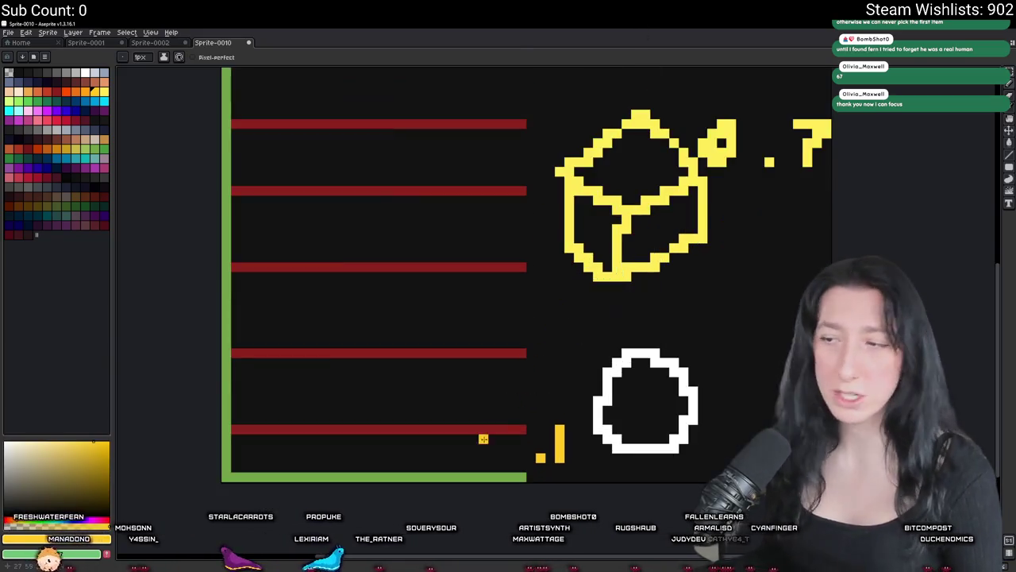
key("v")
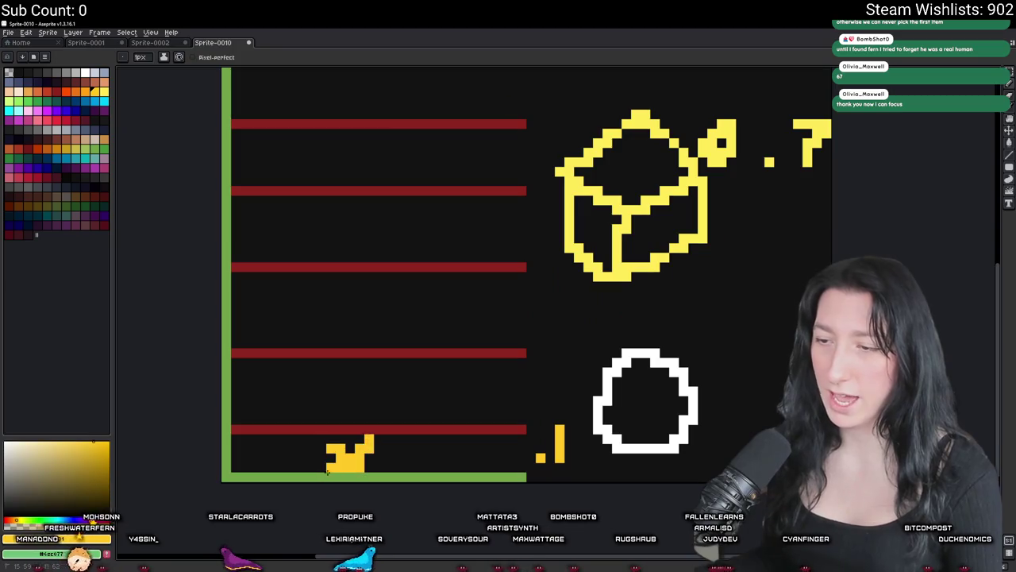
key("b")
mouse_move(342, 442)
left_mouse_down()
mouse_move(370, 444)
mouse_move(381, 471)
mouse_move(319, 457)
left_mouse_up()
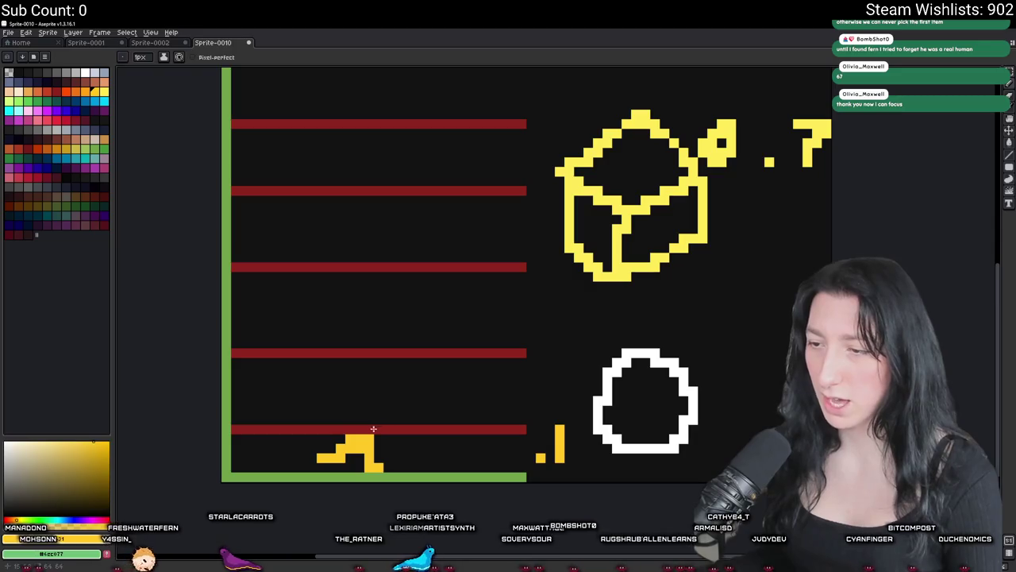
key("v")
key("Delete")
key("b")
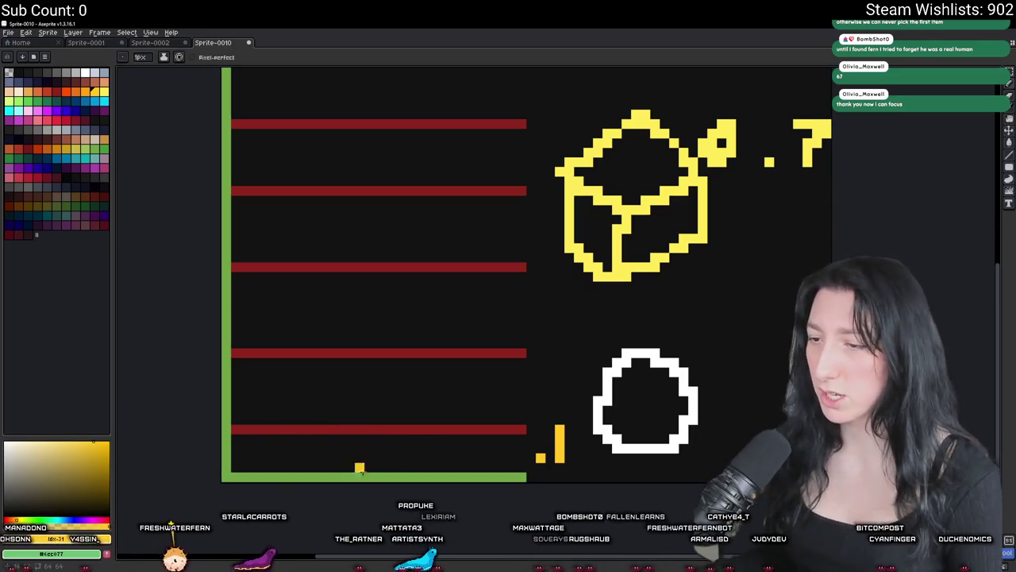
left_click_drag(262, 458, 450, 467)
left_click(541, 410)
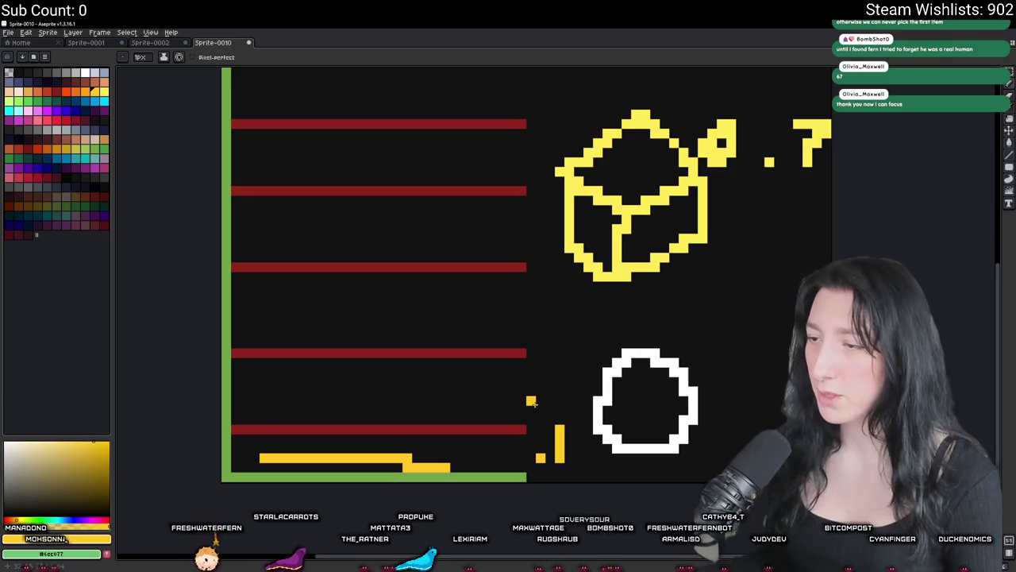
mouse_move(551, 381)
left_mouse_down()
mouse_move(558, 372)
mouse_move(587, 383)
mouse_move(566, 409)
mouse_move(591, 409)
left_mouse_up()
key("ctrl+z")
- Draw another yellow motion streak and a yellow squiggle just below the chest icon
scroll(570, 391, "down", 2)
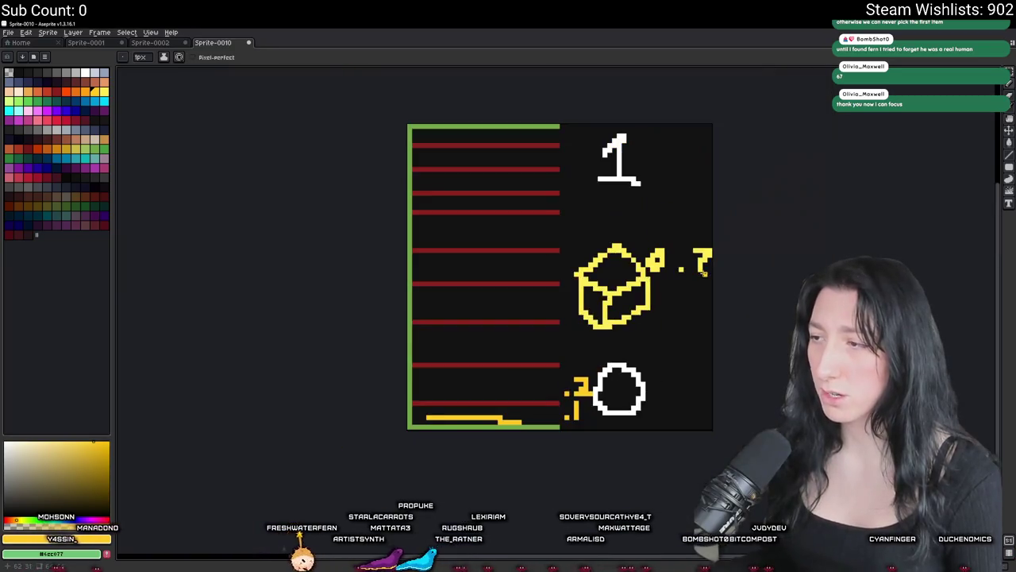
scroll(667, 232, "up", 2)
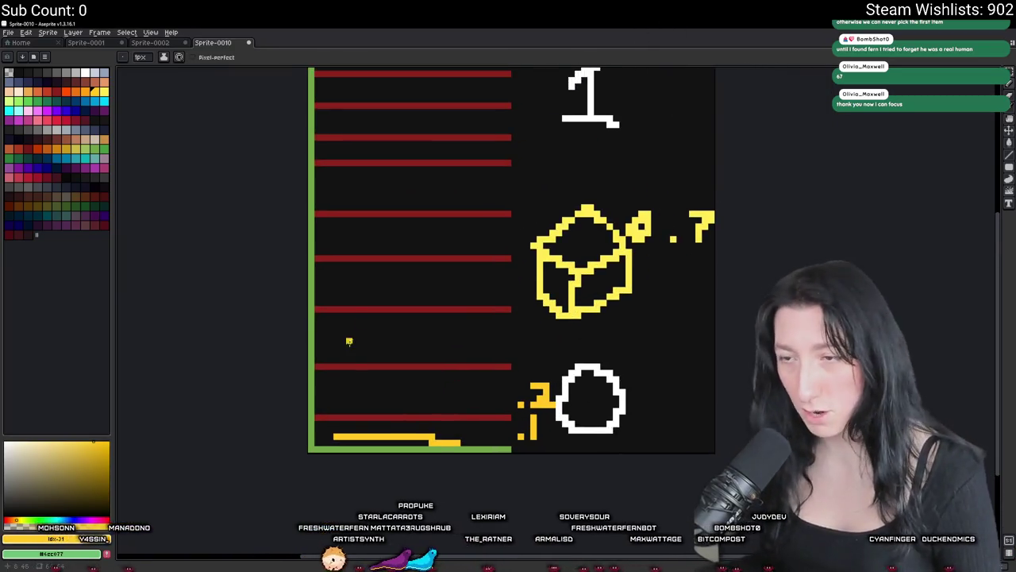
scroll(393, 398, "up", 1)
left_click_drag(314, 397, 502, 381)
left_click_drag(470, 304, 445, 352)
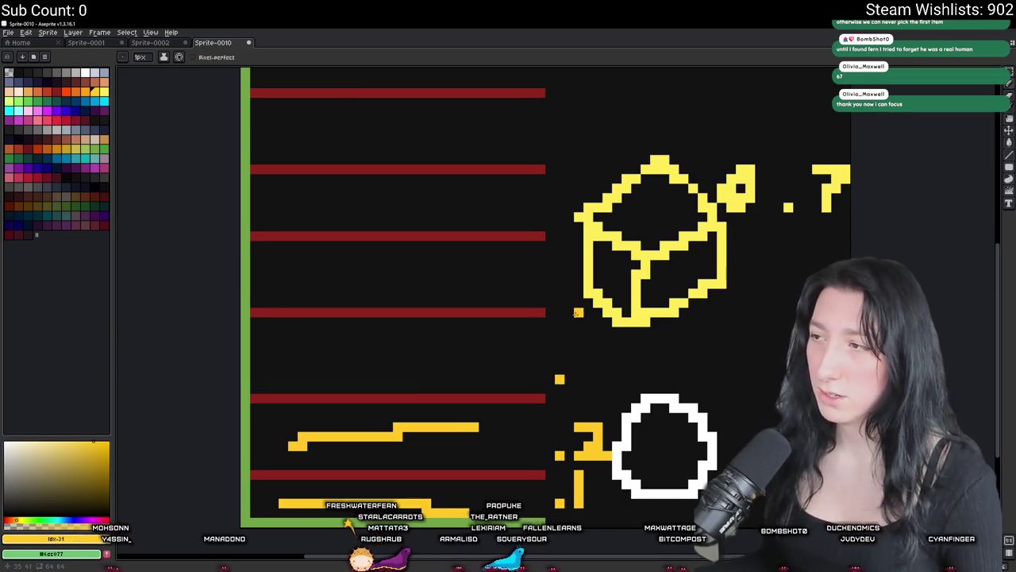
mouse_move(578, 314)
left_mouse_down()
mouse_move(607, 343)
mouse_move(588, 370)
left_mouse_up()
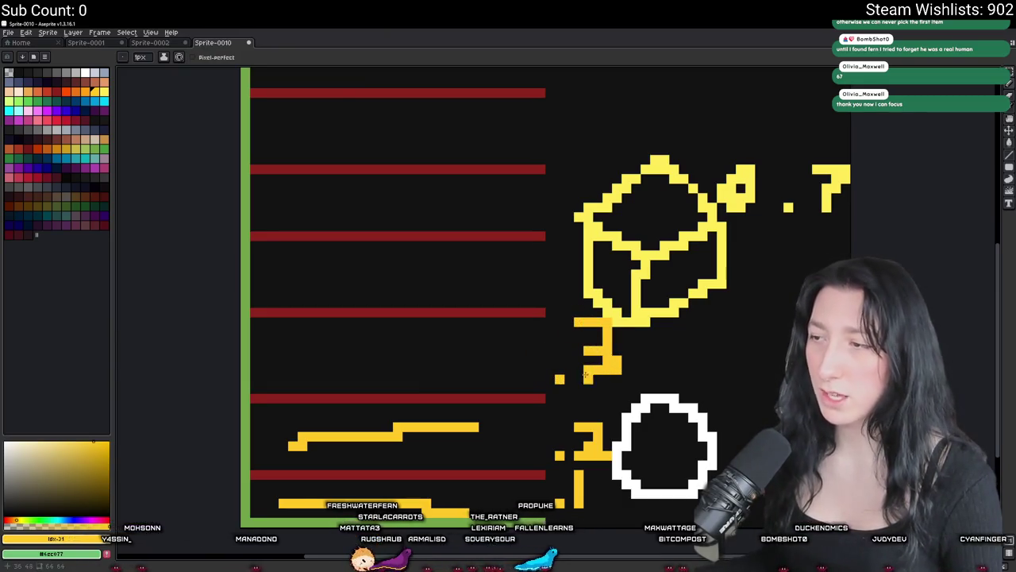
left_click_drag(469, 26, 470, 513)
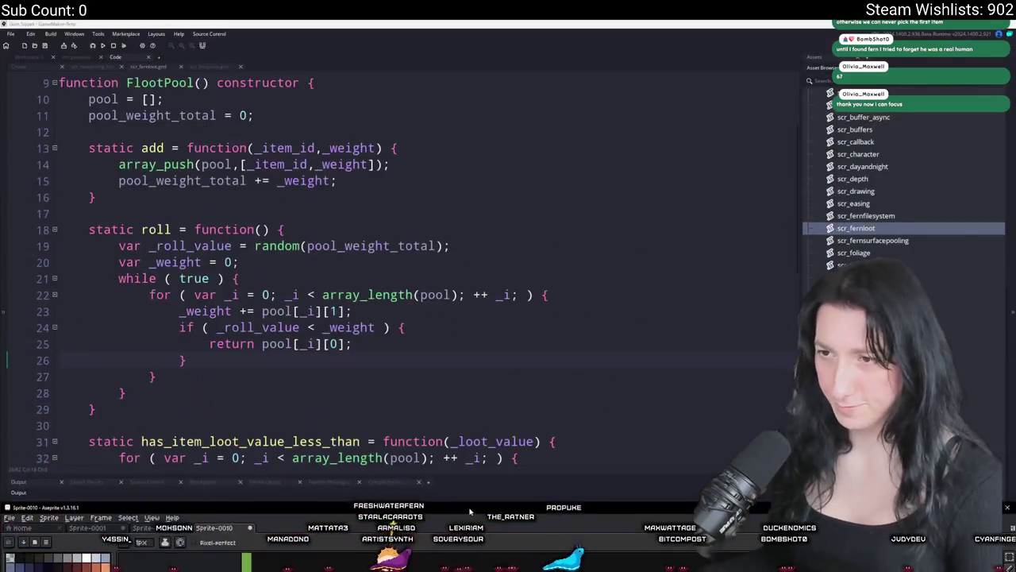
double_click(470, 508)
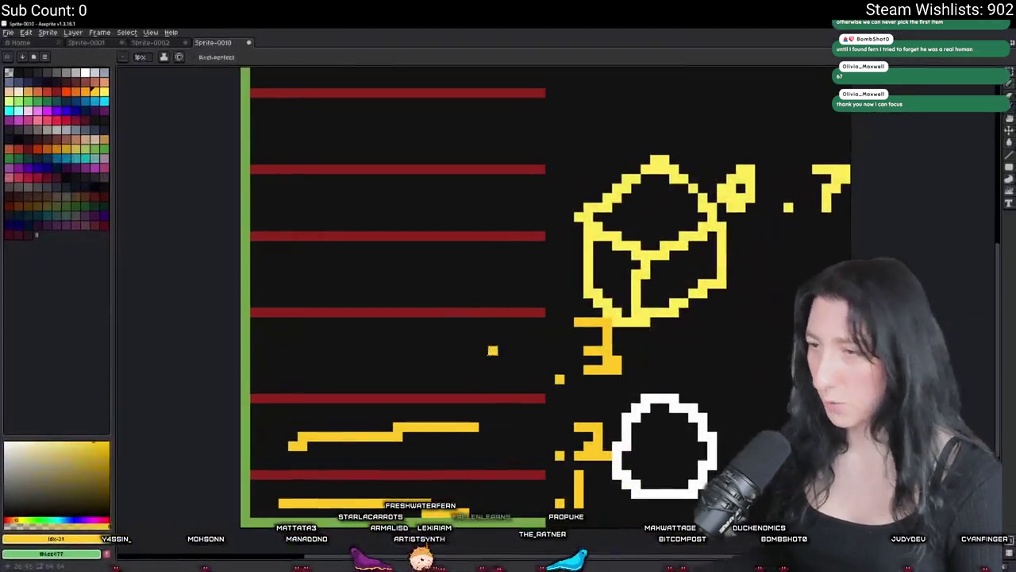
- Pencil stepped yellow streaks between the red lines, plus a vertical bar and block left of the box
left_click_drag(300, 359, 459, 340)
left_click_drag(522, 330, 530, 387)
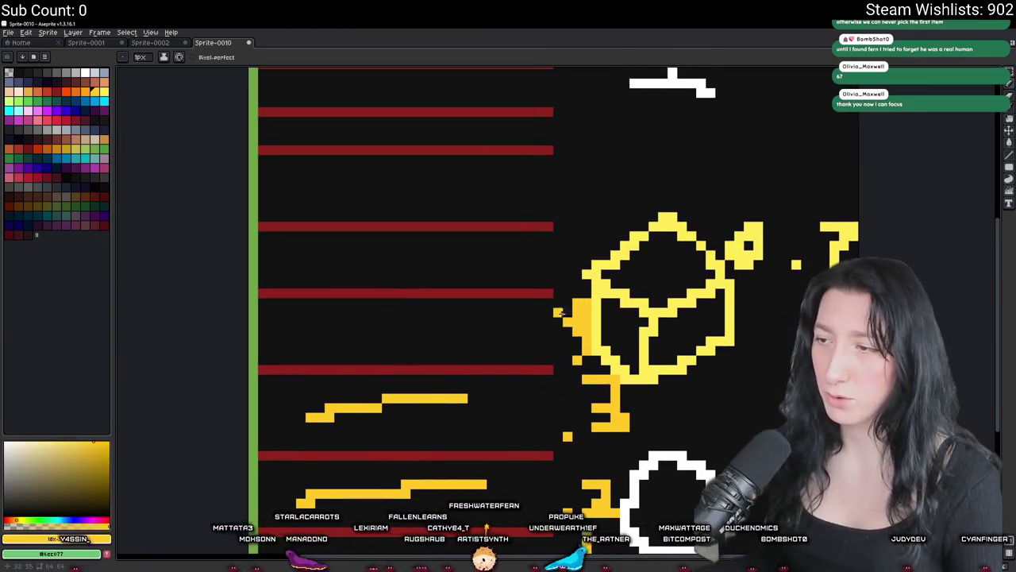
scroll(563, 304, "down", 2)
scroll(571, 336, "up", 1)
scroll(563, 337, "up", 3)
key("b")
mouse_move(555, 342)
left_mouse_down()
mouse_move(560, 309)
mouse_move(530, 311)
left_mouse_up()
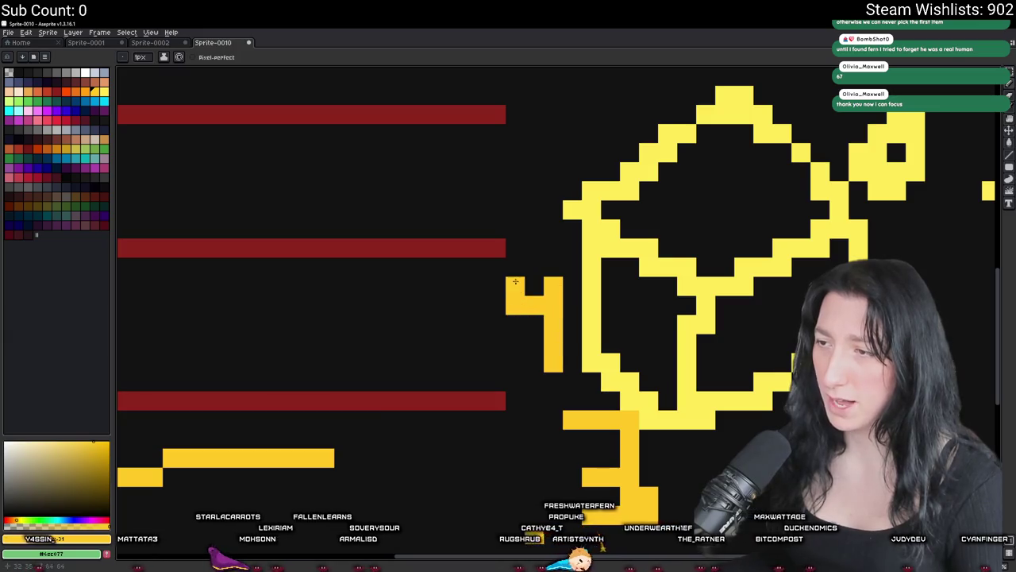
left_click(496, 362)
- Add a horizontal yellow streak, a squiggle, a sloping streak and a dot above the box
scroll(389, 298, "down", 4)
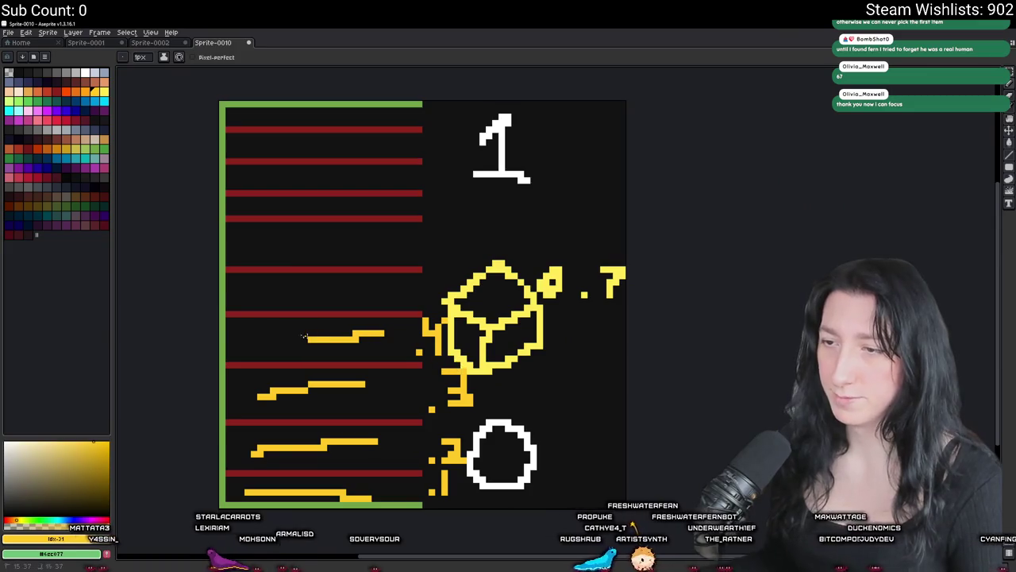
scroll(471, 312, "up", 2)
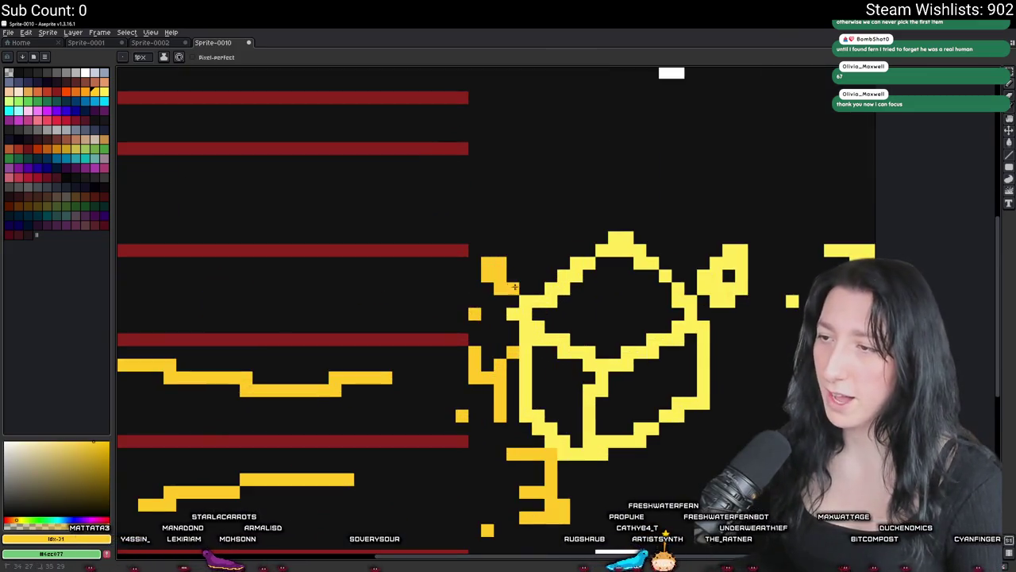
scroll(465, 291, "left", 3)
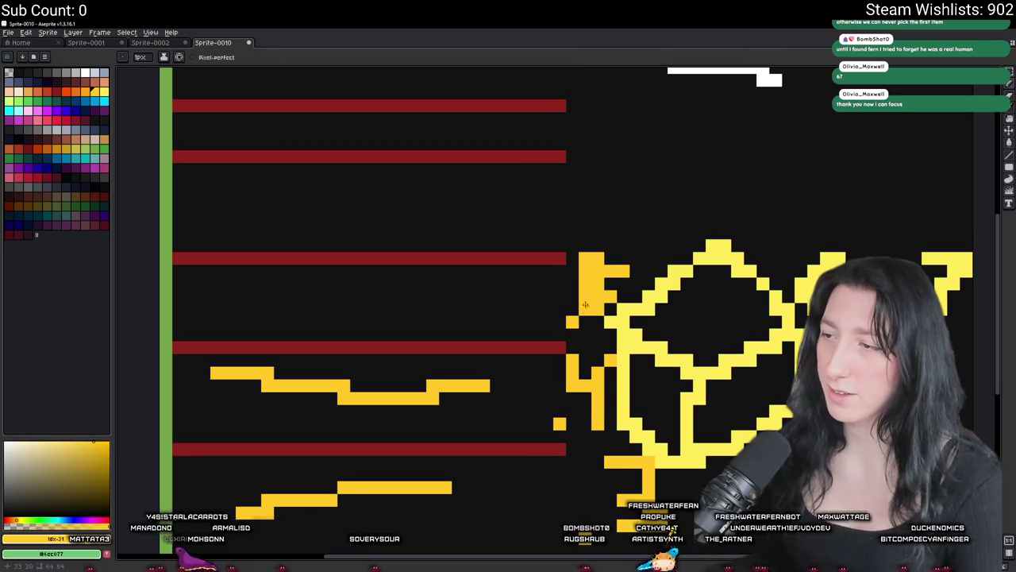
scroll(481, 306, "left", 3)
left_click_drag(408, 320, 549, 320)
scroll(622, 372, "down", 1)
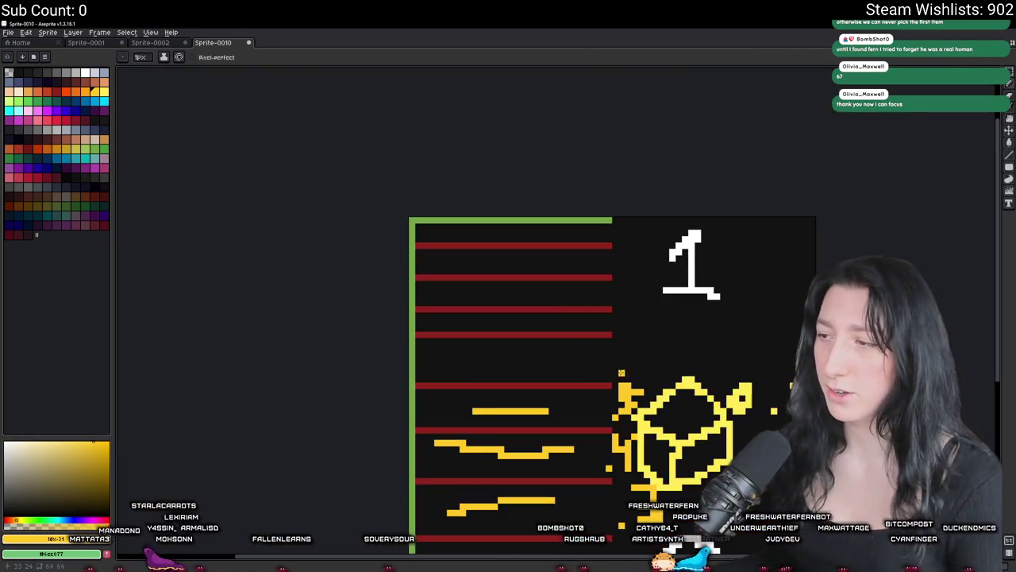
mouse_move(649, 359)
left_mouse_down()
mouse_move(663, 341)
mouse_move(629, 371)
left_mouse_up()
left_click_drag(475, 358, 592, 363)
scroll(556, 357, "up", 2)
scroll(624, 361, "up", 1)
left_click(622, 375)
mouse_move(656, 343)
left_mouse_down()
mouse_move(671, 373)
mouse_move(685, 353)
mouse_move(652, 395)
left_mouse_up()
key("ctrl+z")
scroll(551, 379, "up", 2)
scroll(401, 382, "down", 3)
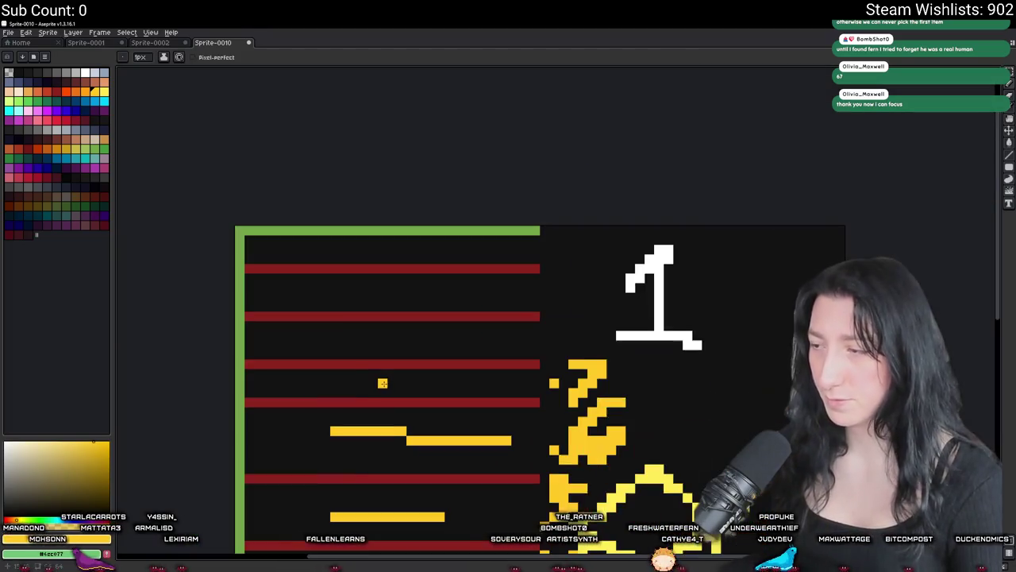
- Change GameMaker's line 24 roll check to _roll_value <= _weight, then maximise Aseprite again
mouse_move(511, 24)
left_mouse_down()
mouse_move(511, 449)
mouse_move(511, 421)
left_mouse_up()
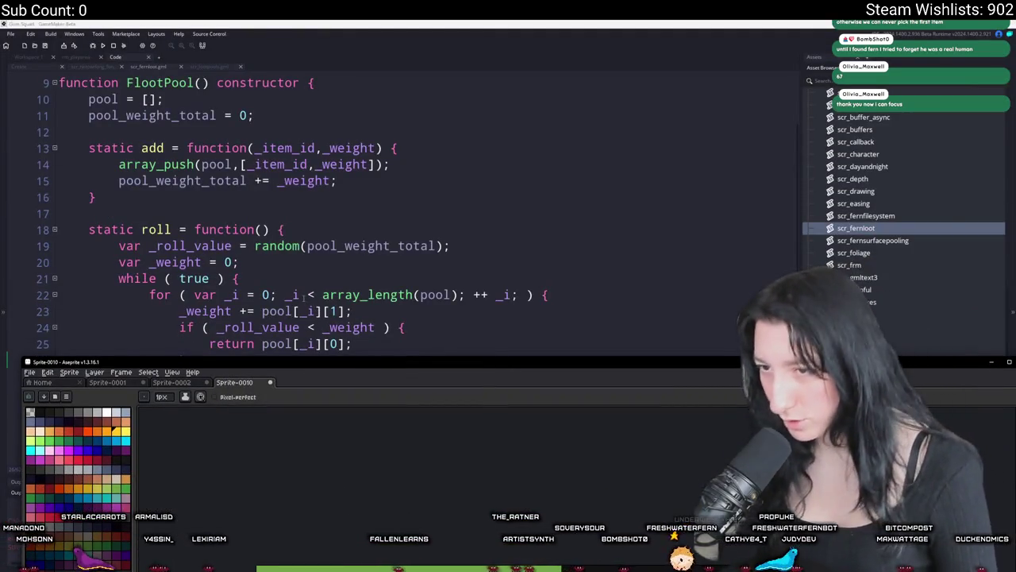
left_click(302, 334)
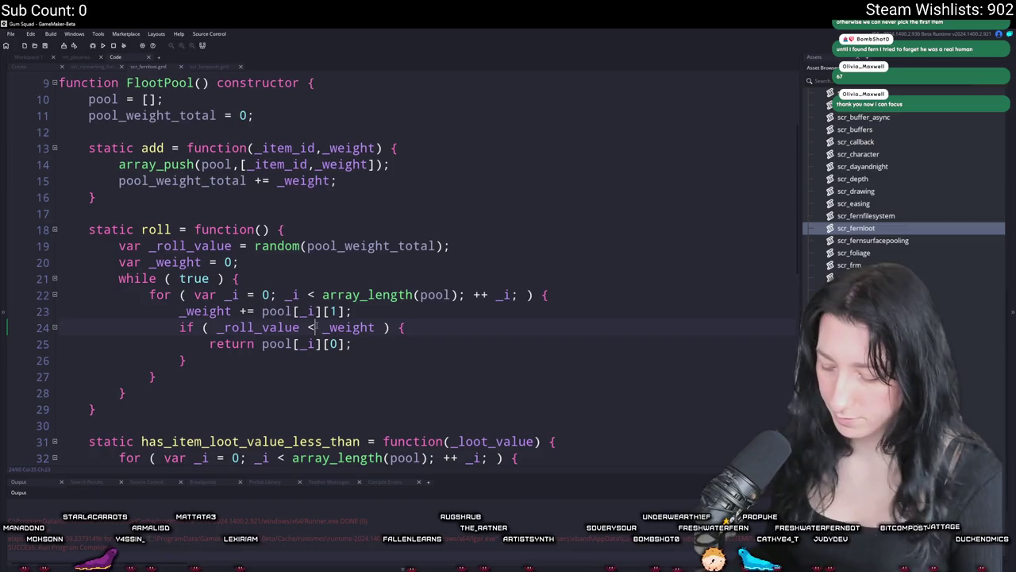
left_click(316, 327)
type("=")
key("alt+Tab")
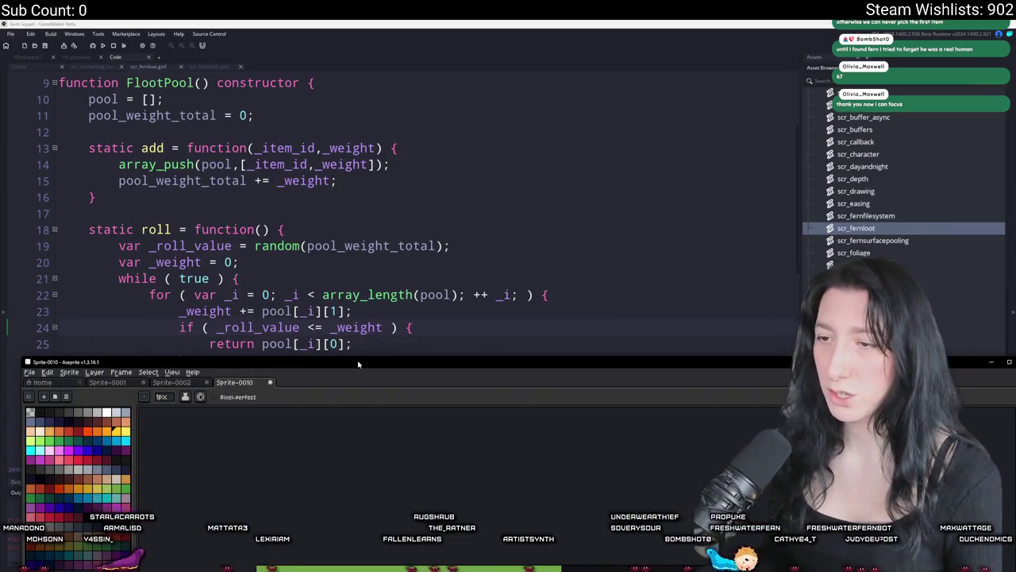
key("super+Up")
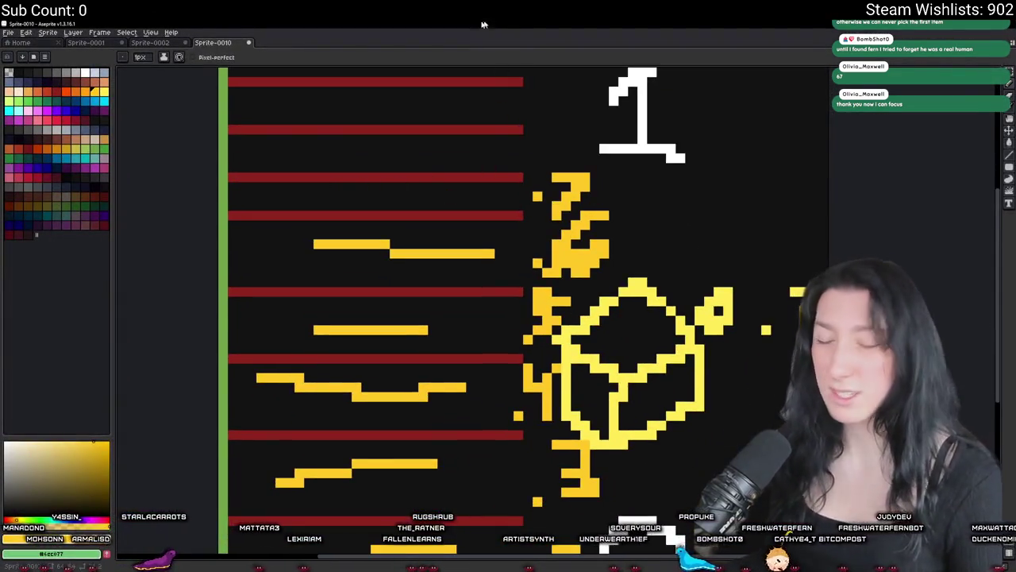
left_click_drag(418, 185, 341, 205)
key("ctrl+z")
mouse_move(422, 187)
left_mouse_down()
mouse_move(354, 198)
mouse_move(433, 198)
left_mouse_up()
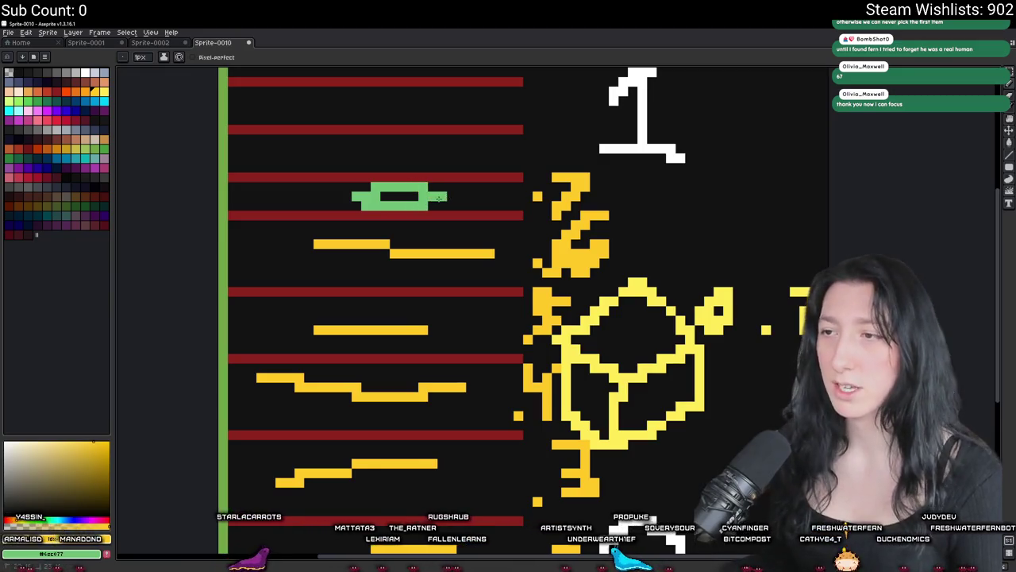
scroll(431, 195, "down", 5)
scroll(540, 245, "up", 2)
scroll(540, 245, "up", 1)
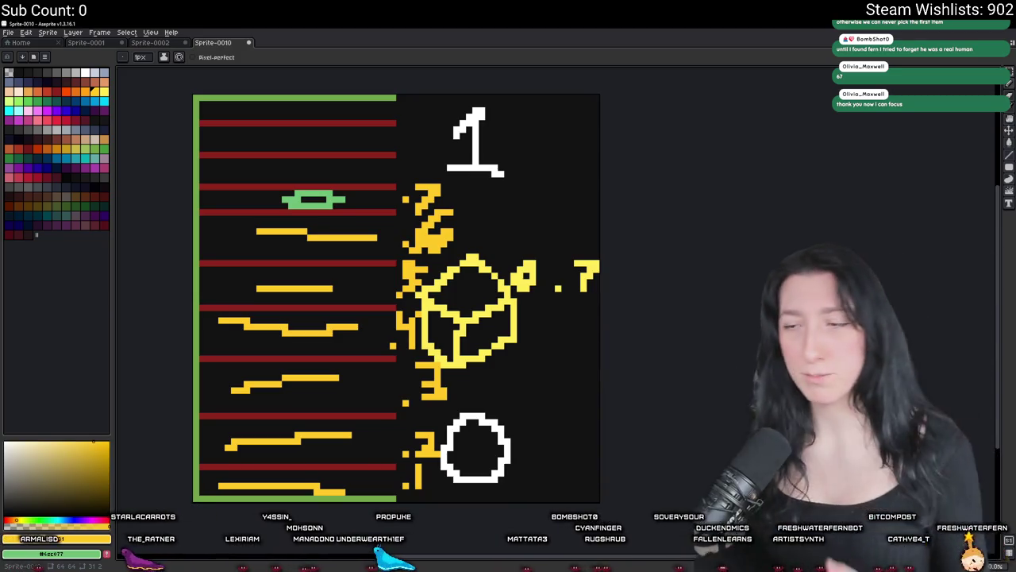
scroll(246, 323, "up", 3)
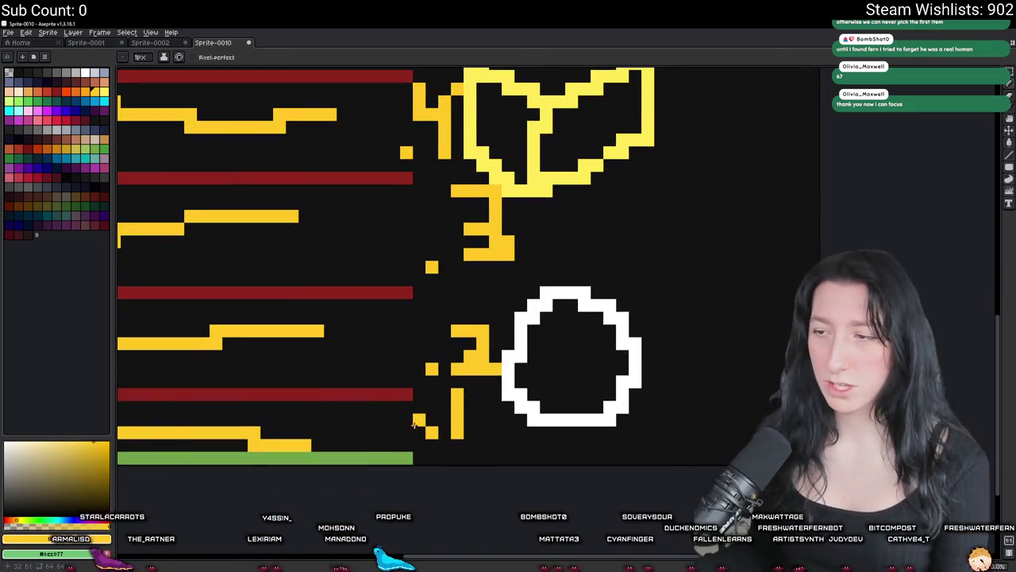
mouse_move(411, 432)
left_mouse_down()
mouse_move(368, 345)
mouse_move(506, 446)
left_mouse_up()
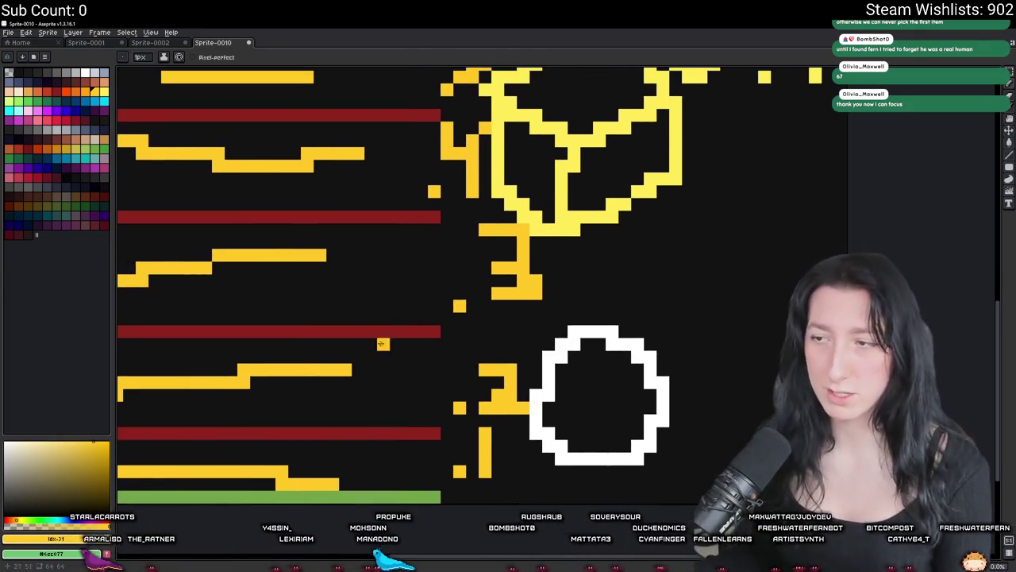
left_click_drag(396, 344, 429, 405)
scroll(445, 302, "down", 3)
scroll(445, 303, "up", 2)
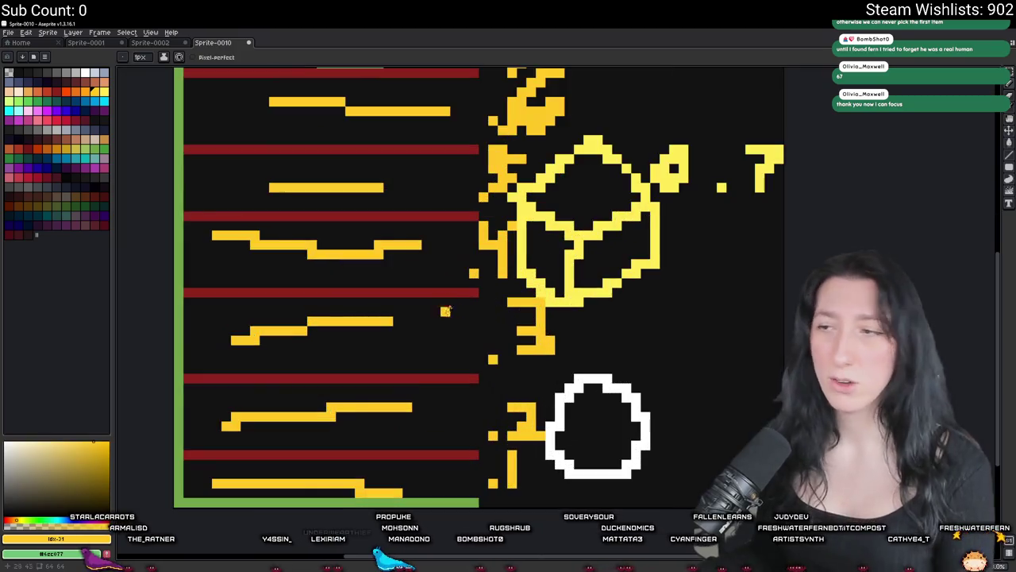
left_click_drag(474, 350, 524, 478)
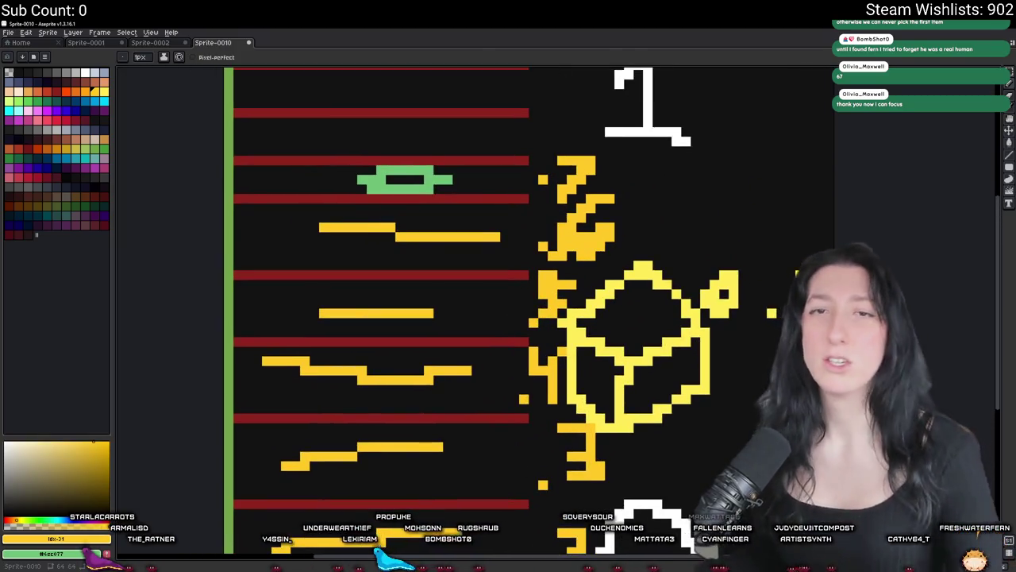
scroll(382, 219, "down", 2)
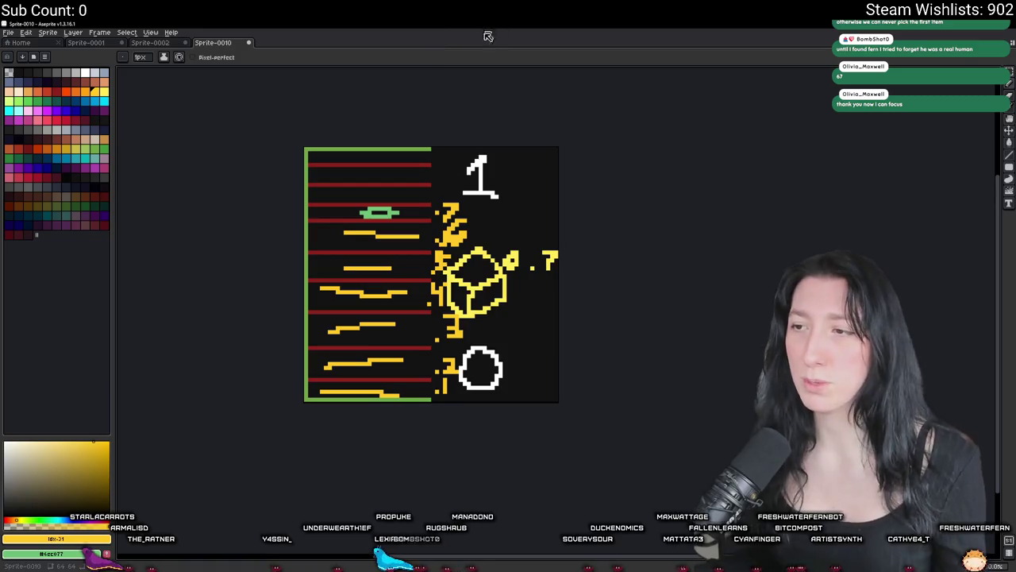
scroll(435, 229, "down", 2)
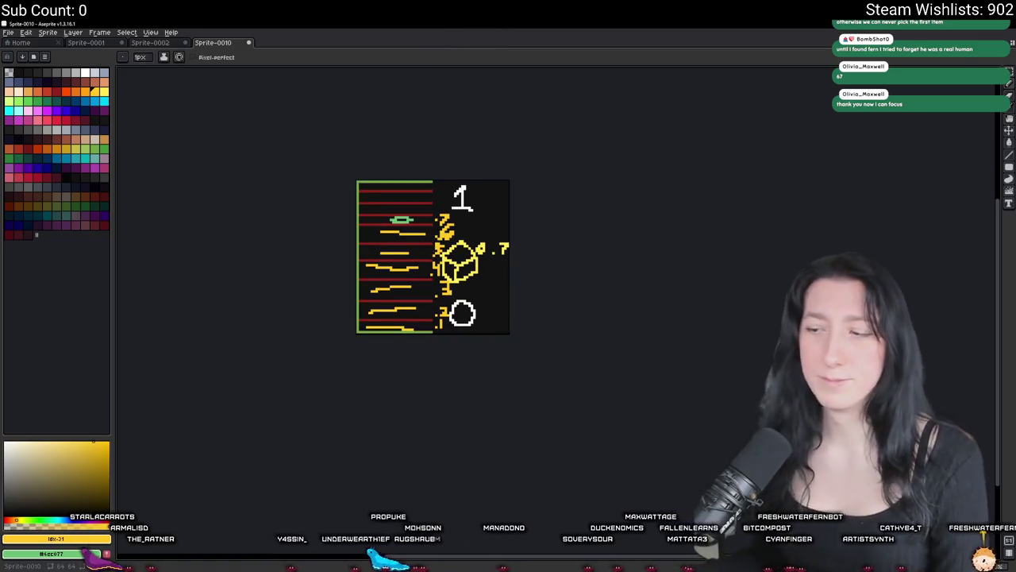
key("alt+Tab")
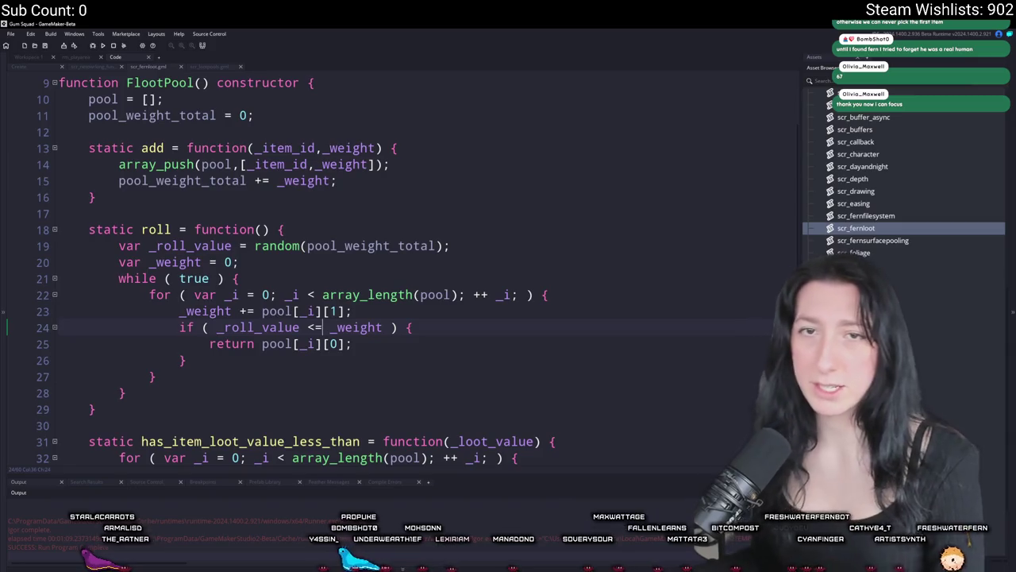
- Review line 24's roll comparison, the lookup loop and the roll call in generate_loot
left_click(390, 327)
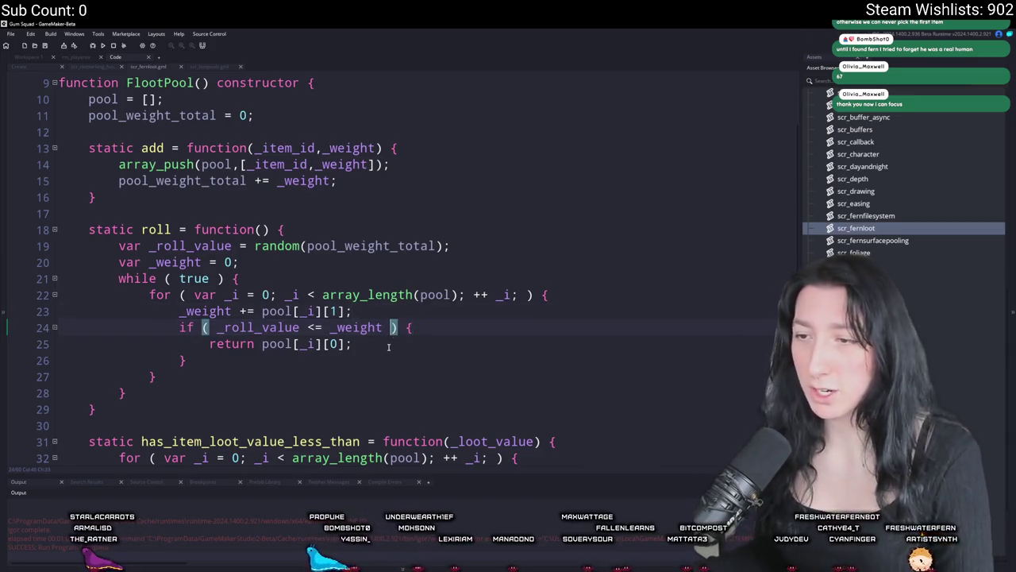
scroll(255, 287, "down", 6)
left_click(351, 235)
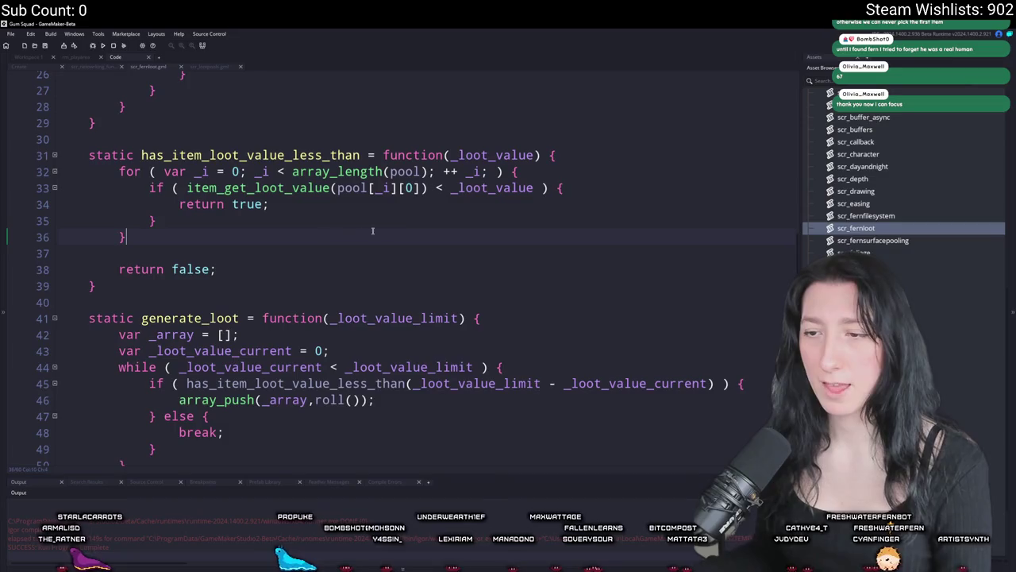
scroll(367, 421, "down", 1)
left_click(255, 334)
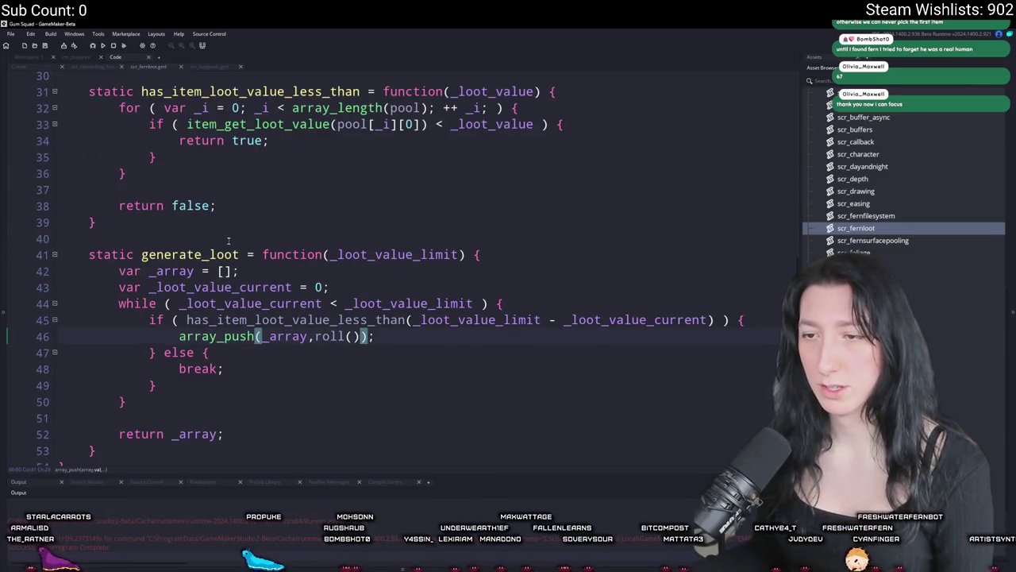
scroll(229, 253, "down", 1)
scroll(229, 252, "up", 6)
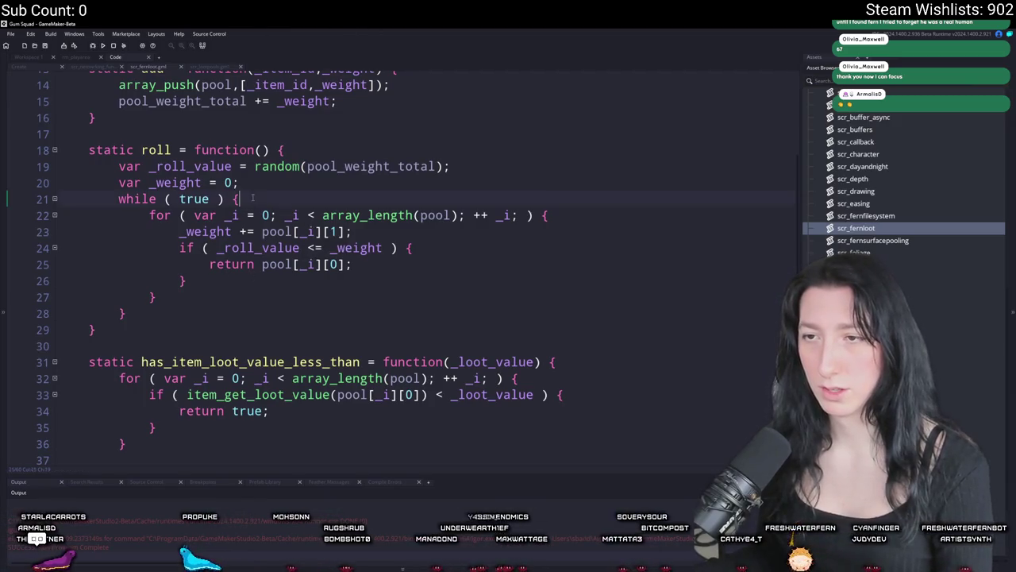
- Delete the while ( true ) line and its closing brace, dedent the for loop, and run the game
key("shift+Up")
key("BackSpace")
left_click(151, 297)
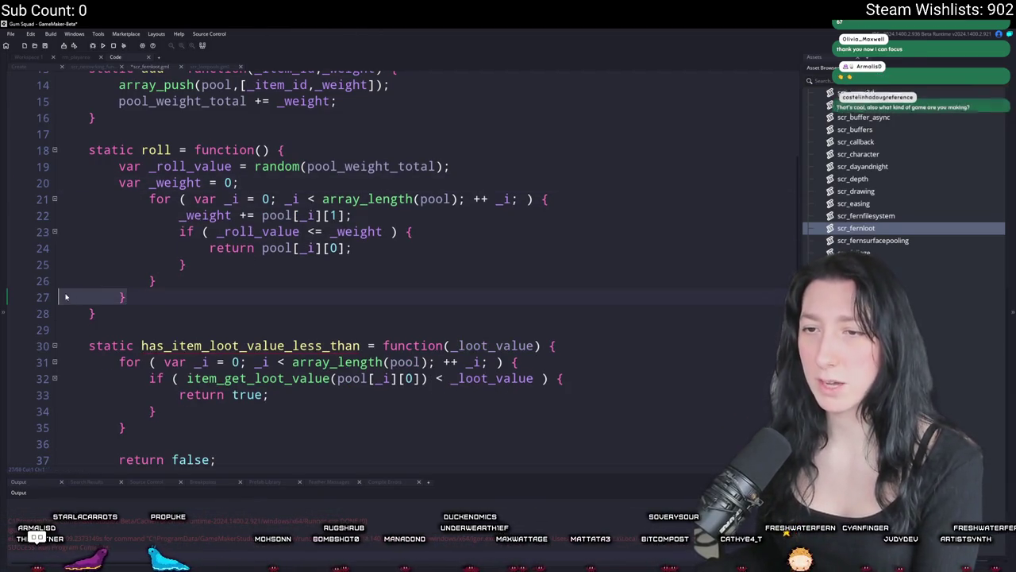
key("shift+Up")
key("BackSpace")
left_click_drag(127, 280, 149, 200)
key("shift+Tab")
left_click(158, 283)
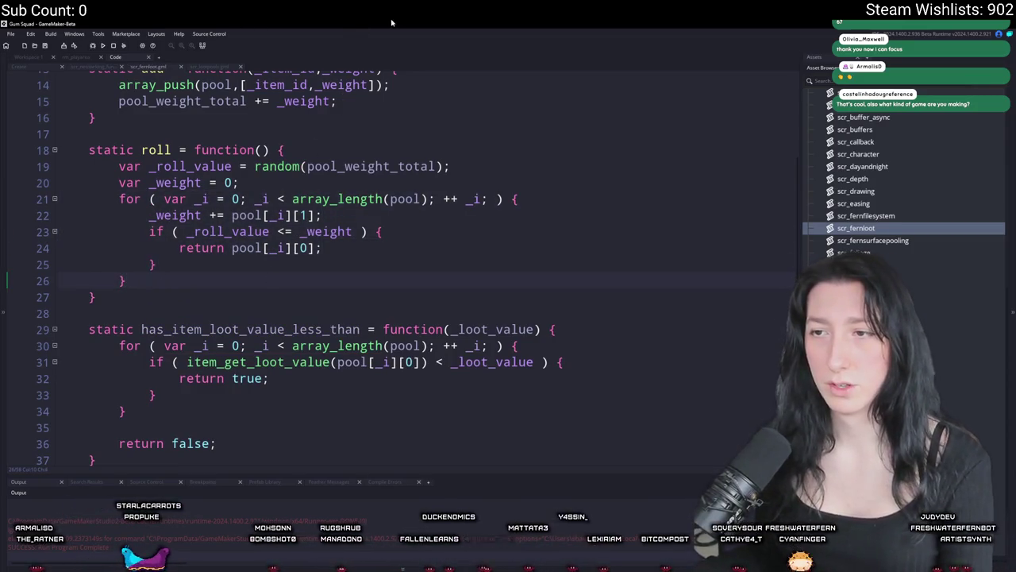
scroll(381, 33, "up", 1)
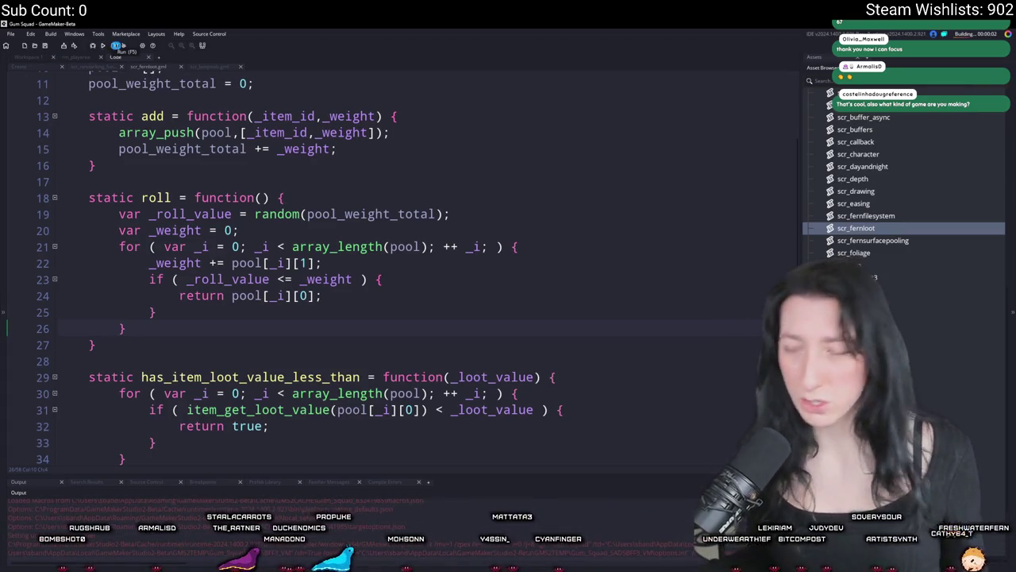
left_click(104, 47)
scroll(153, 175, "up", 3)
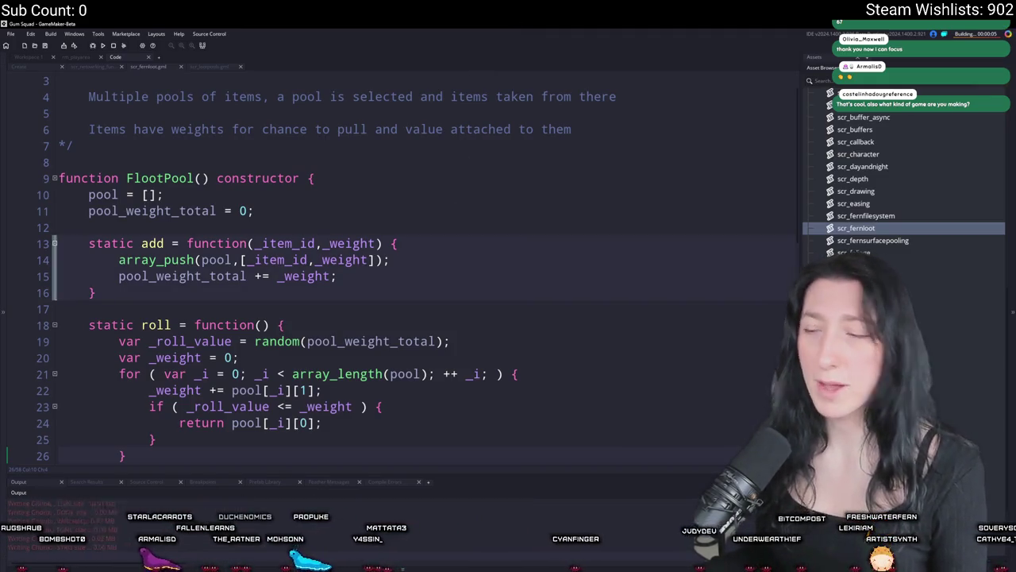
- Start playing Gum Squad and move the Sun Hat into the backpack
left_click(510, 281)
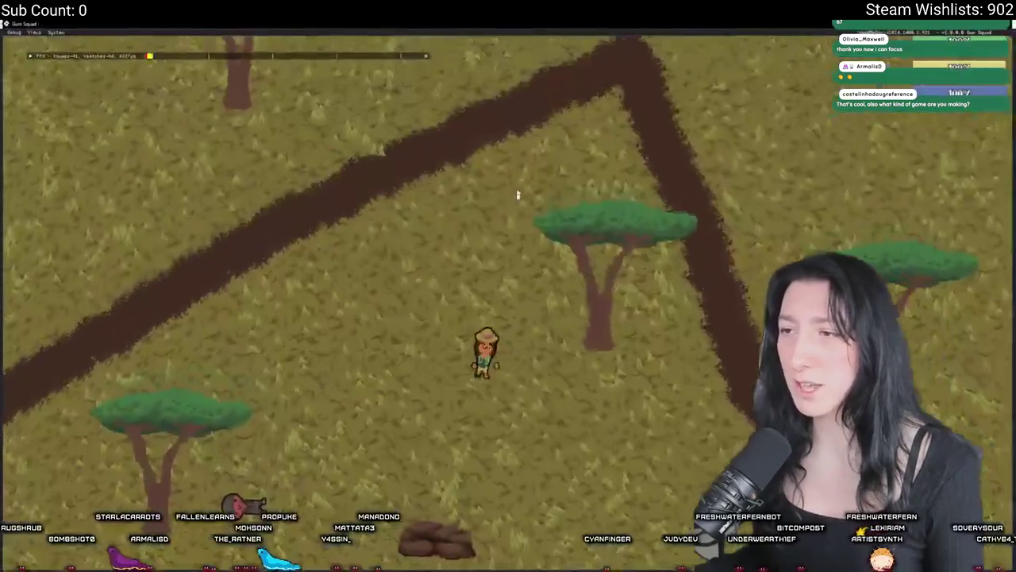
key("i")
key("c")
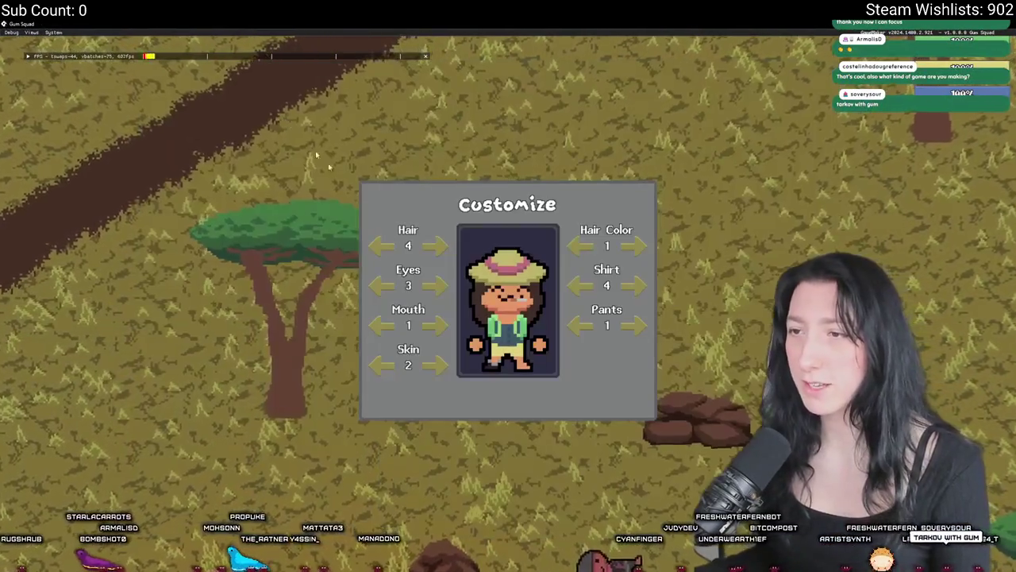
key("i")
mouse_move(203, 107)
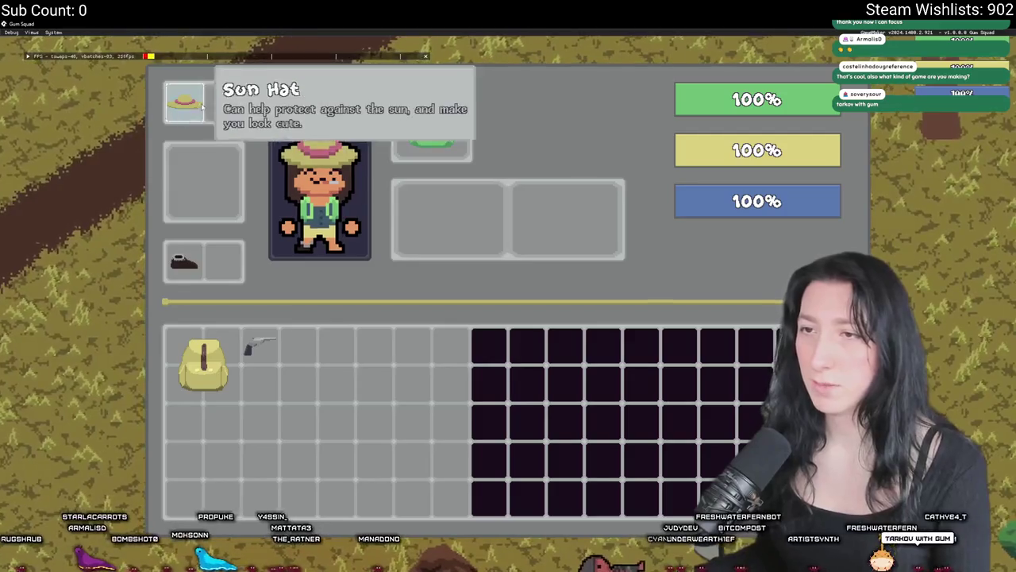
left_click_drag(304, 394, 300, 348)
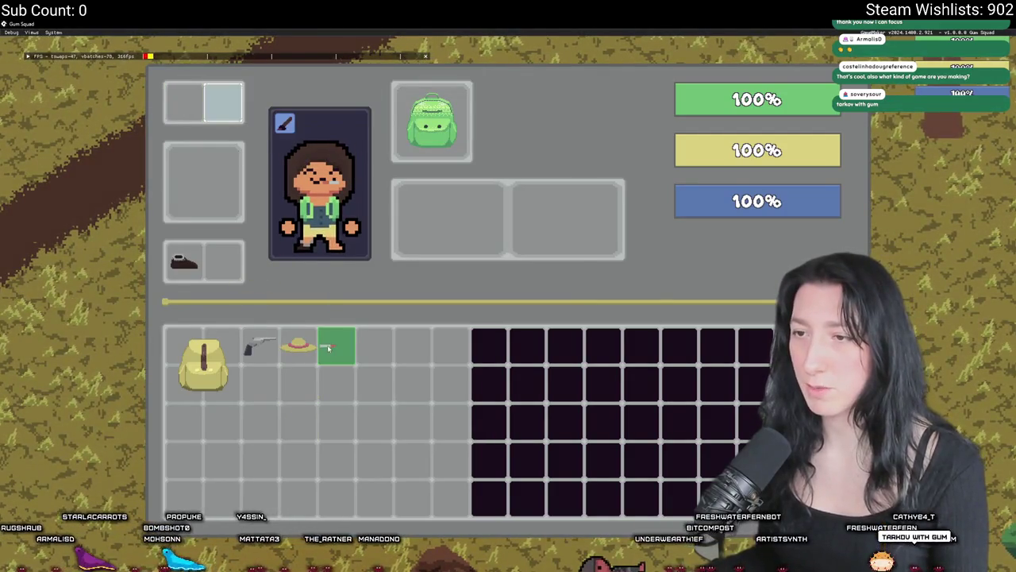
- Loot two fallen enemies' bodies and equip both pistols
key("i")
key("e")
key("e")
key("e")
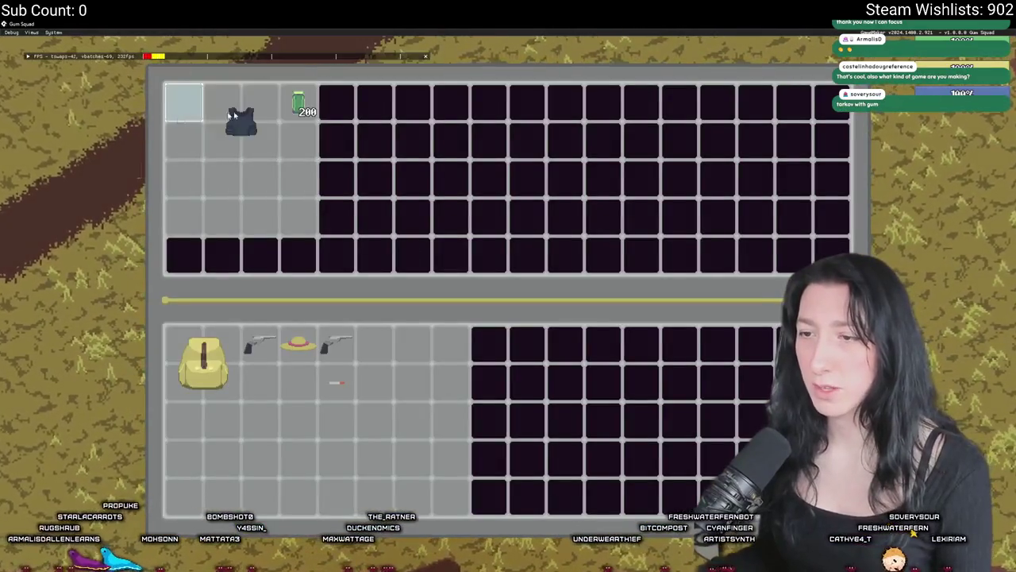
key("e")
key("e")
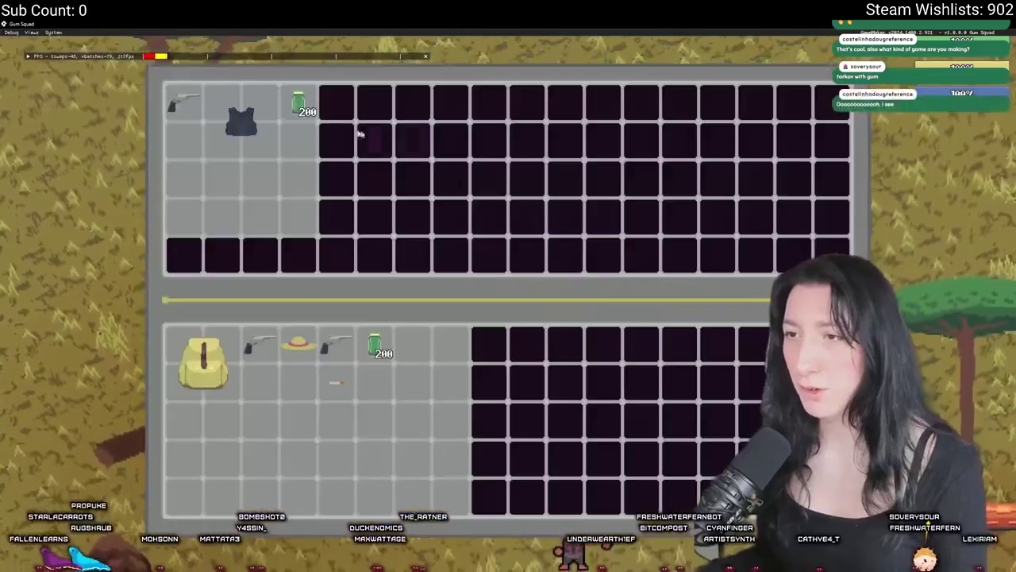
key("e")
key("i")
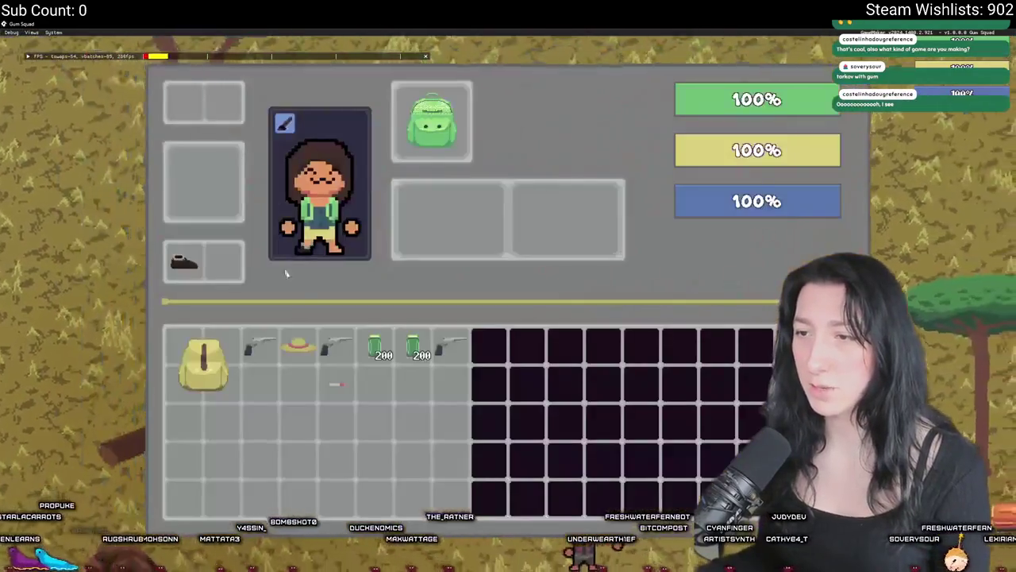
left_click(335, 343)
left_click(261, 343)
key("i")
- Walk among the enemies to the coloured chests, checking the inventory on the way
key("s")
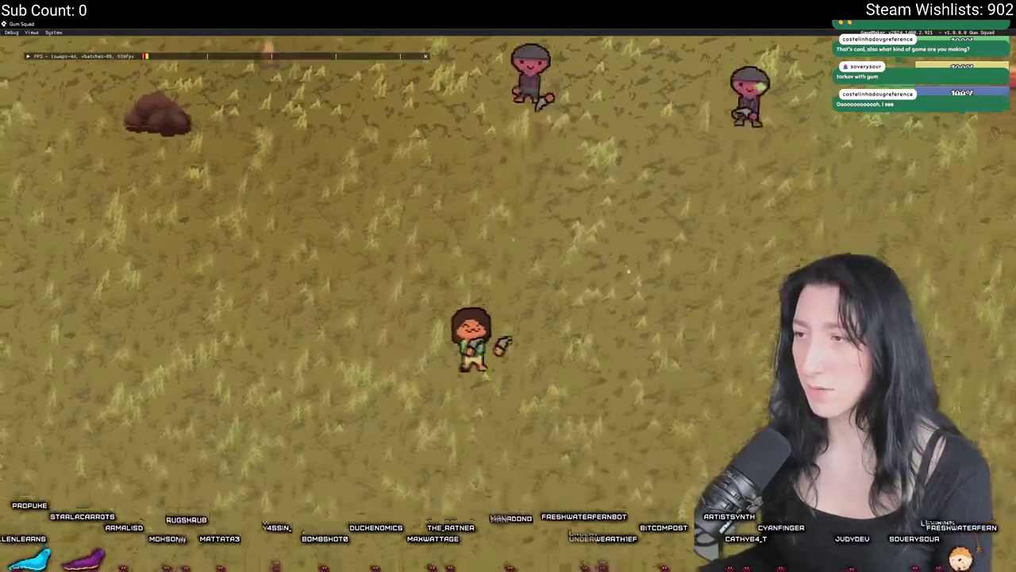
key("w")
key("w")
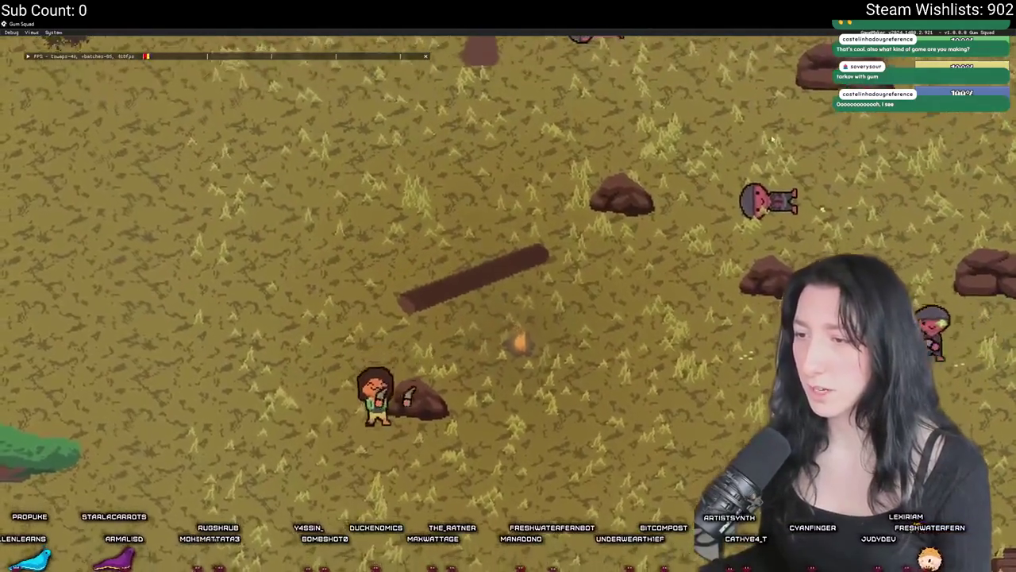
key("s")
key("d")
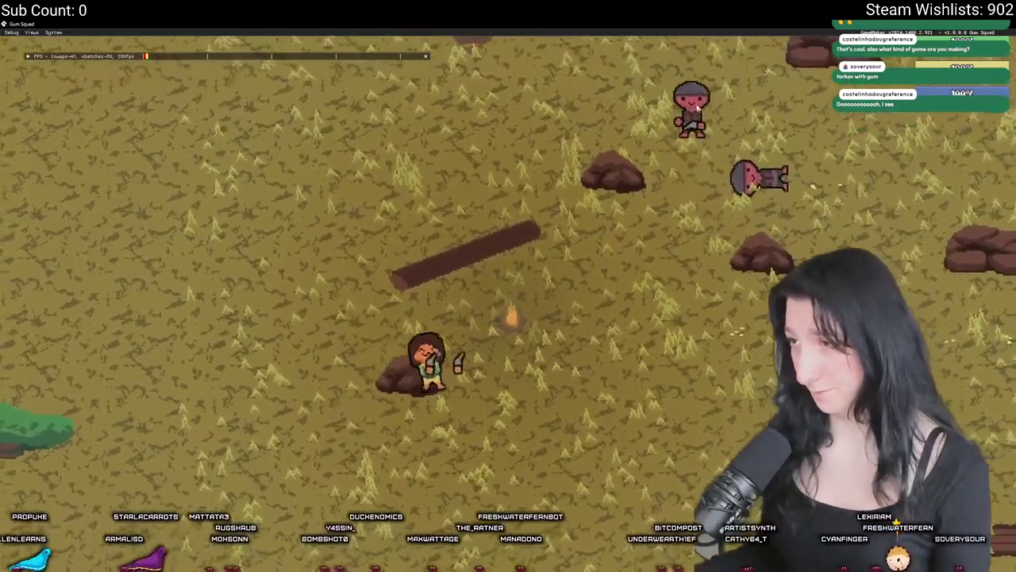
key("d")
key("s")
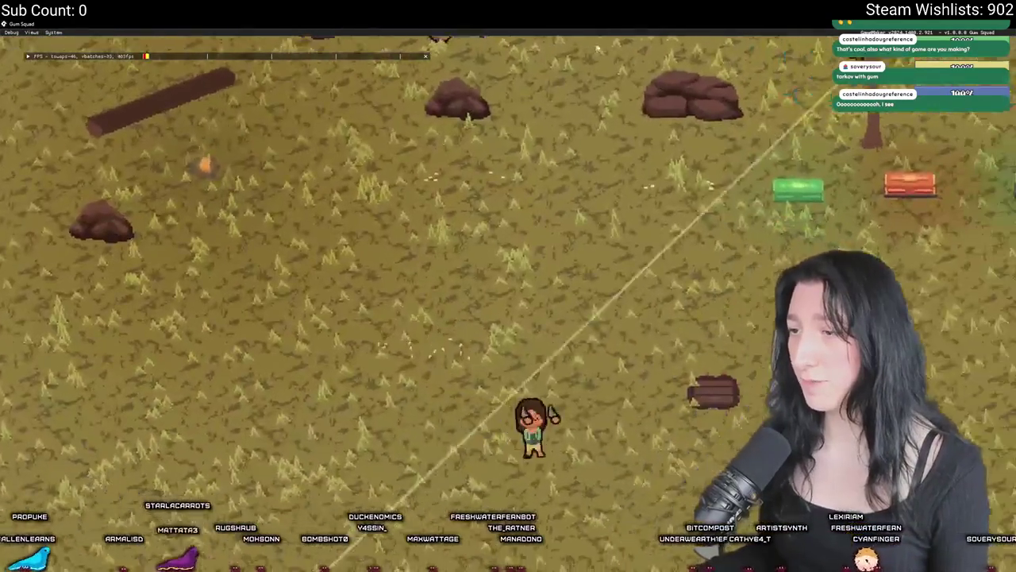
key("w")
key("d")
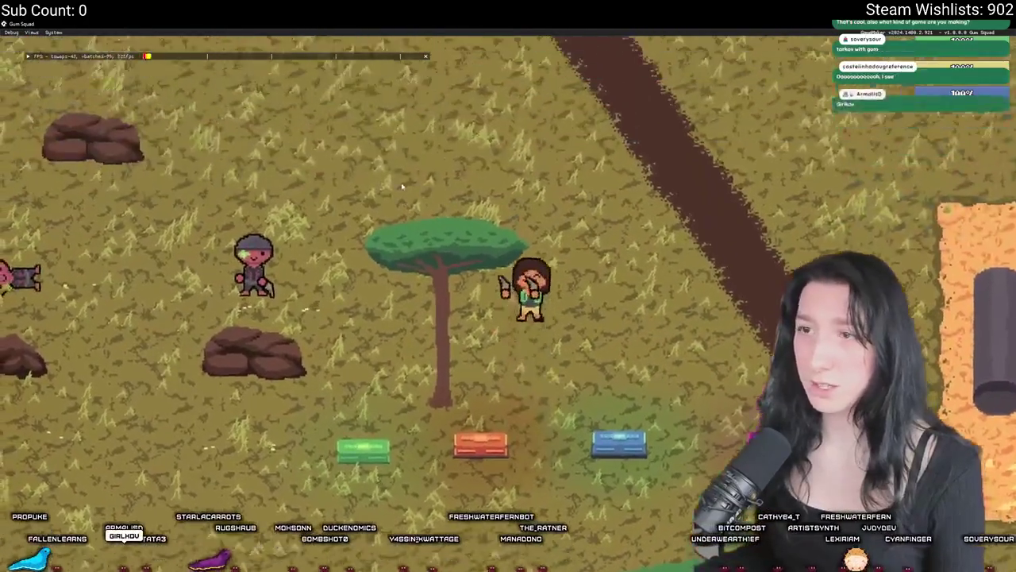
key("Tab")
key("Tab")
key("s")
key("a")
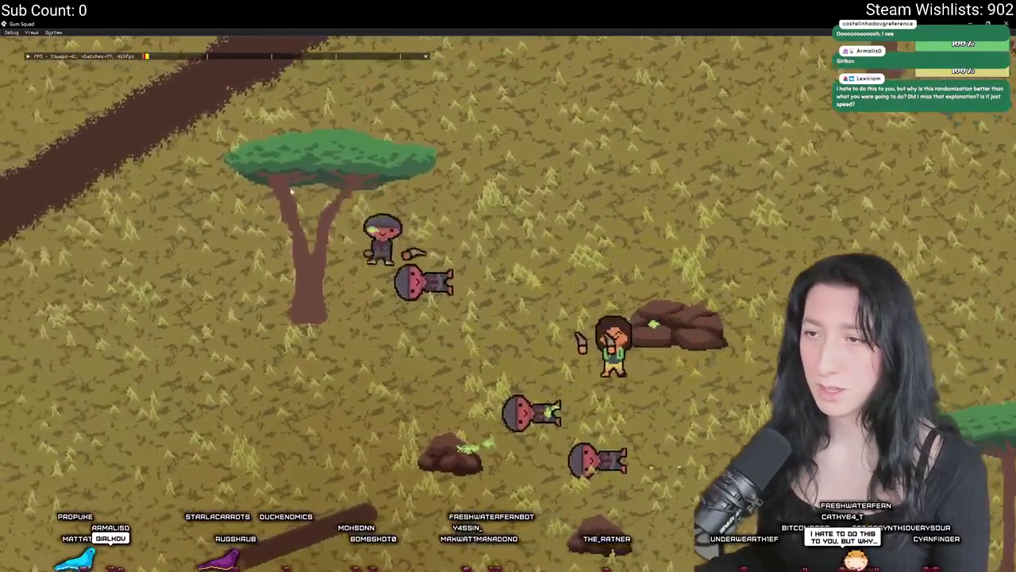
key("d")
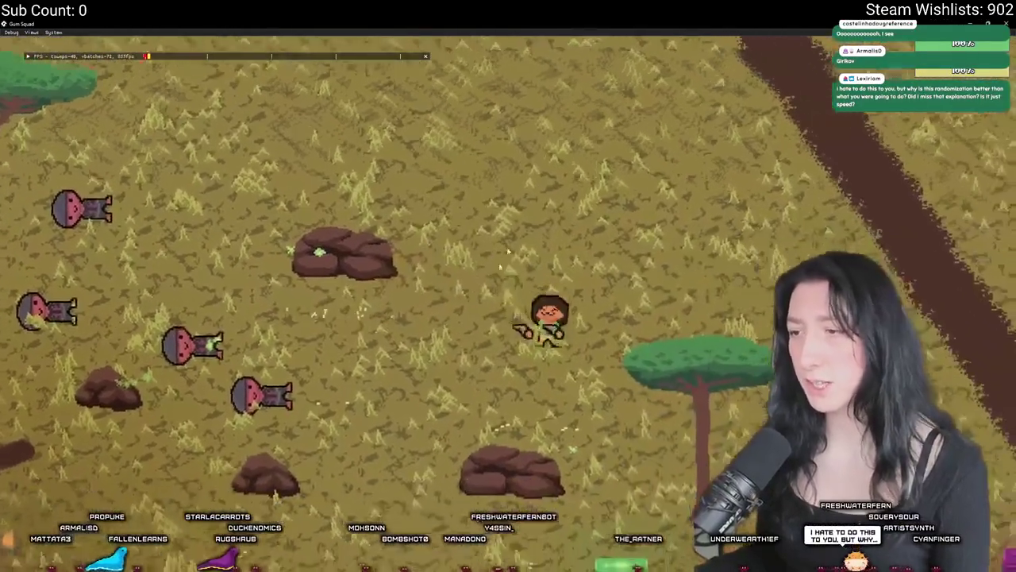
key("s")
- Open the chest beside the character to inspect its loot, then quit the game
key("Tab")
key("Tab")
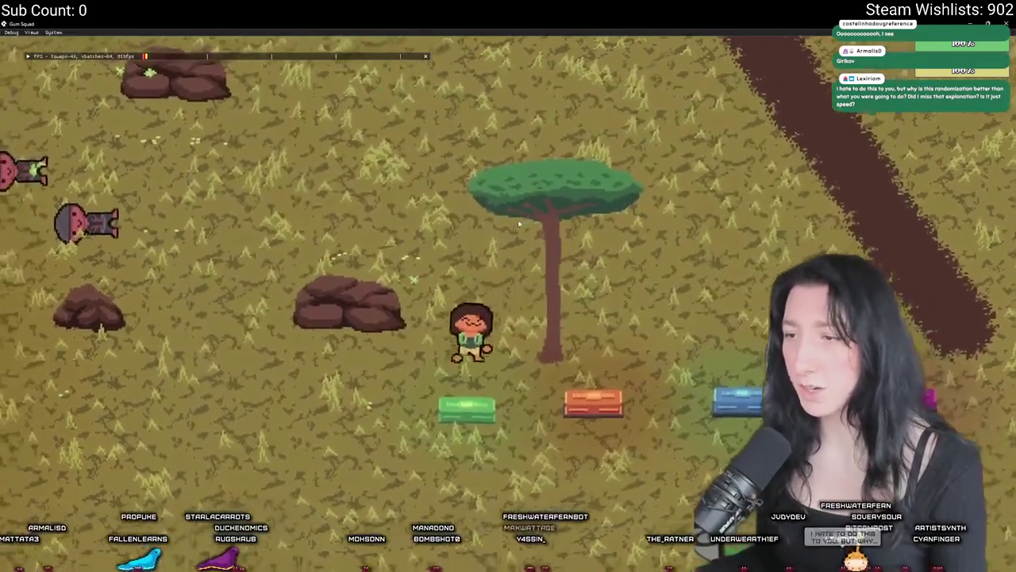
key("e")
key("e")
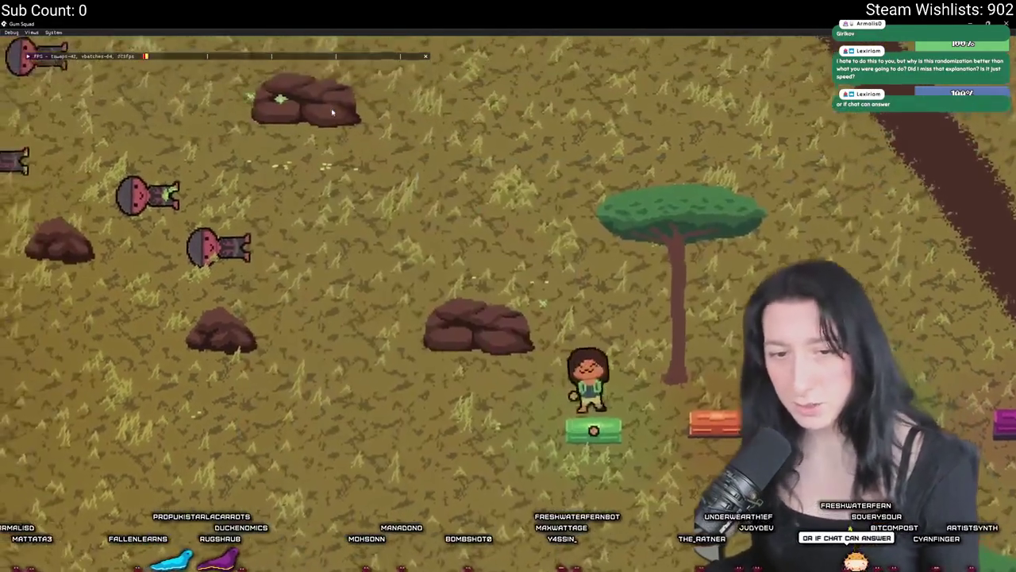
key("d")
key("d")
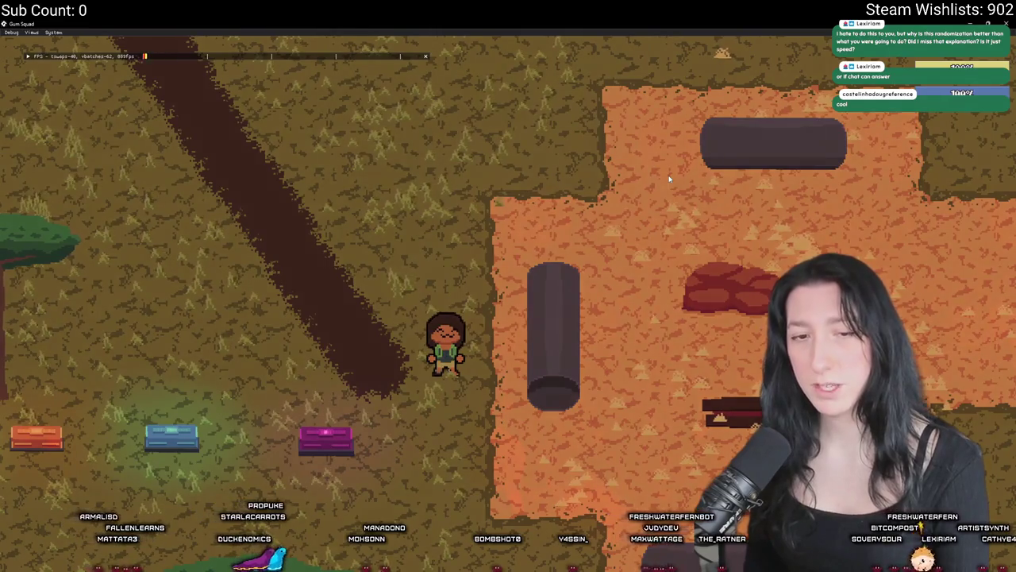
key("a")
key("w")
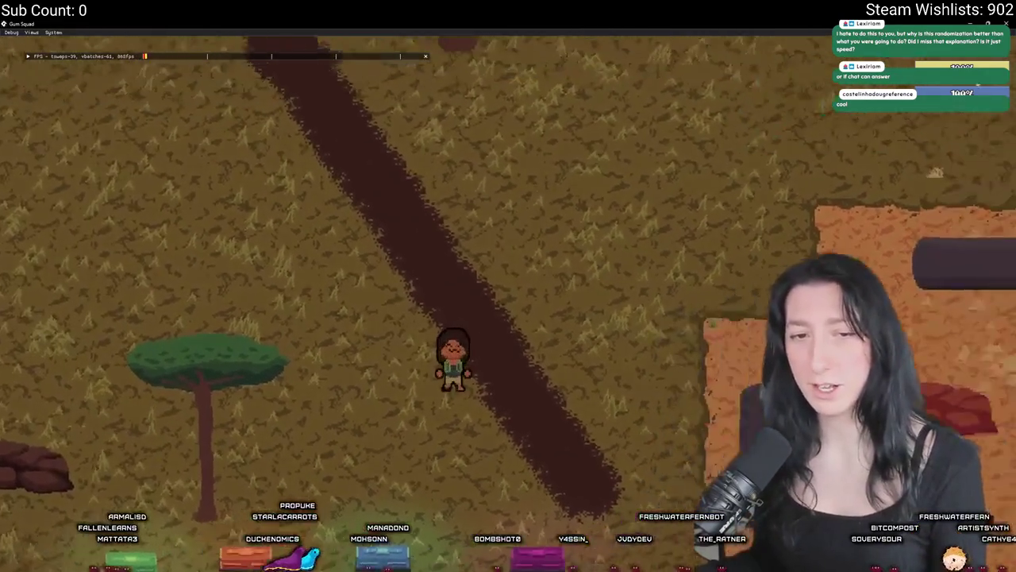
key("Escape")
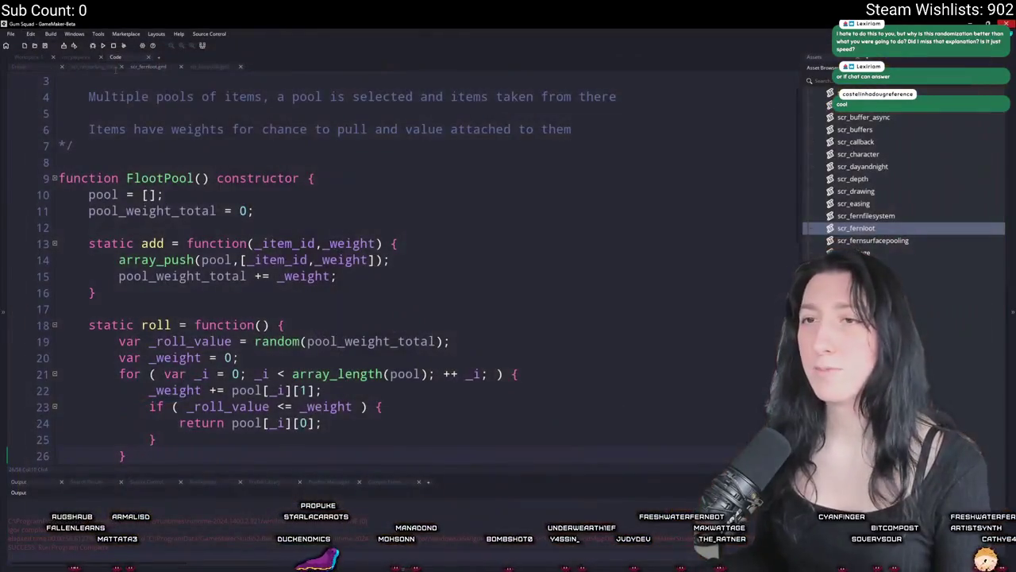
scroll(325, 224, "down", 5)
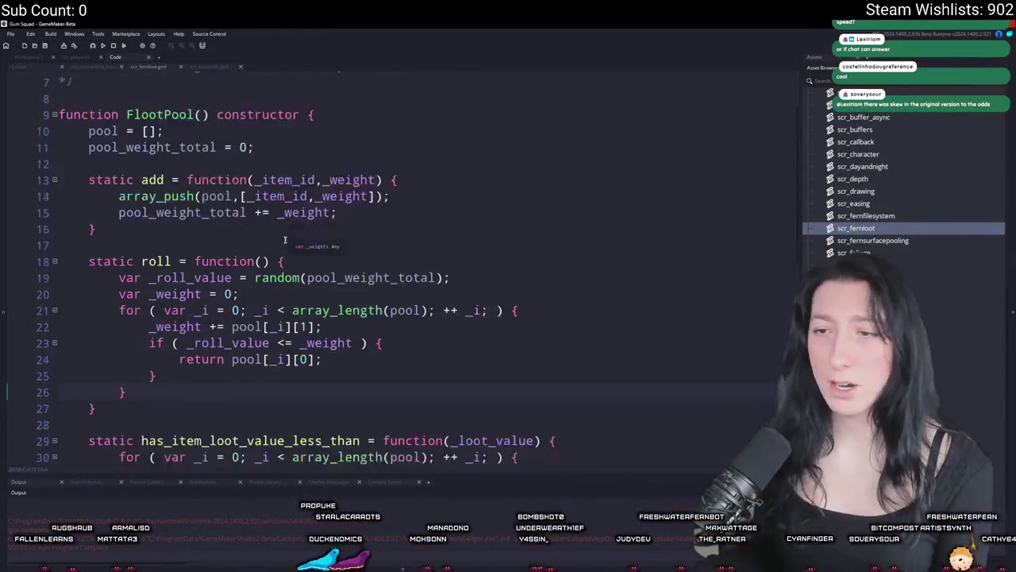
scroll(329, 200, "up", 1)
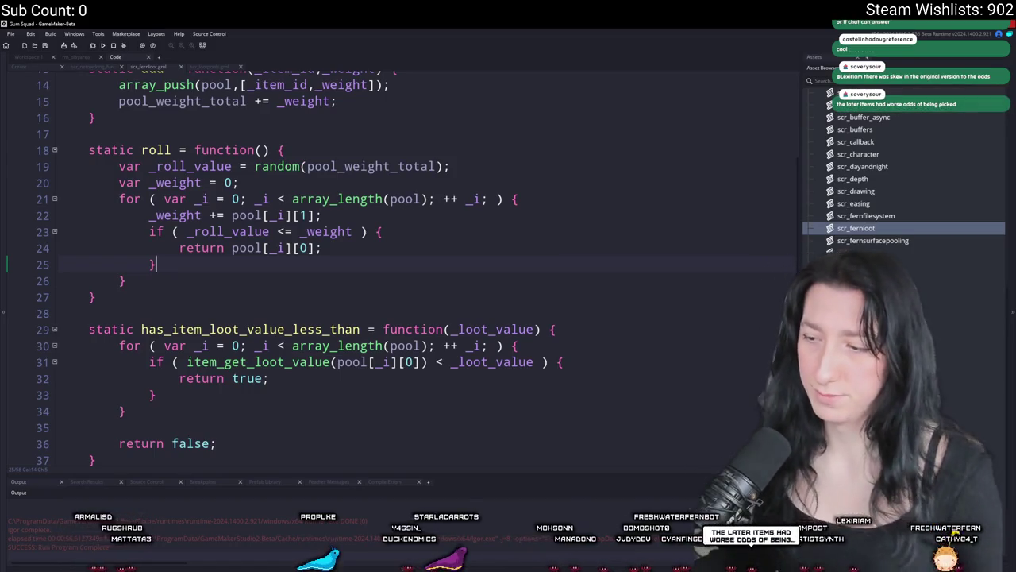
key("alt+Tab")
scroll(394, 140, "up", 3)
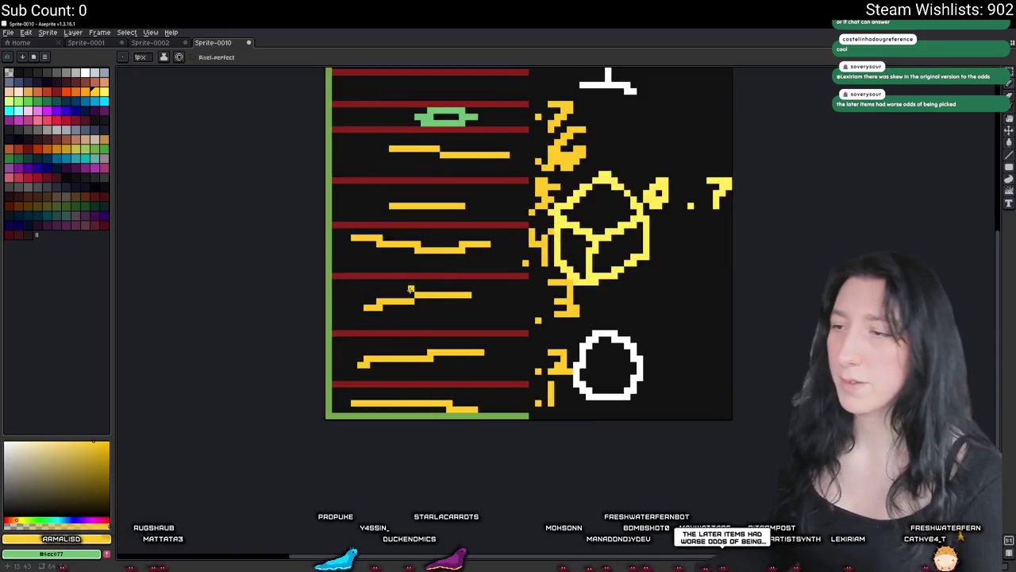
scroll(425, 320, "up", 1)
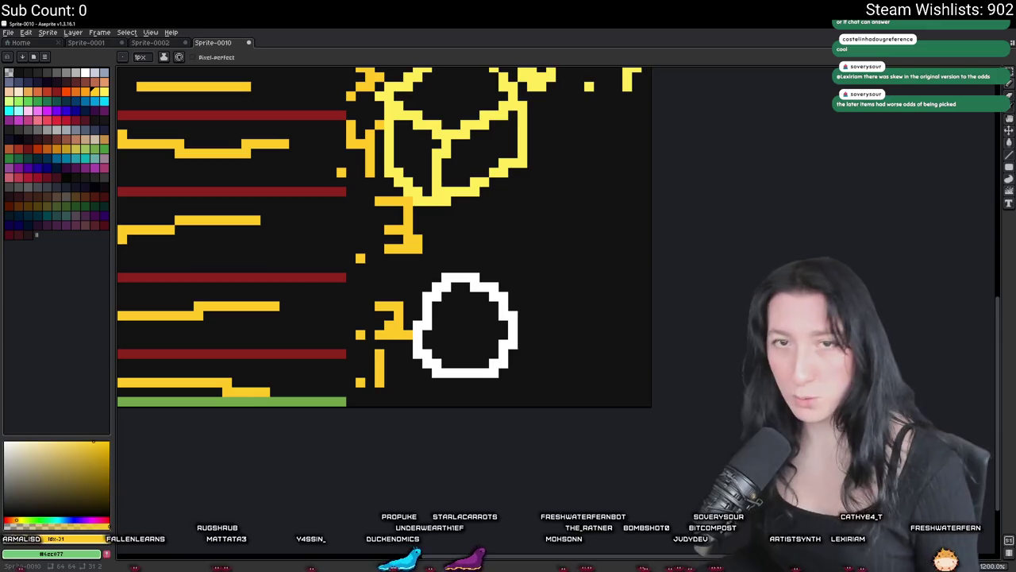
scroll(435, 370, "up", 1)
scroll(435, 370, "down", 2)
scroll(435, 370, "up", 1)
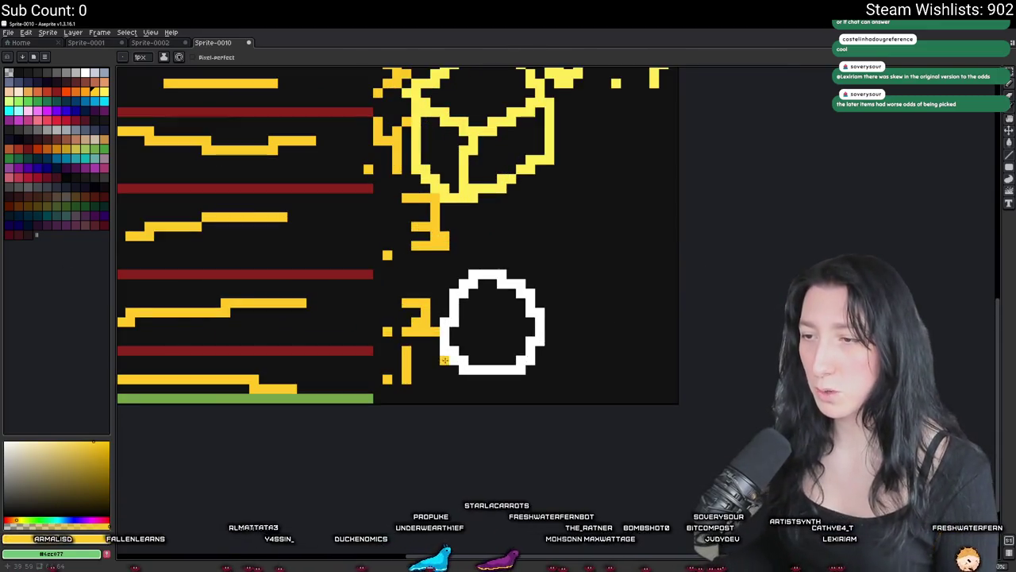
scroll(481, 328, "down", 1)
scroll(526, 345, "up", 1)
scroll(526, 345, "up", 5)
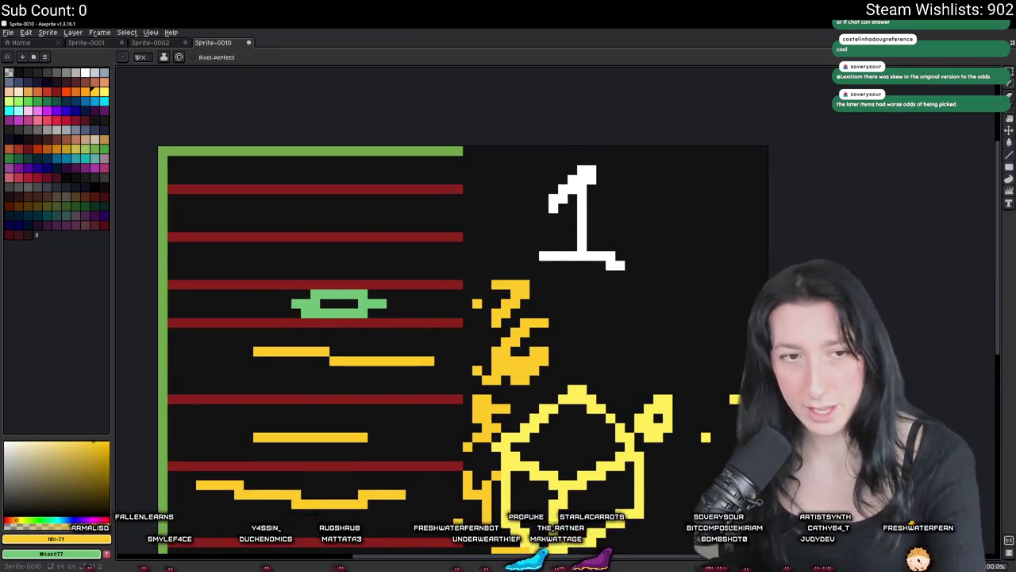
scroll(437, 206, "down", 3)
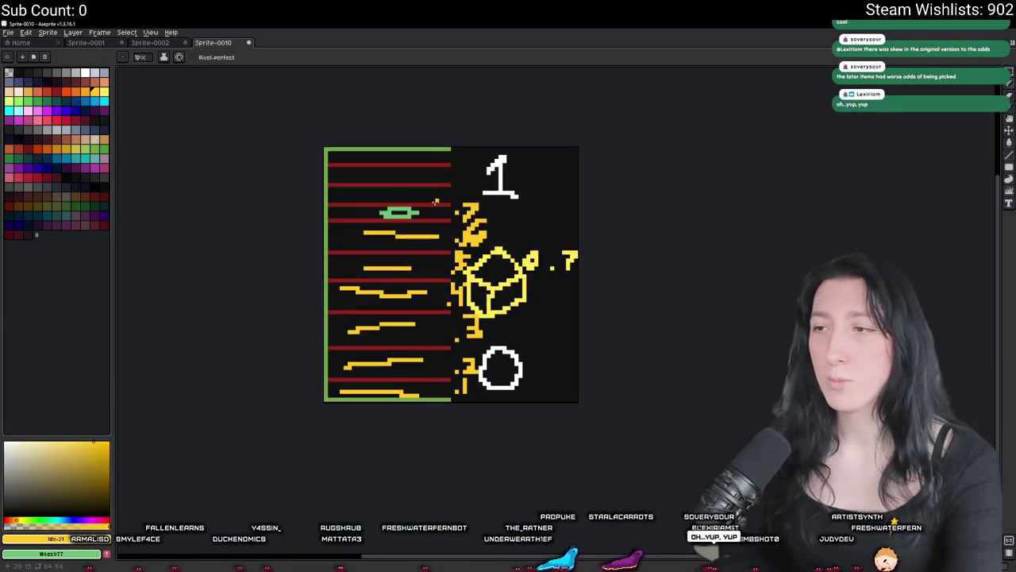
scroll(436, 201, "up", 1)
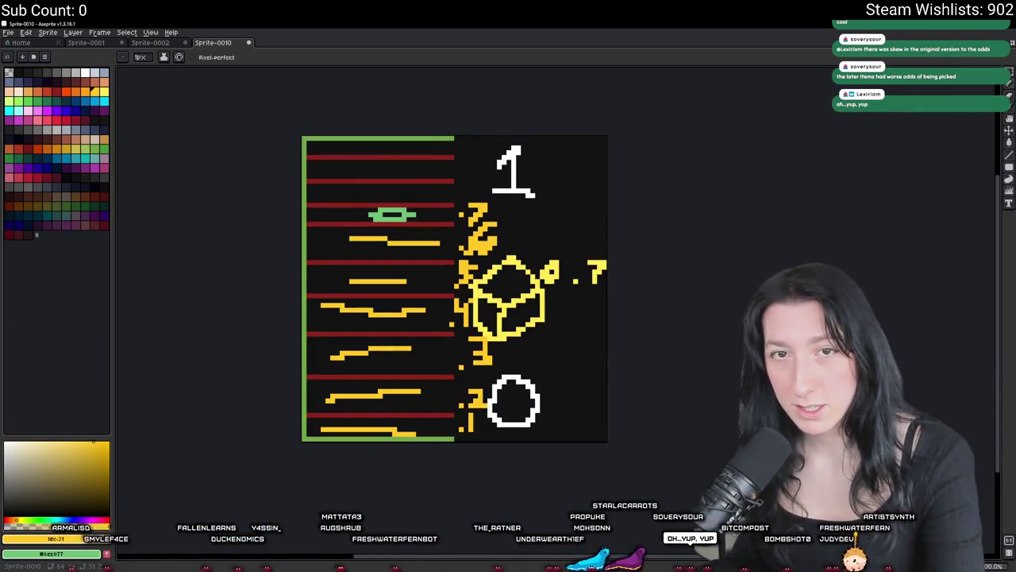
scroll(301, 331, "up", 1)
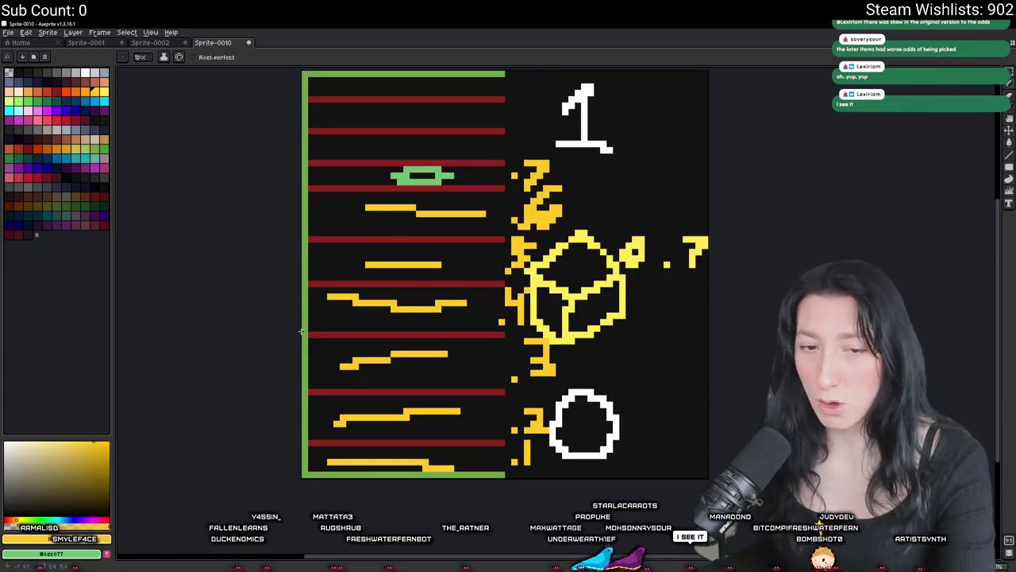
scroll(483, 178, "up", 1)
scroll(484, 178, "up", 3)
scroll(444, 214, "down", 1)
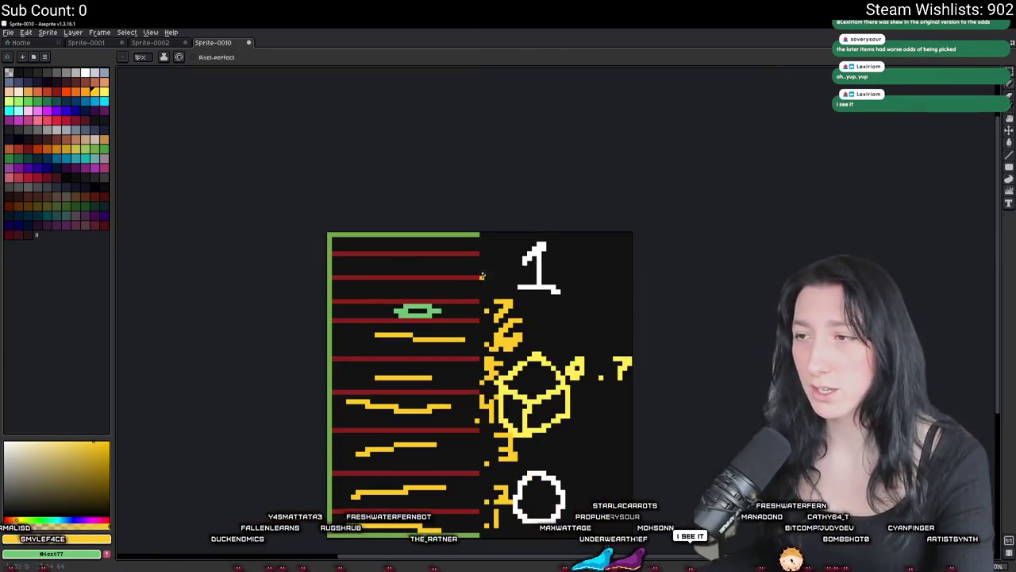
scroll(427, 232, "up", 1)
mouse_move(405, 232)
left_mouse_down()
mouse_move(350, 242)
mouse_move(390, 249)
left_mouse_up()
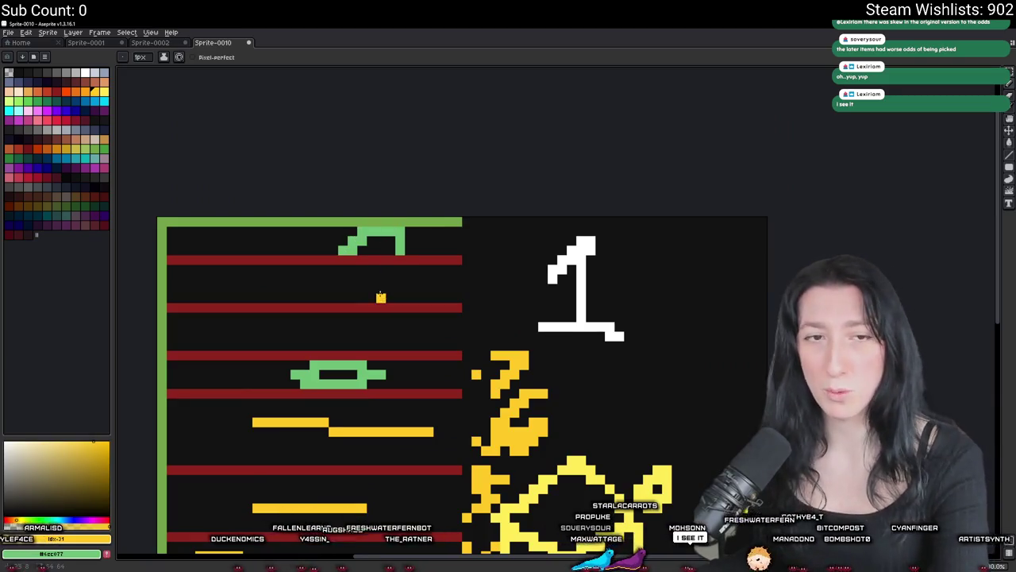
key("ctrl+z")
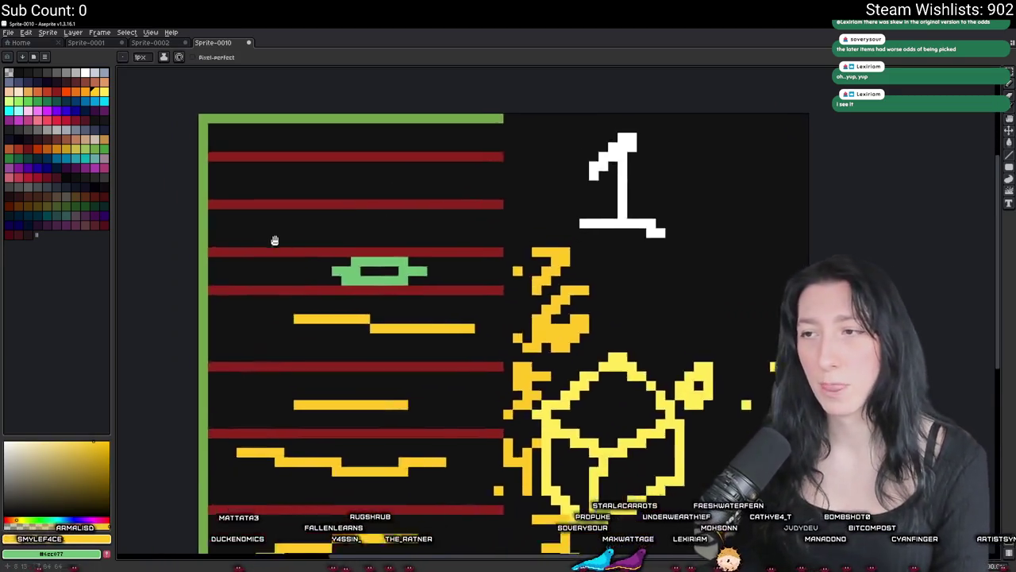
scroll(272, 298, "down", 2)
scroll(435, 371, "up", 3)
scroll(436, 371, "up", 1)
mouse_move(476, 343)
left_mouse_down()
mouse_move(447, 343)
mouse_move(476, 417)
mouse_move(477, 350)
left_mouse_up()
scroll(607, 401, "down", 3)
key("ctrl+z")
scroll(566, 363, "up", 2)
left_click_drag(556, 368, 548, 365)
key("ctrl+z")
left_click_drag(568, 321, 516, 387)
key("ctrl+z")
left_click_drag(515, 265, 486, 308)
key("ctrl+z")
scroll(572, 427, "down", 2)
key("alt+Tab")
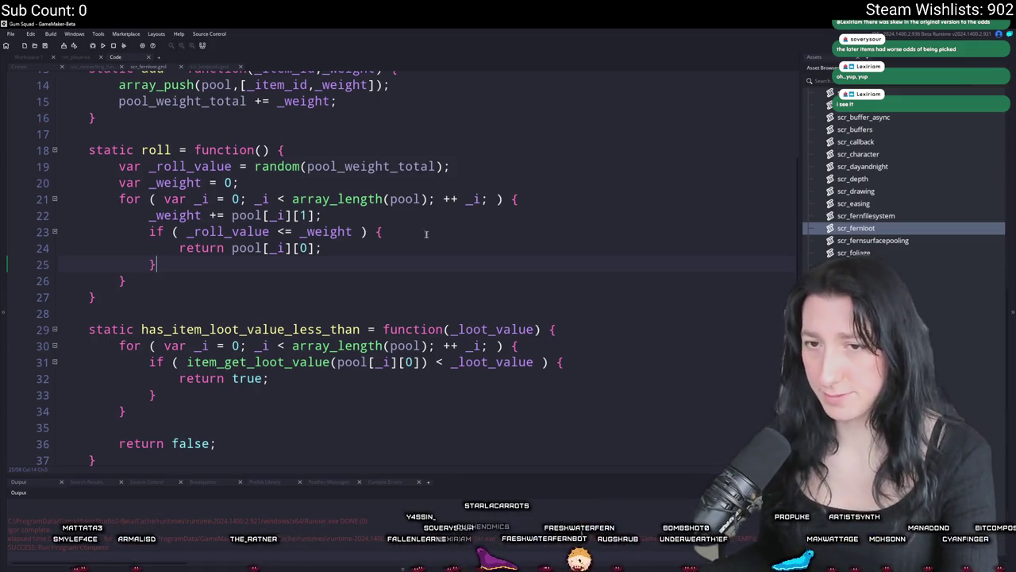
- Add a generate_loot call for 20 items from the Food loot table after the inventory creation
key("ctrl+Tab")
key("ctrl+Tab")
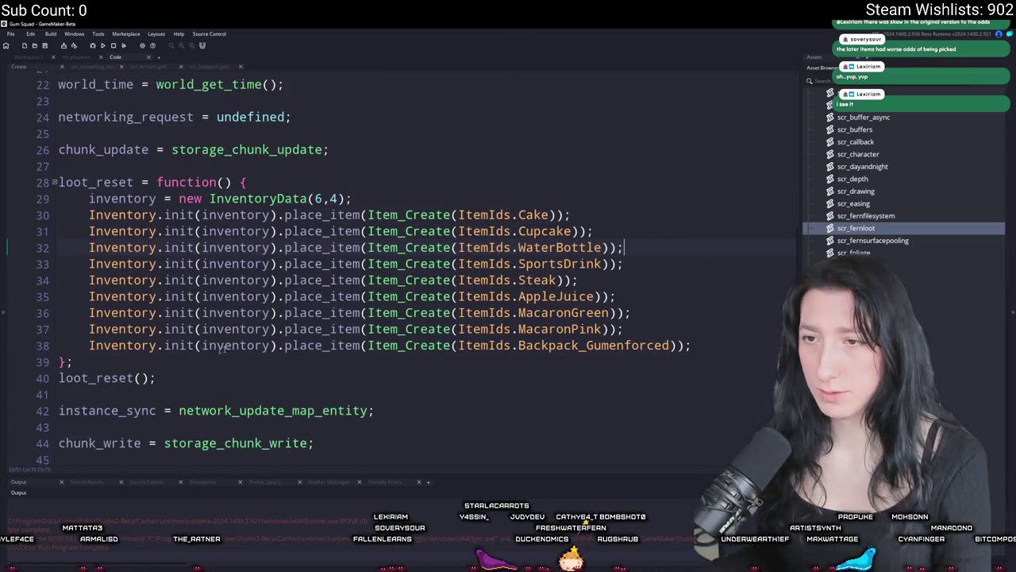
left_click(379, 196)
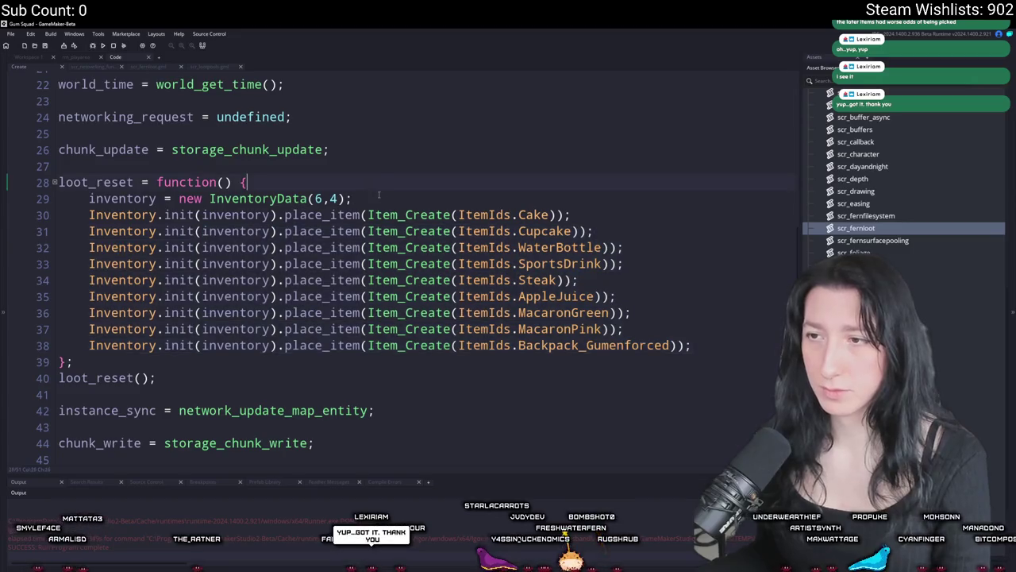
key("Return")
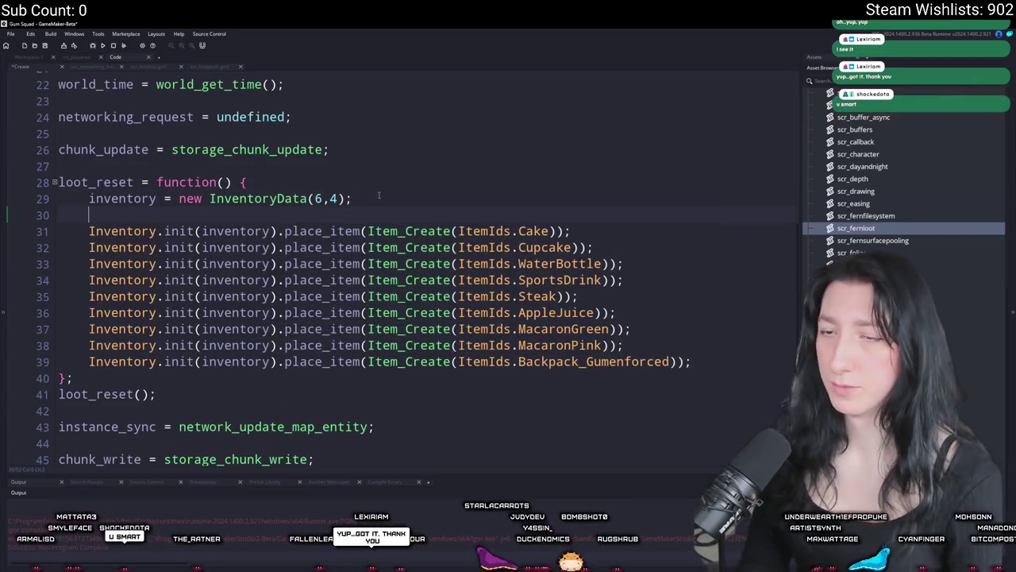
type("LooT")
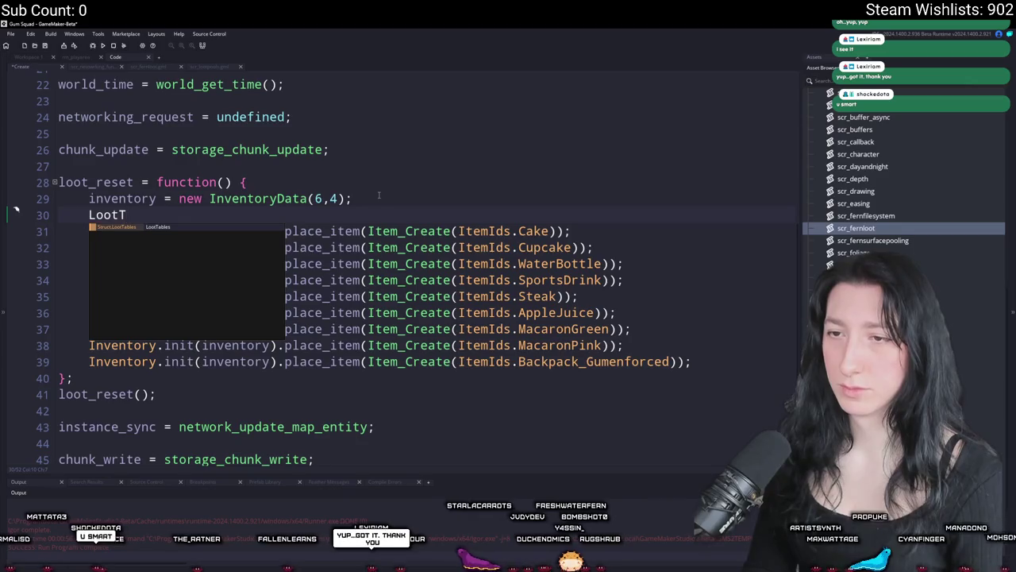
key("BackSpace")
key("BackSpace")
key("BackSpace")
type("al.Lo")
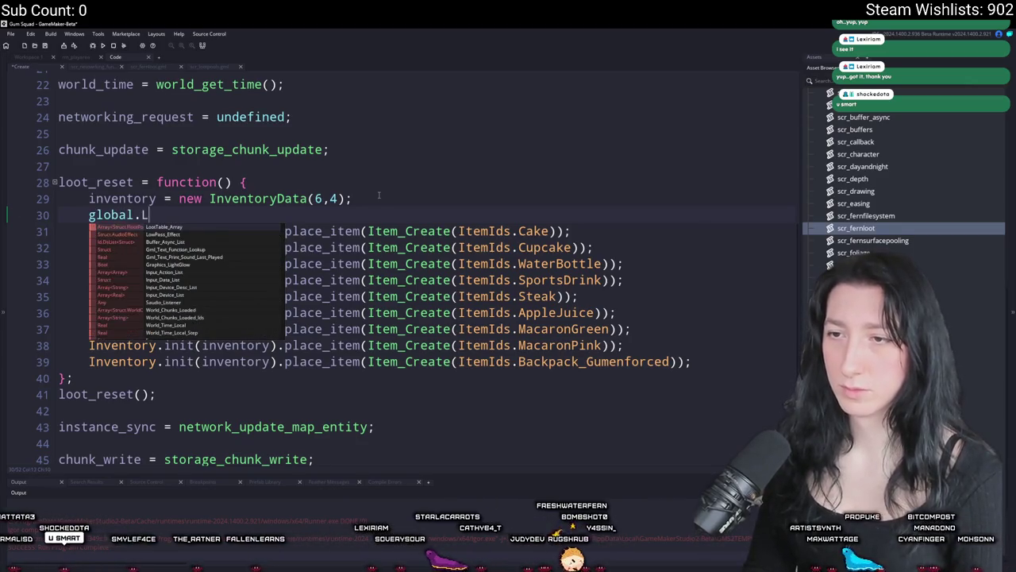
key("Return")
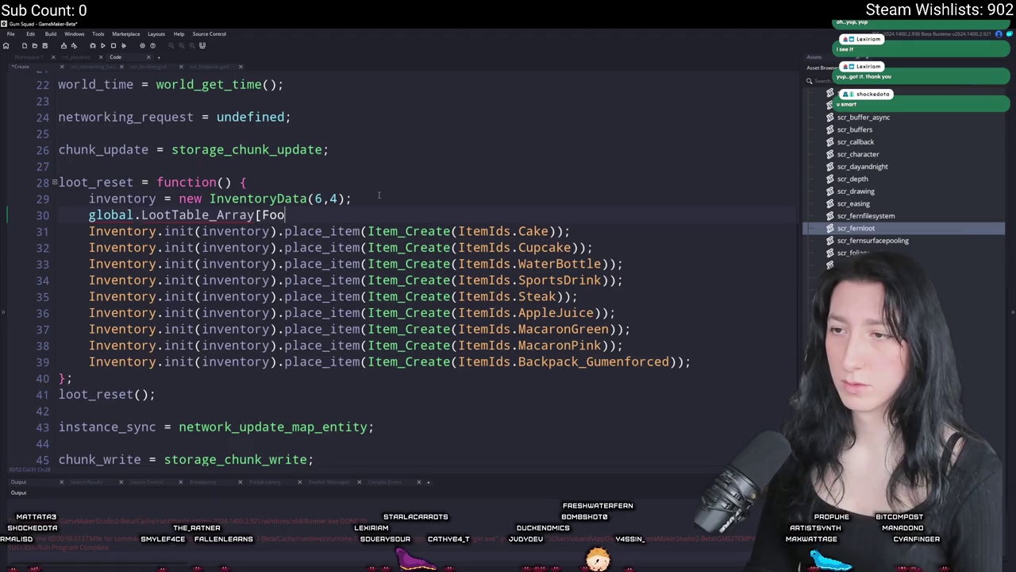
key("BackSpace")
key("BackSpace")
type("Loo")
key("Return")
type(".R")
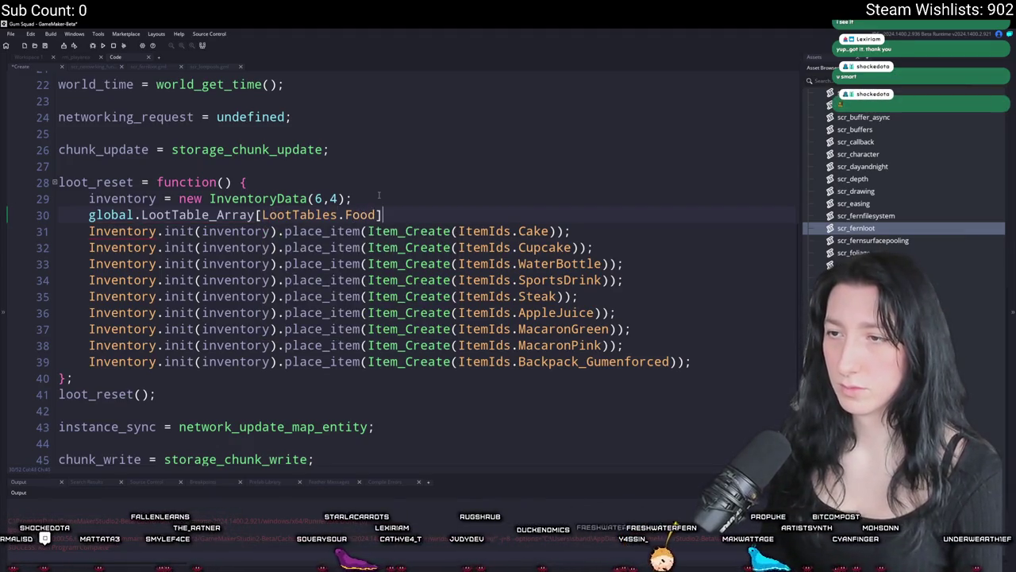
type("ro")
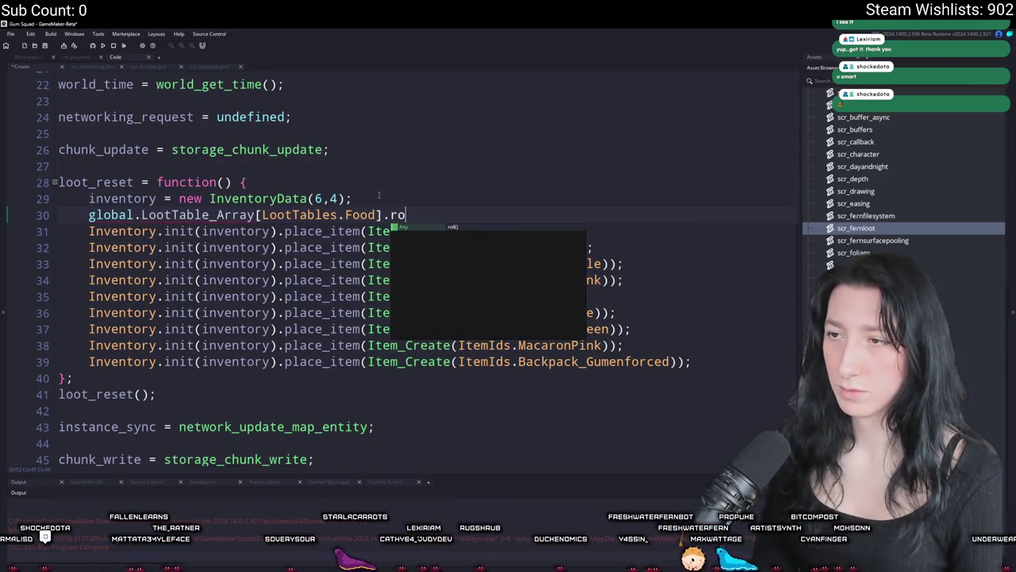
type("ll")
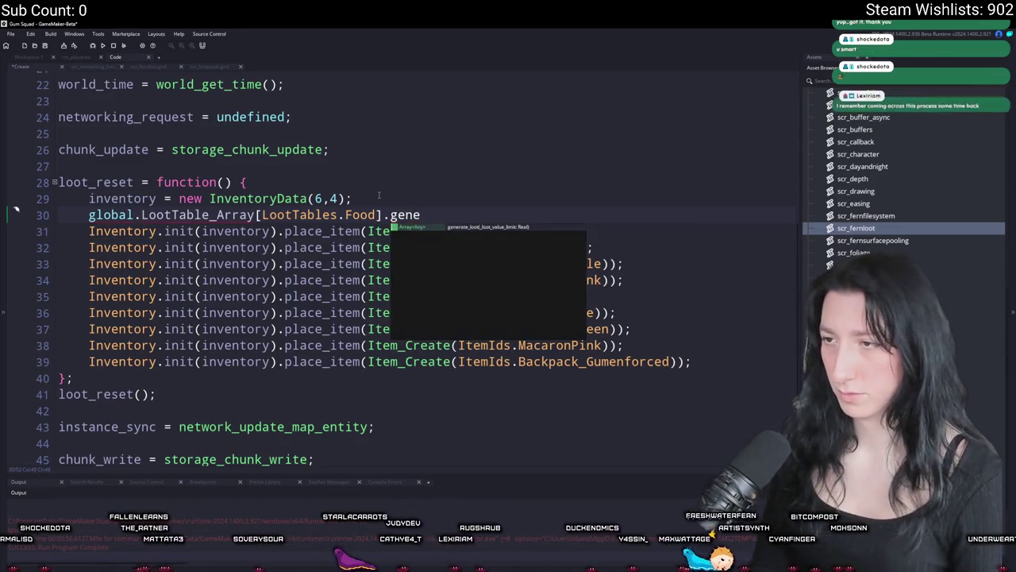
key("Return")
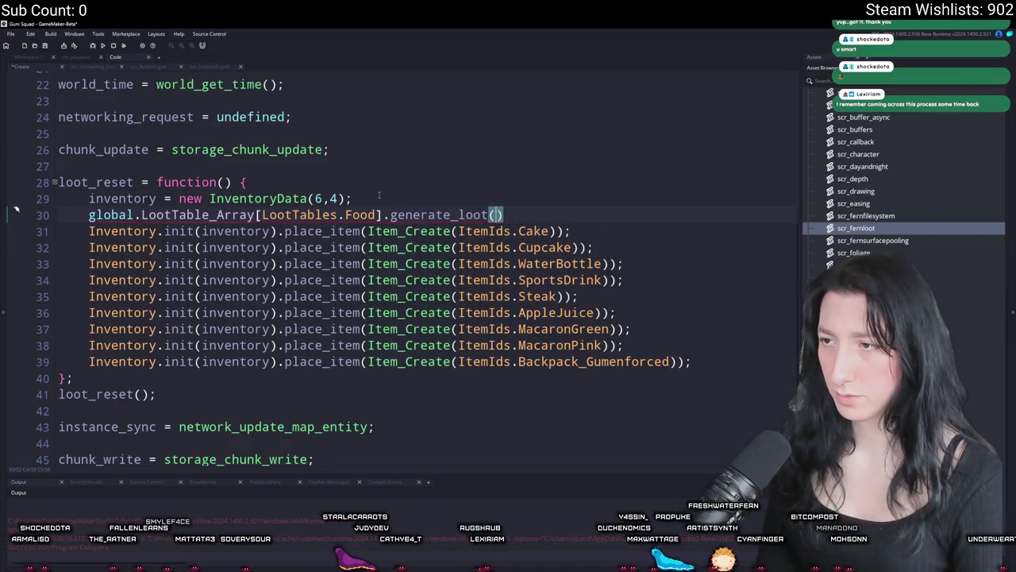
key("ctrl+space")
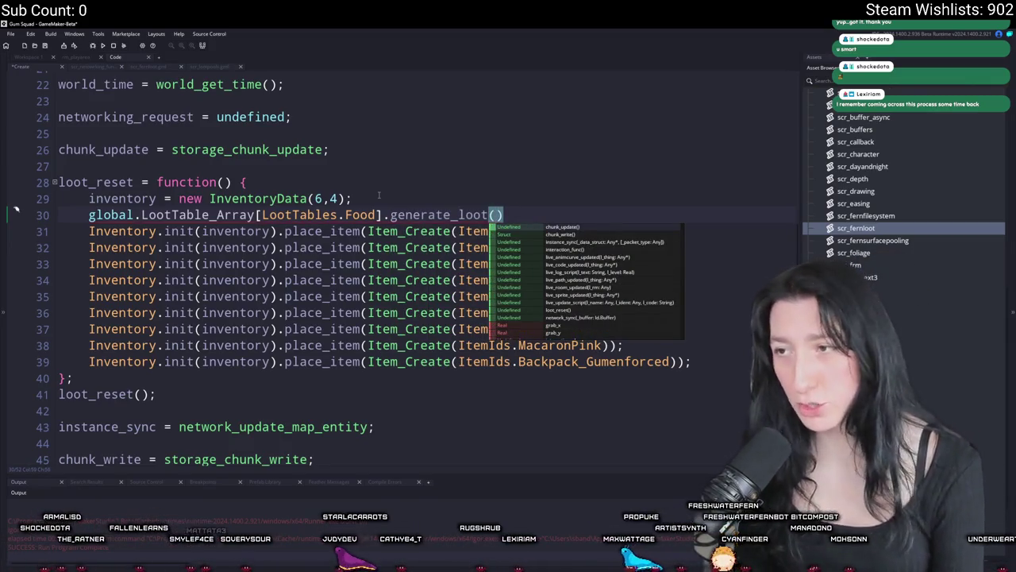
type("20);")
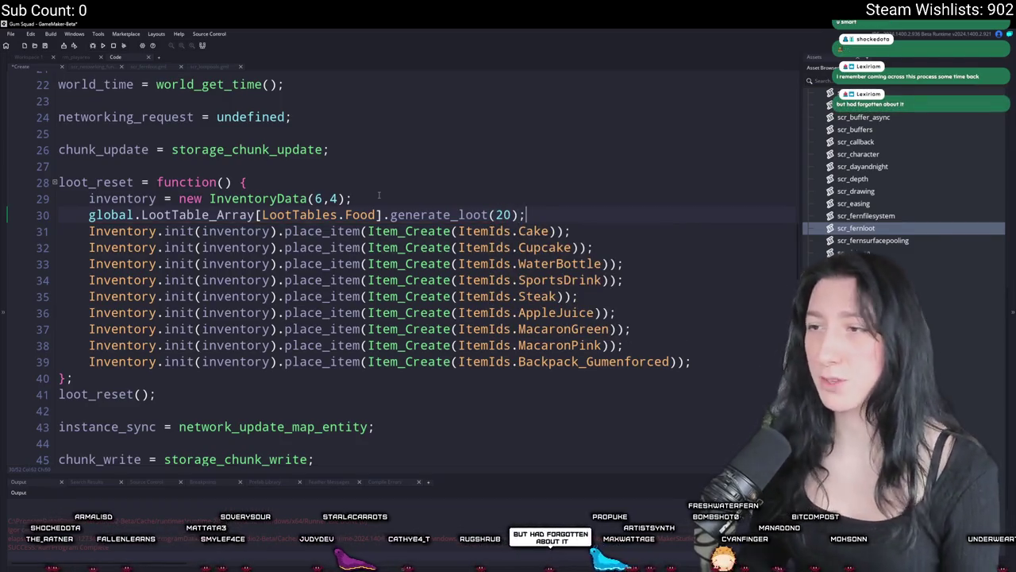
- Store the generated loot in var _items and open a for loop over _items
left_click(89, 215)
type("var _ite")
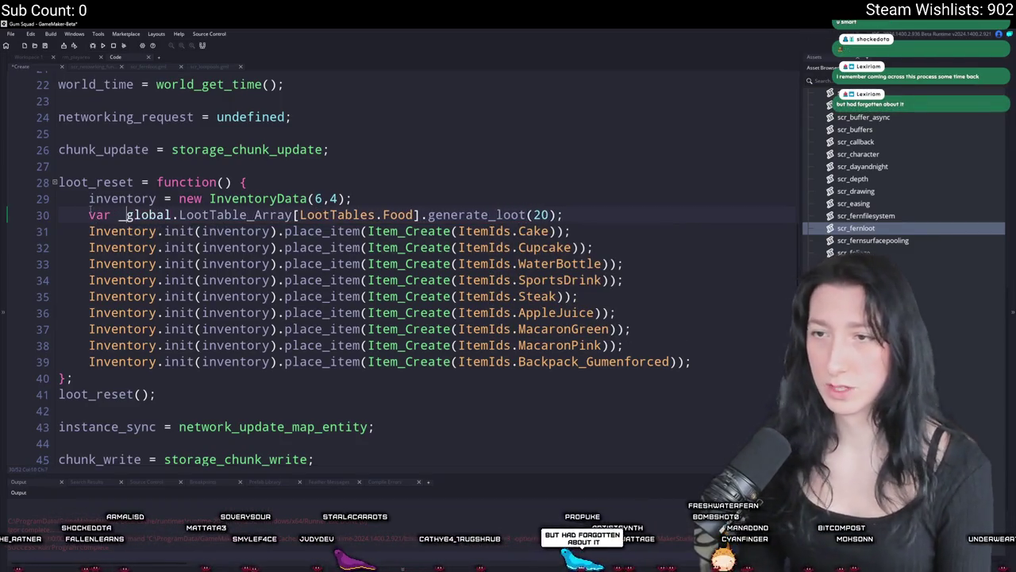
type("ms =")
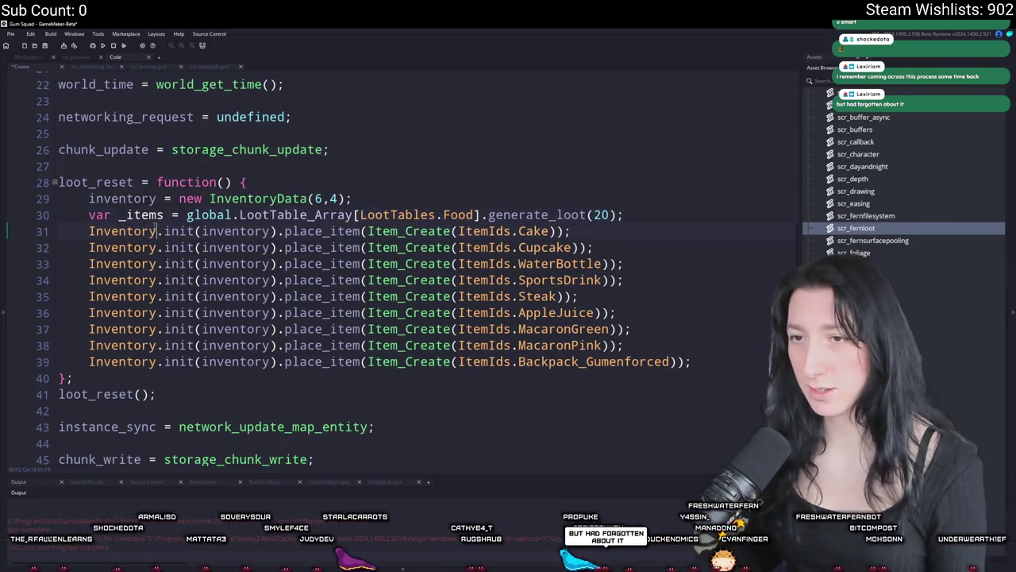
left_click(649, 212)
key("Return")
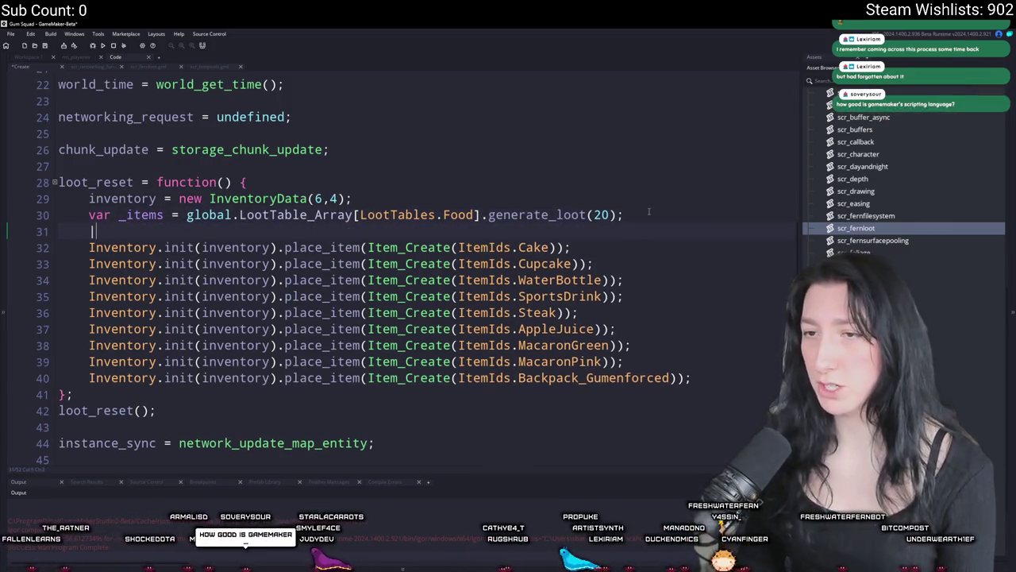
type("for( var _i = 0; _")
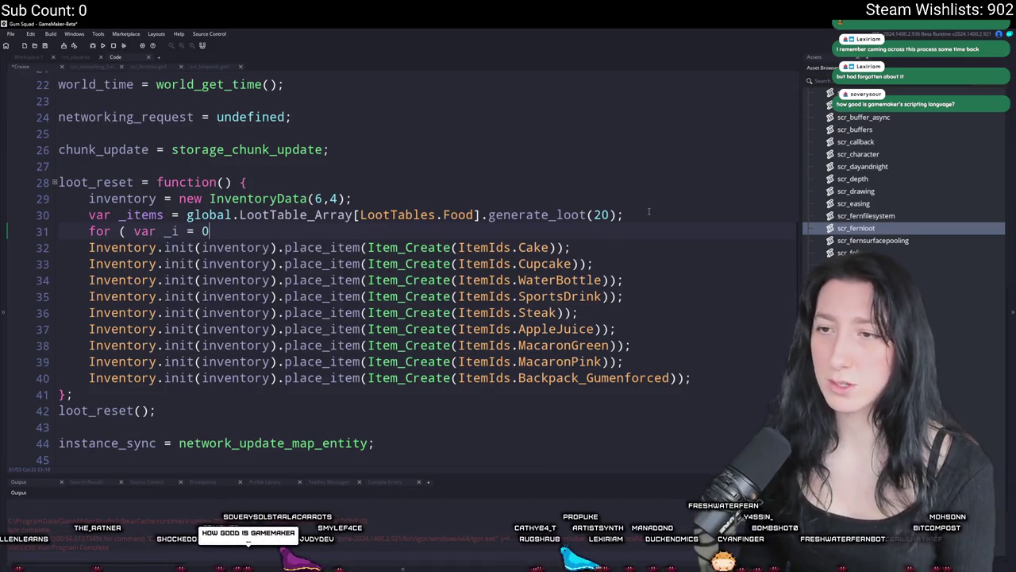
type("i")
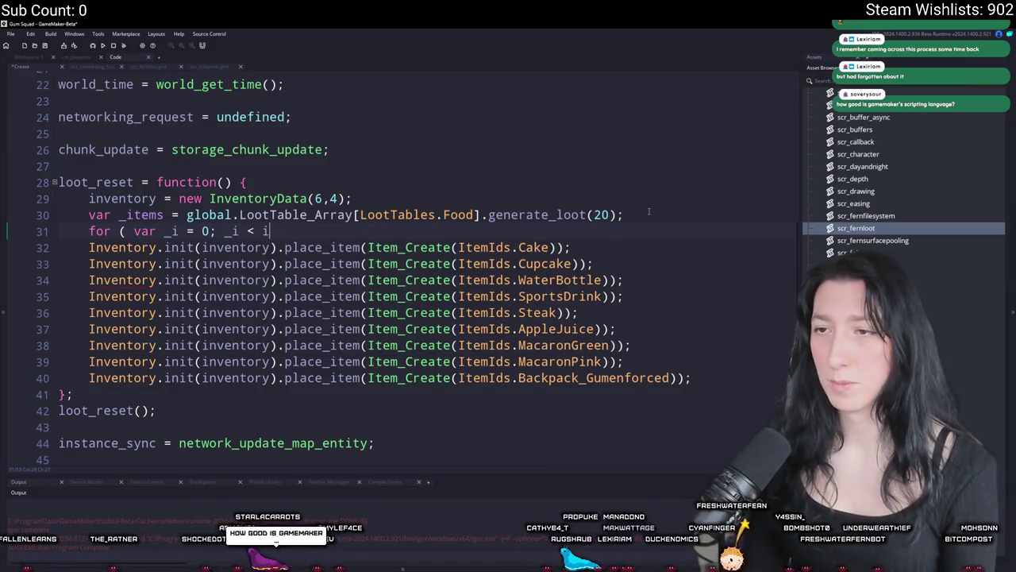
key("BackSpace")
type("array_length(_items); ++ _i;")
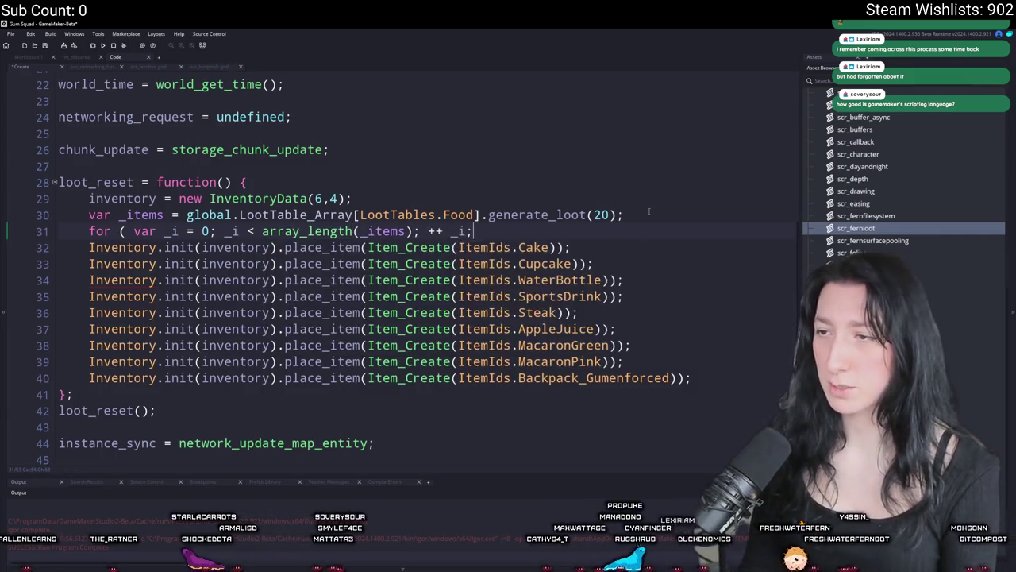
type(" ) {")
key("Return")
key("Return")
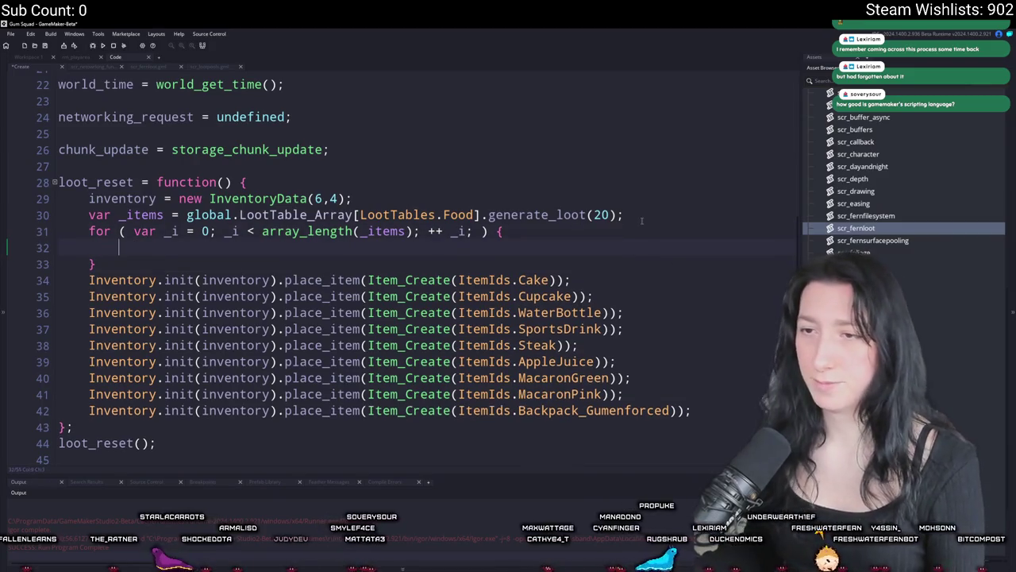
type("_items")
- Copy the Cake place_item call into the loop, replacing ItemIds.Cake with _items[_i]
left_click_drag(596, 272, 68, 274)
key("ctrl+c")
left_click(522, 230)
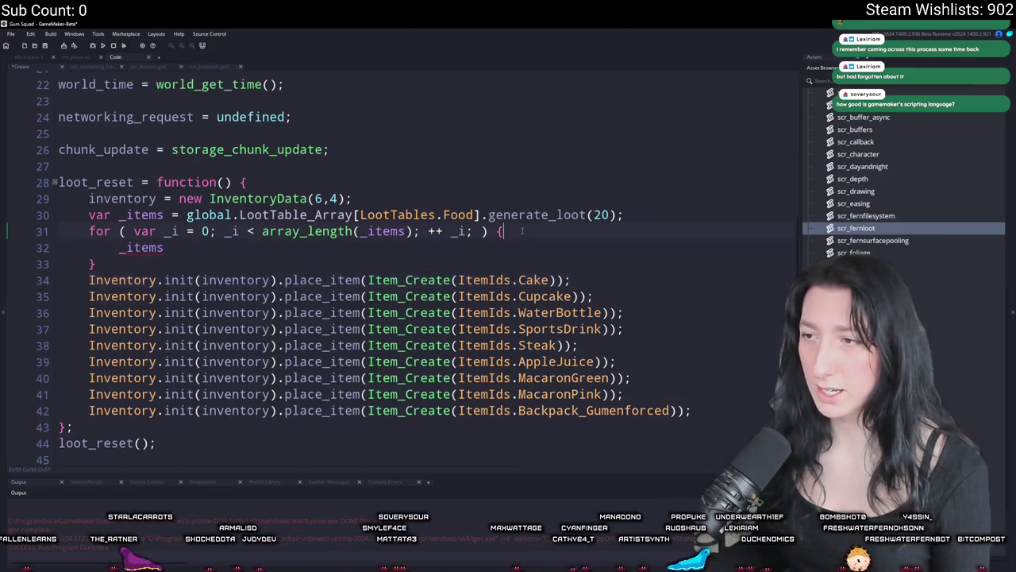
key("ctrl+v")
key("Home")
key("Down")
key("End")
key("shift+Home")
key("ctrl+c")
left_click_drag(580, 248, 488, 251)
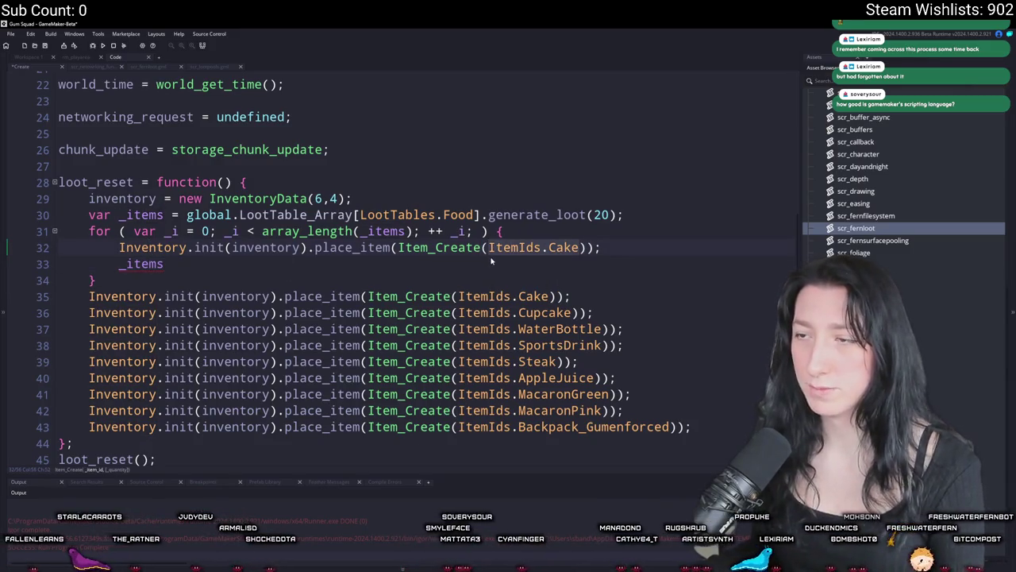
key("ctrl+v")
type("i])")
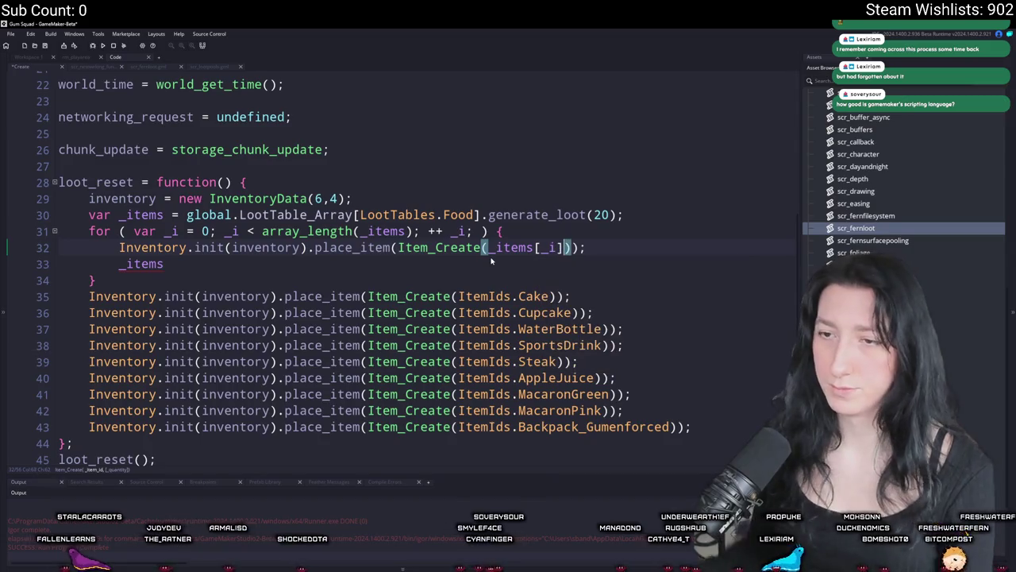
- Delete the nine hard-coded place_item lines and the loot_reset(); call
left_click(130, 264)
triple_click(100, 264)
key("BackSpace")
mouse_move(693, 411)
left_mouse_down()
mouse_move(34, 290)
mouse_move(45, 277)
left_mouse_up()
key("BackSpace")
key("Delete")
left_click(47, 297)
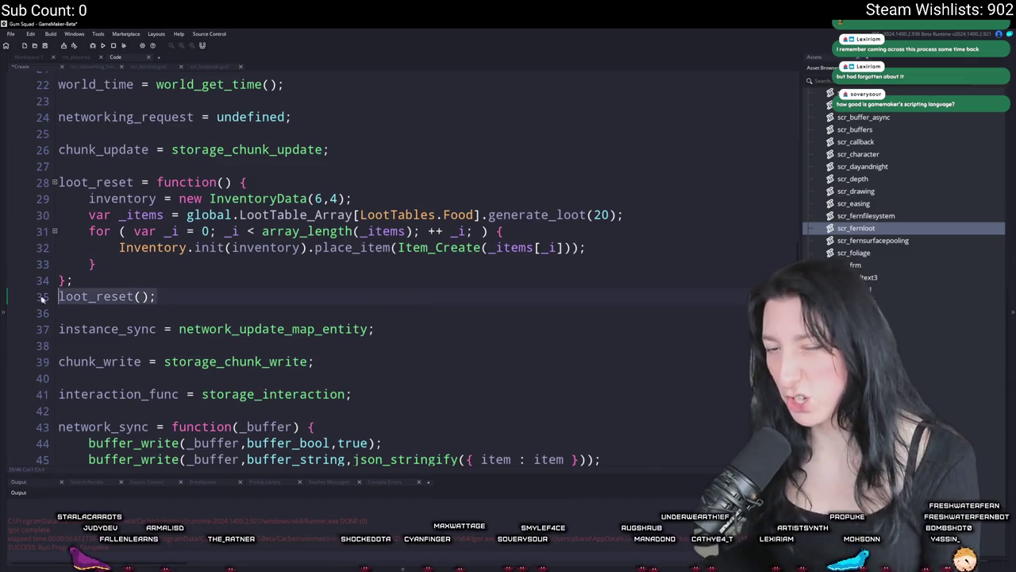
key("shift+Home")
key("BackSpace")
key("BackSpace")
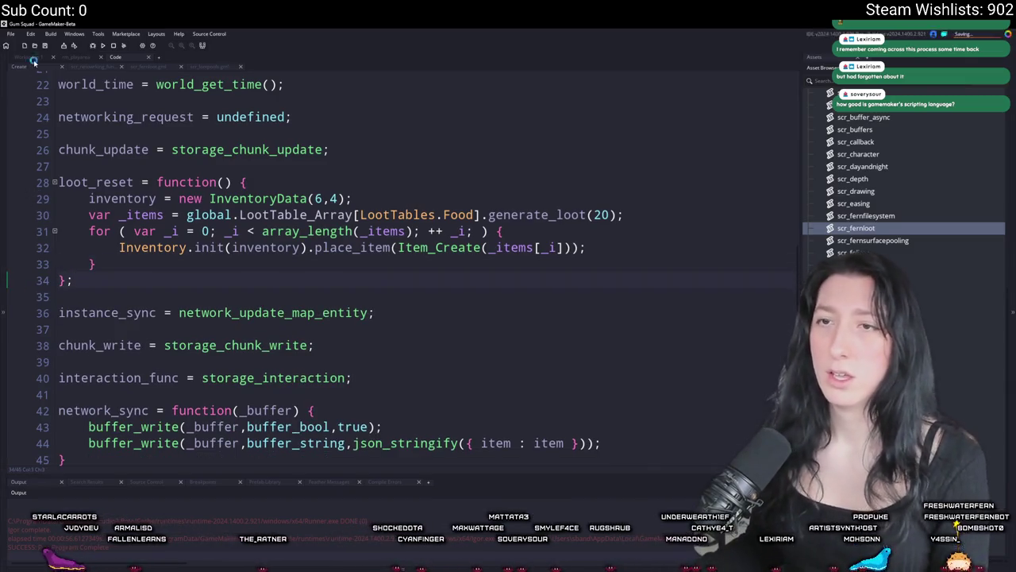
- Add if (keyboard_check_pressed(vk_down)) to obj_lootchest_0's Step event and run the game with F5
left_click(31, 58)
left_click(336, 194)
type("if ( keyb")
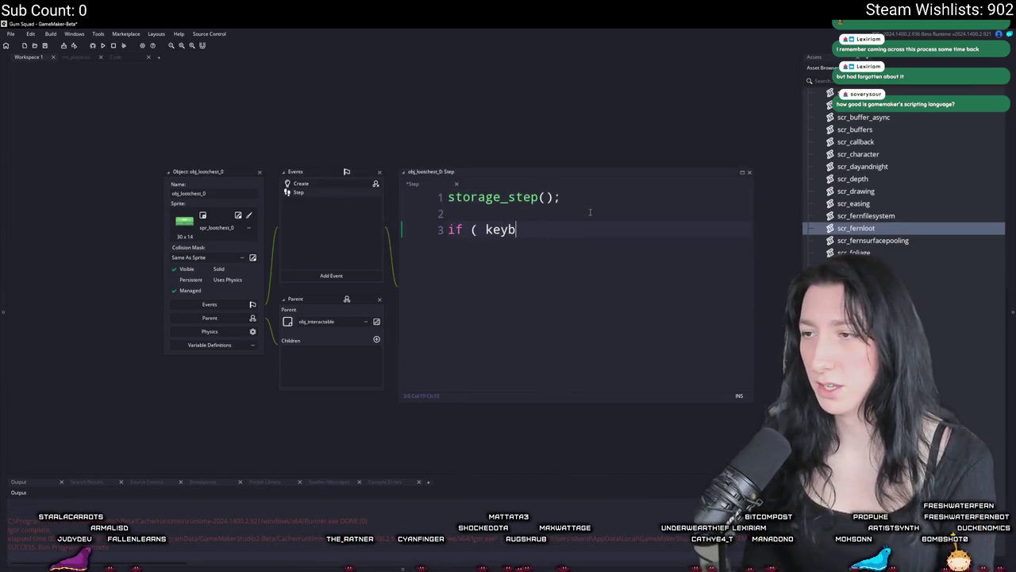
type("oard(")
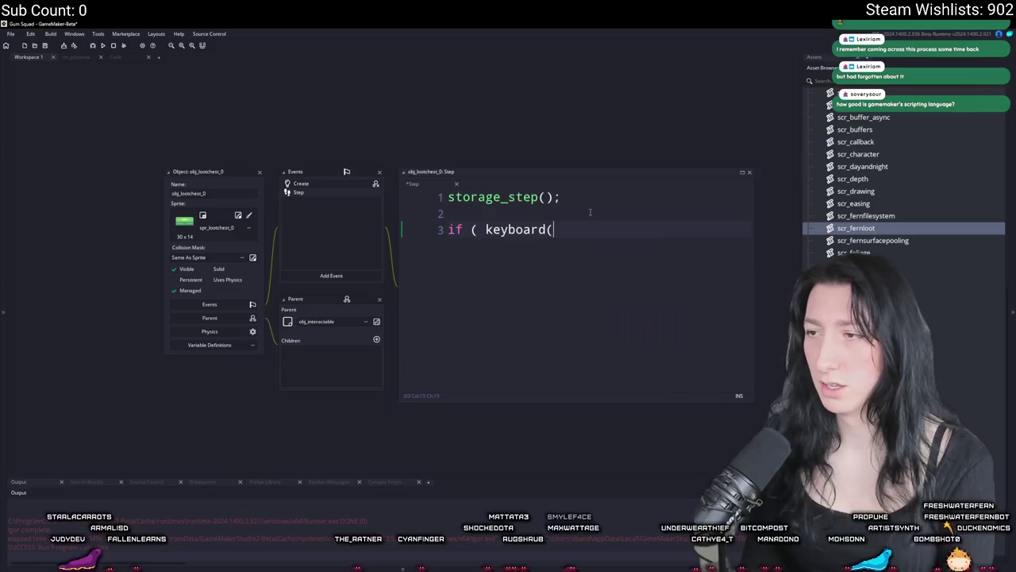
type("ck(")
key("BackSpace")
key("BackSpace")
type("k_pressed(")
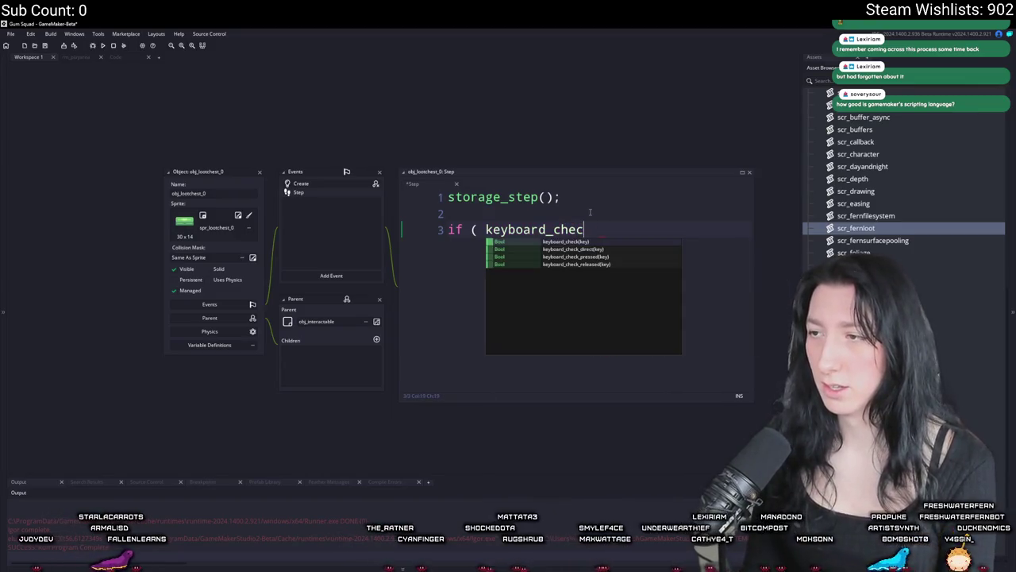
type("vk_down) ) {")
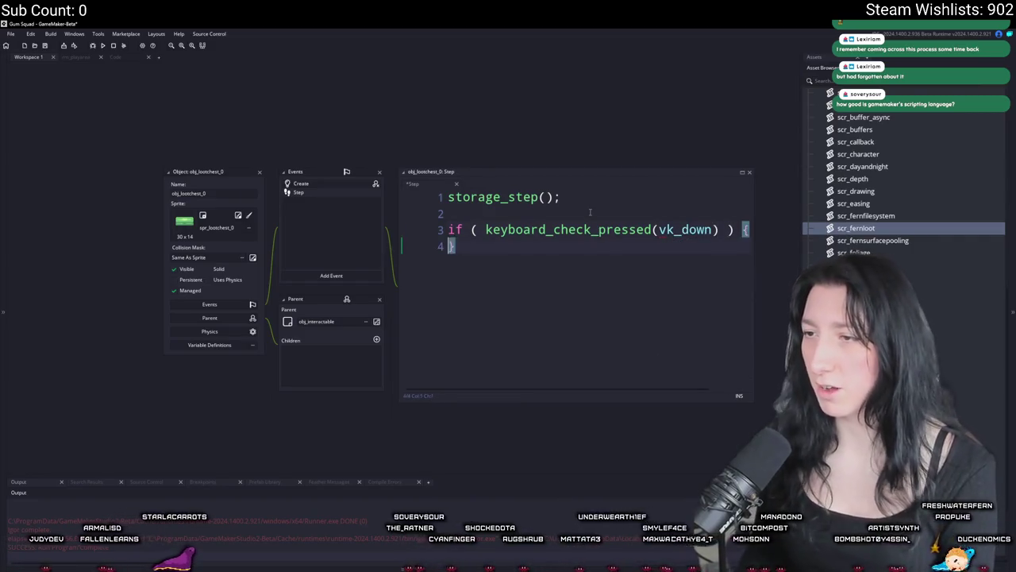
key("F5")
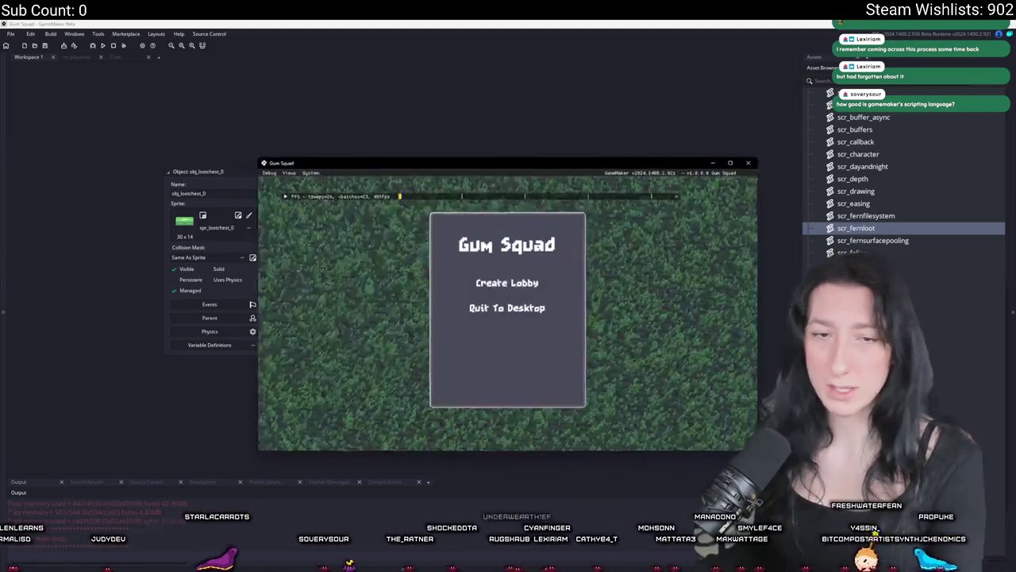
- Create a lobby, open a chest's inventory, then stop the game and return to the Code workspace
left_click(500, 282)
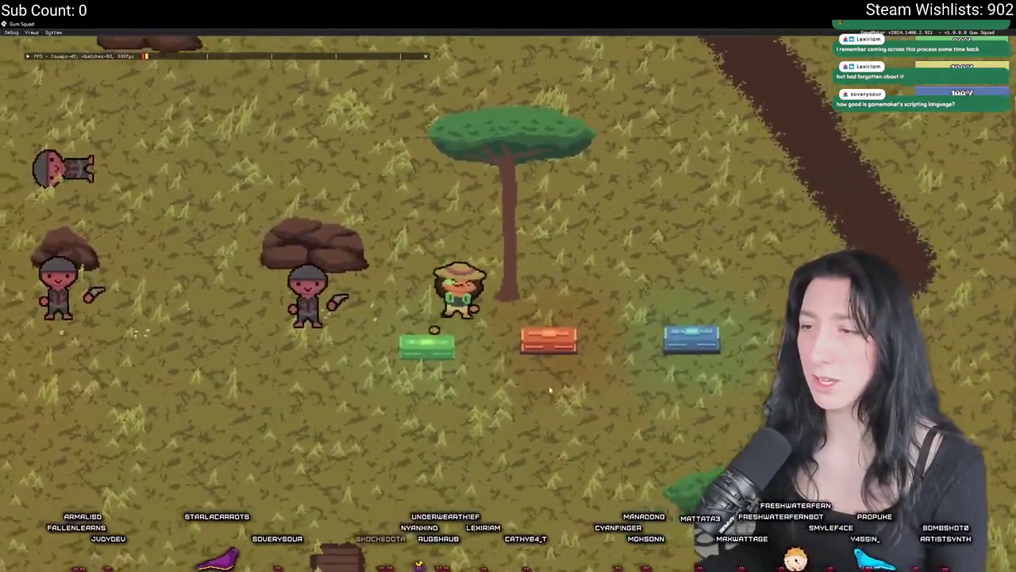
key("Tab")
key("Tab")
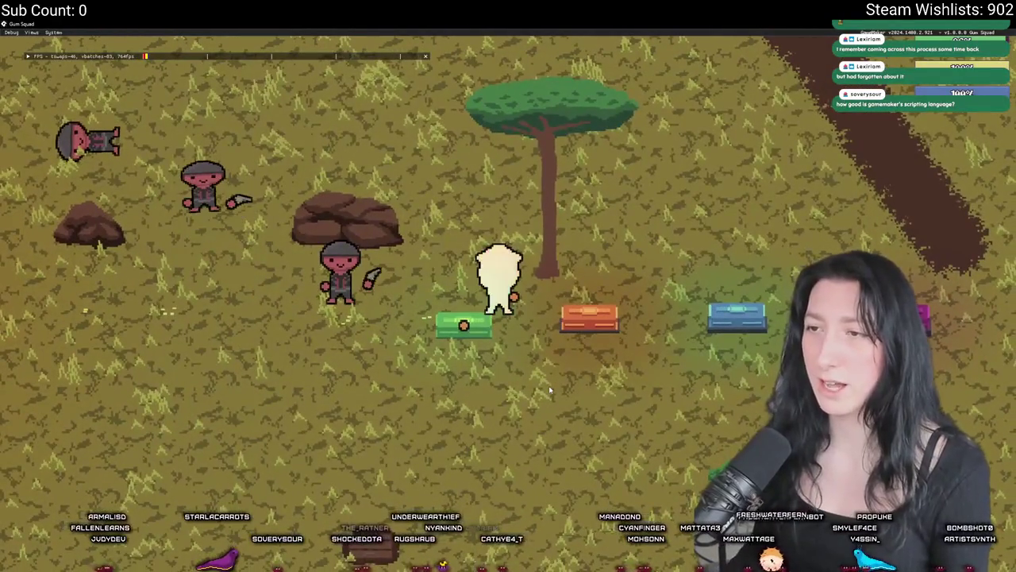
double_click(432, 22)
left_click(115, 46)
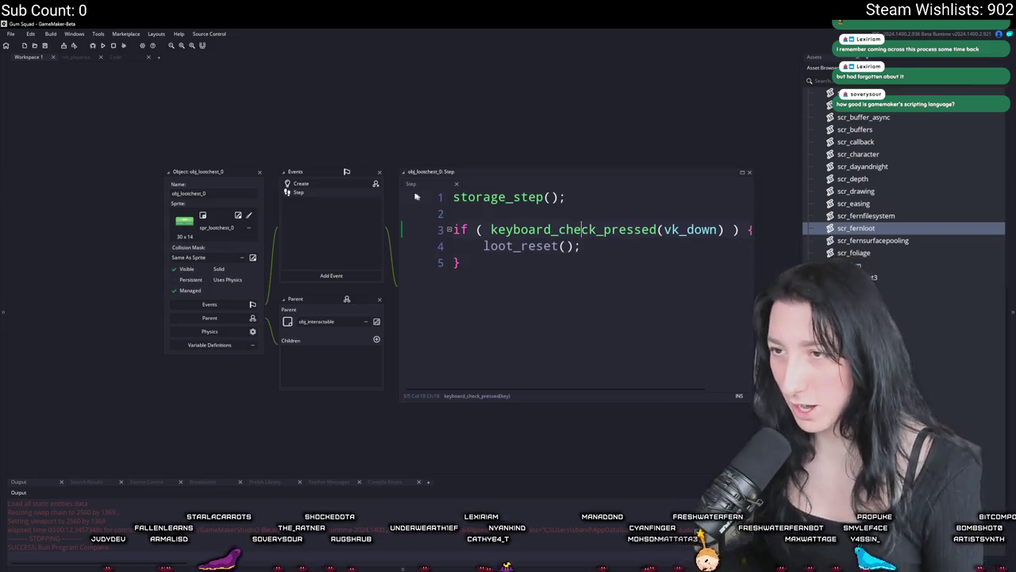
left_click(133, 58)
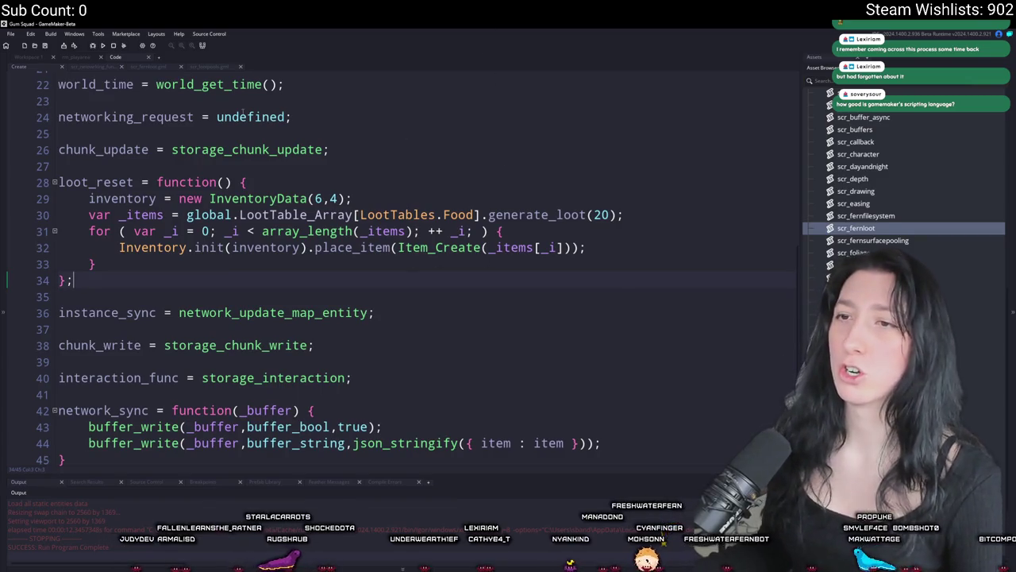
- Find generate_loot and start a `_loot_value_current +=` line inside its if block
double_click(533, 215)
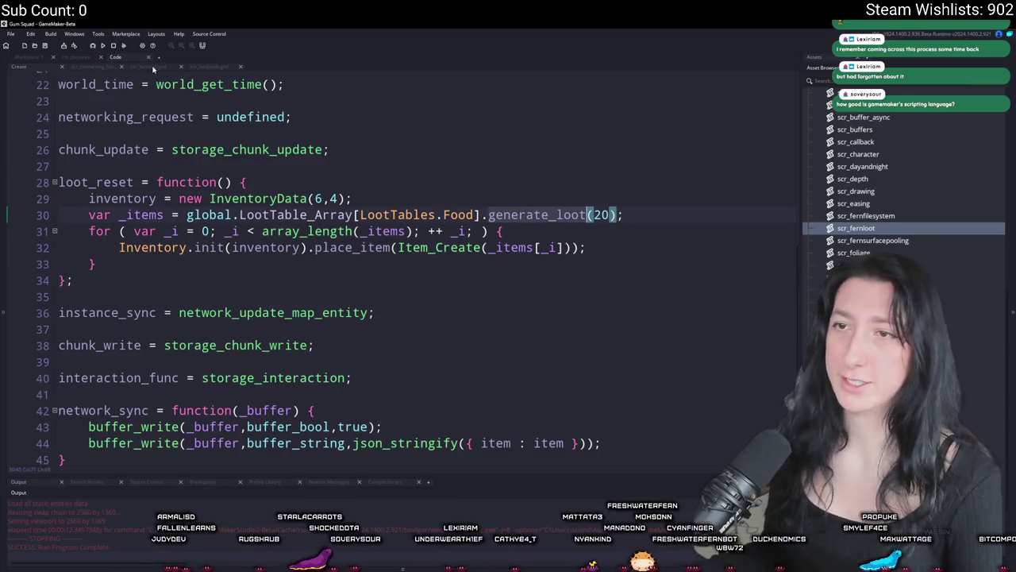
left_click(167, 67)
key("ctrl+f")
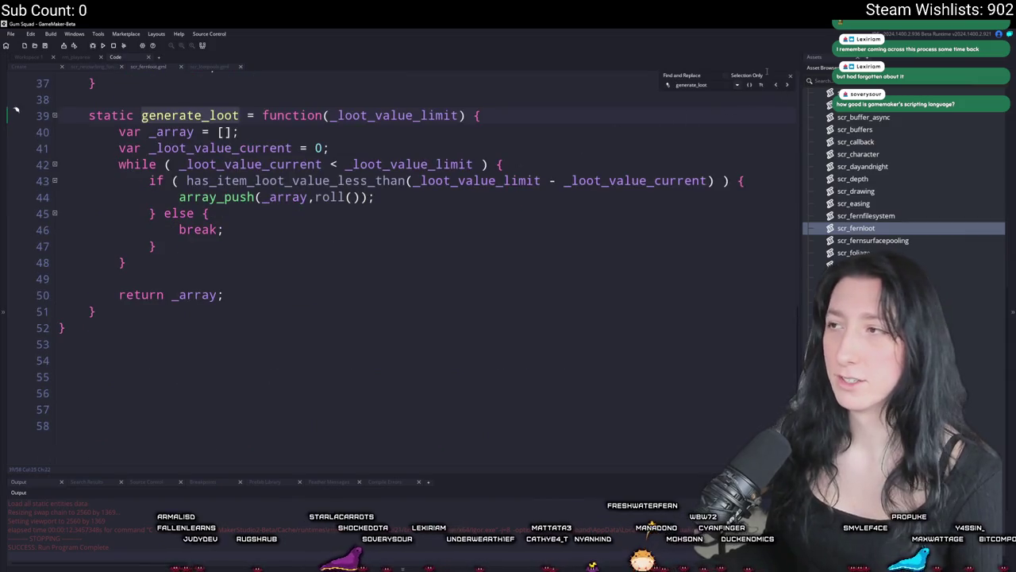
left_click(790, 79)
scroll(280, 189, "up", 2)
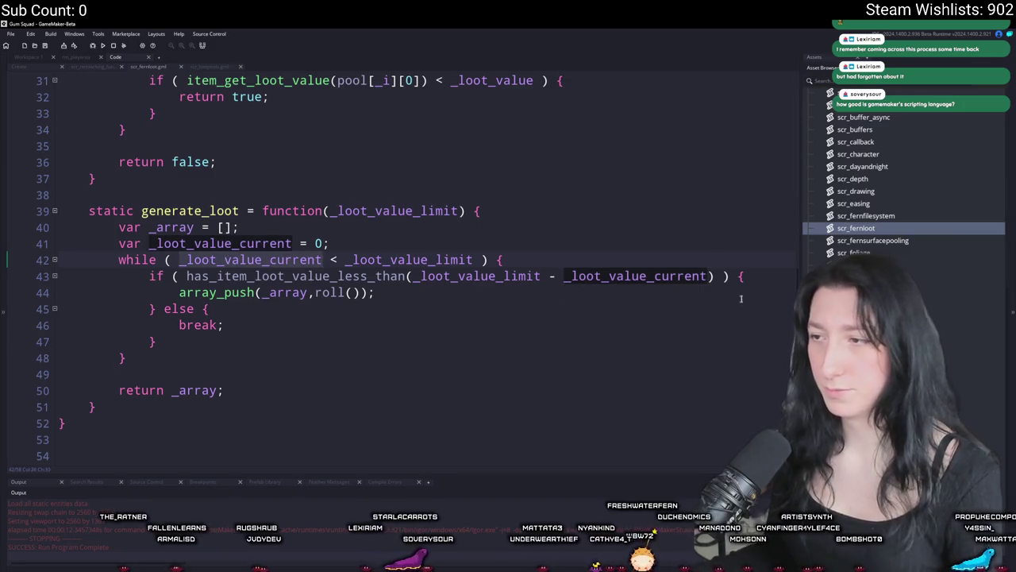
left_click(755, 278)
key("Return")
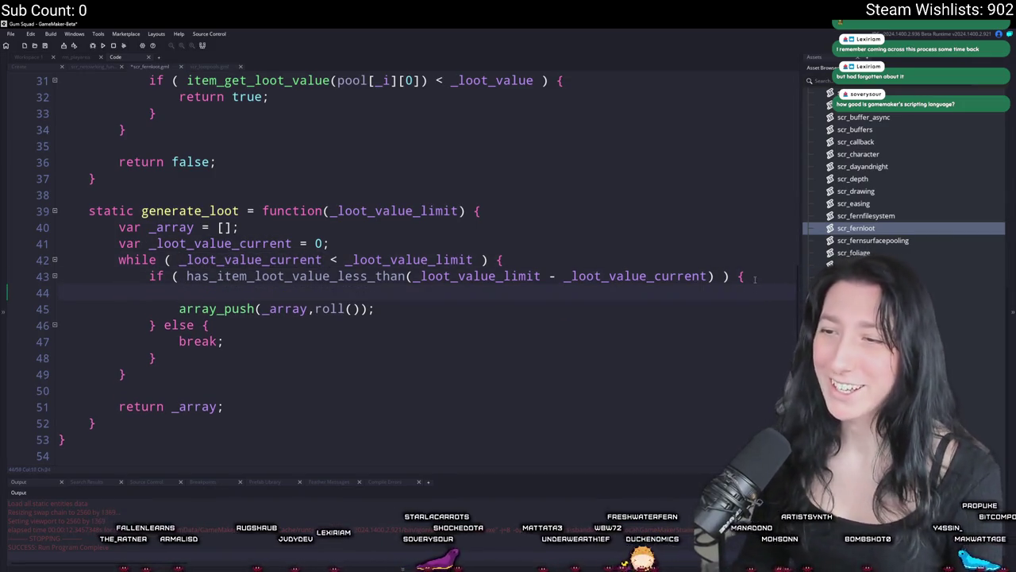
type("_loot_value_current +=")
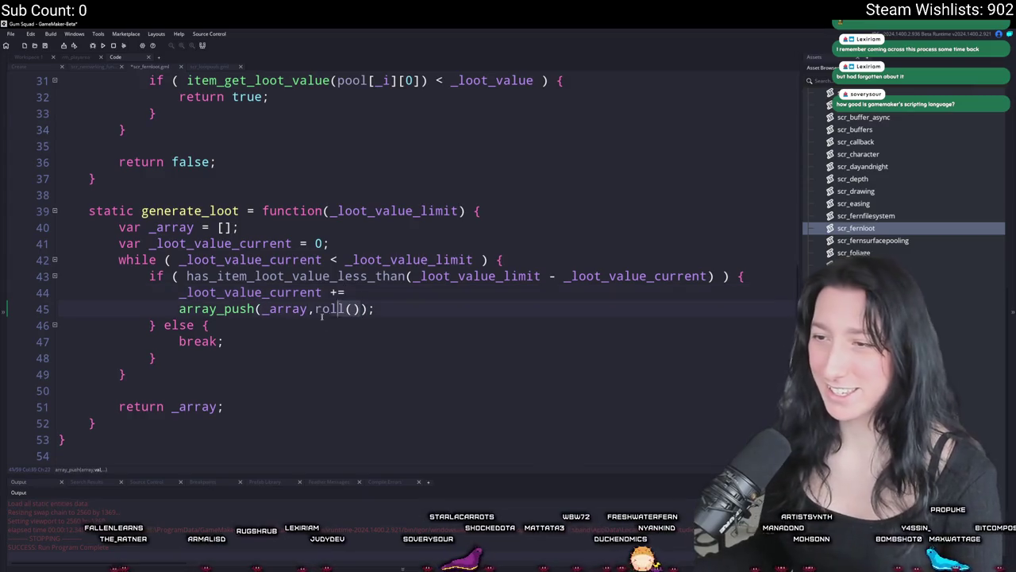
- Declare `var _item;` and assign `_item = roll();` inside the if block
left_click(771, 277)
left_click(726, 247)
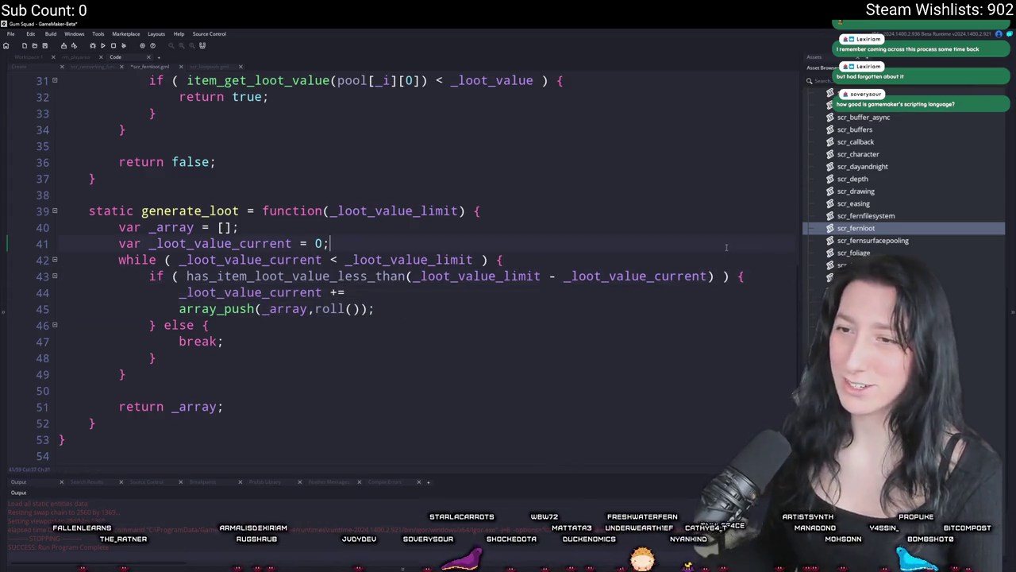
key("Return")
type("var __item;")
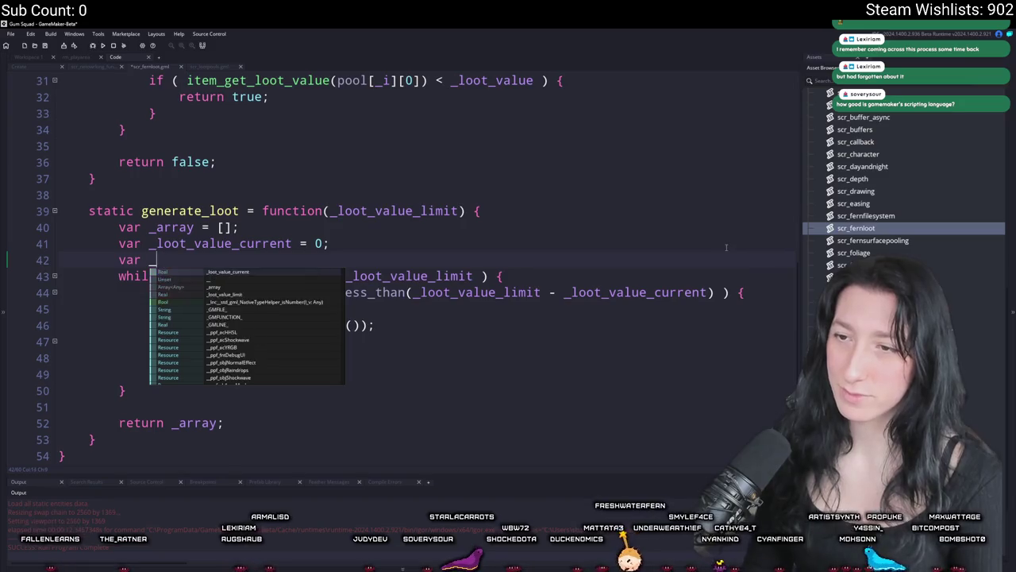
left_click(759, 292)
key("Return")
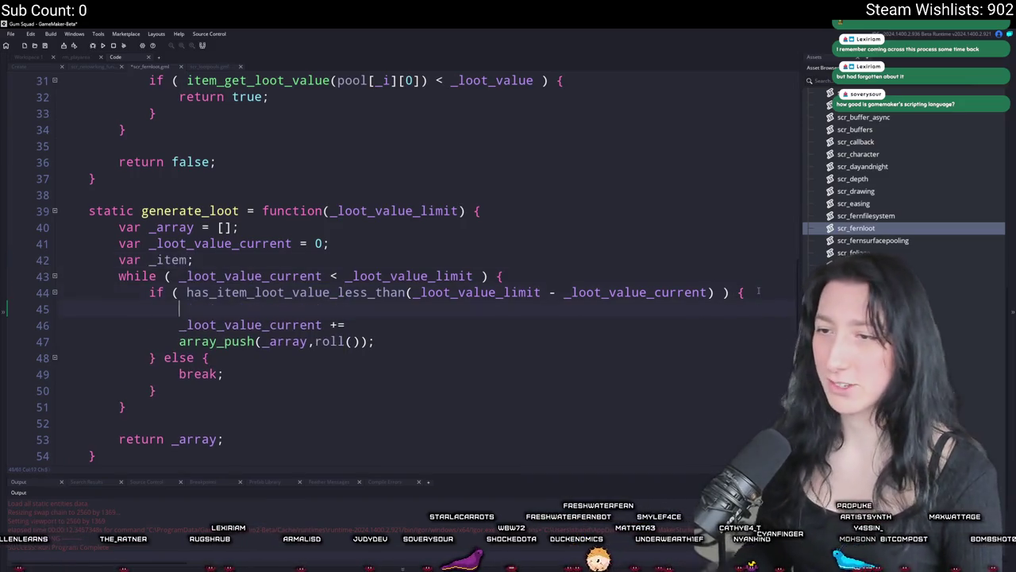
type("_item = roll();")
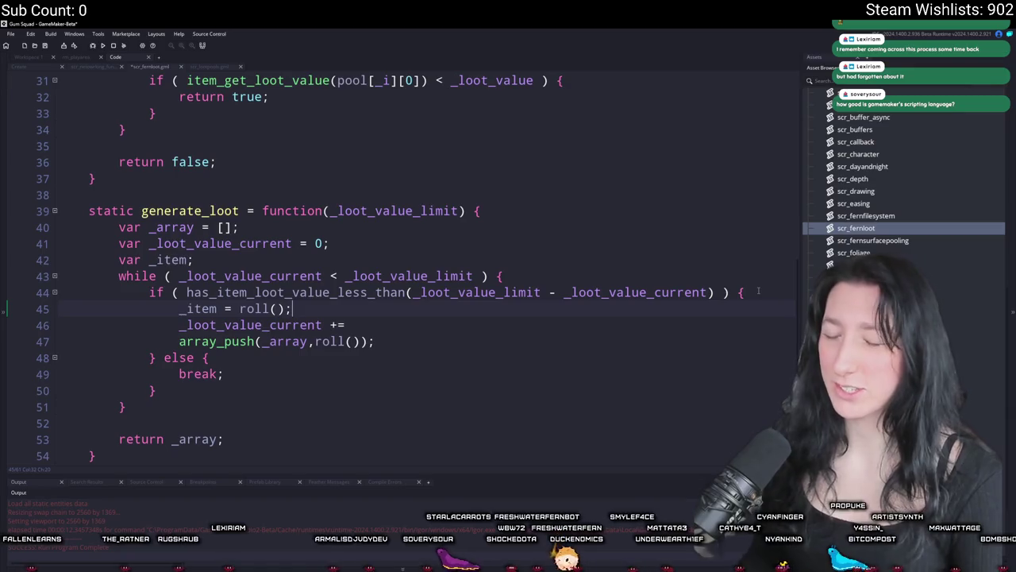
- Finish the total as `+= item_get_loot_value(_item)` and make array_push use `_item` instead of `roll()`
double_click(211, 308)
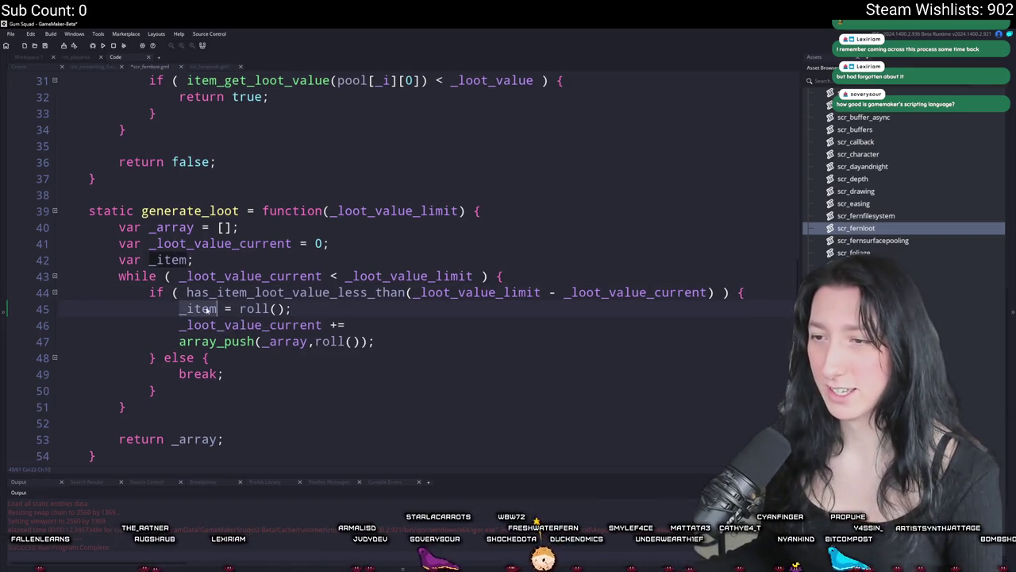
left_click(412, 324)
type("loot")
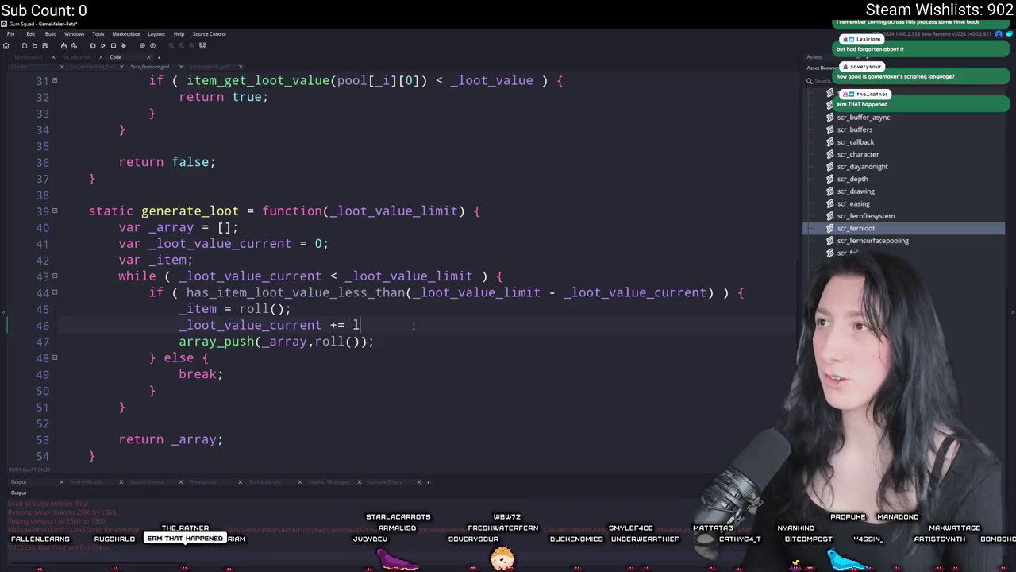
key("Return")
key("ctrl+z")
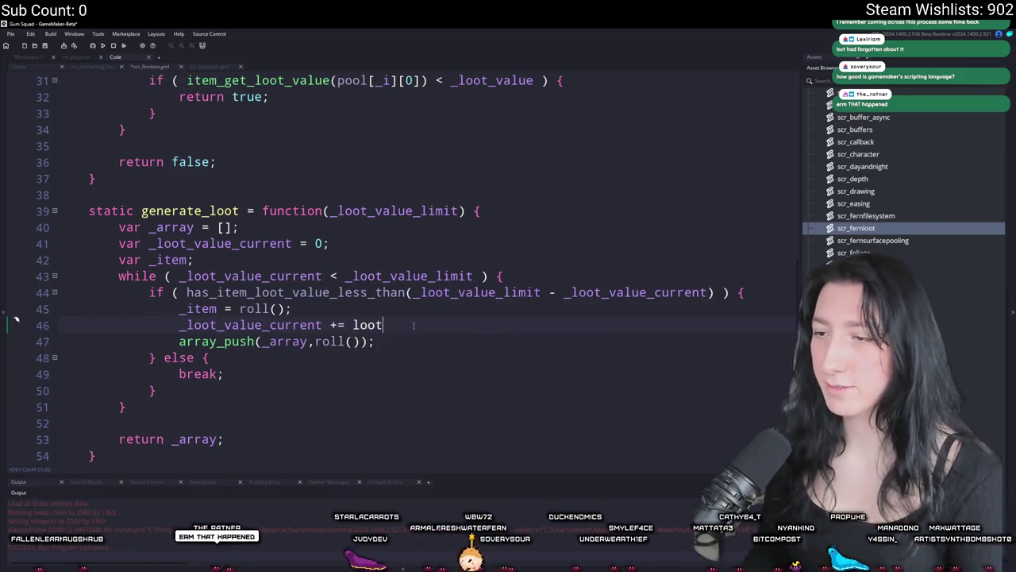
key("BackSpace")
key("BackSpace")
type("item_get_lo")
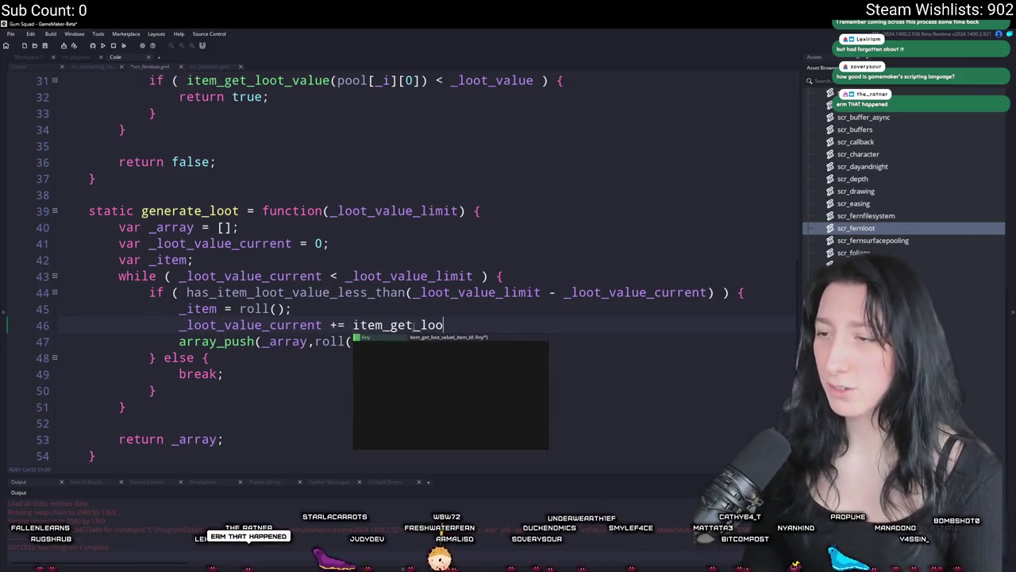
key("Return")
type("_item);")
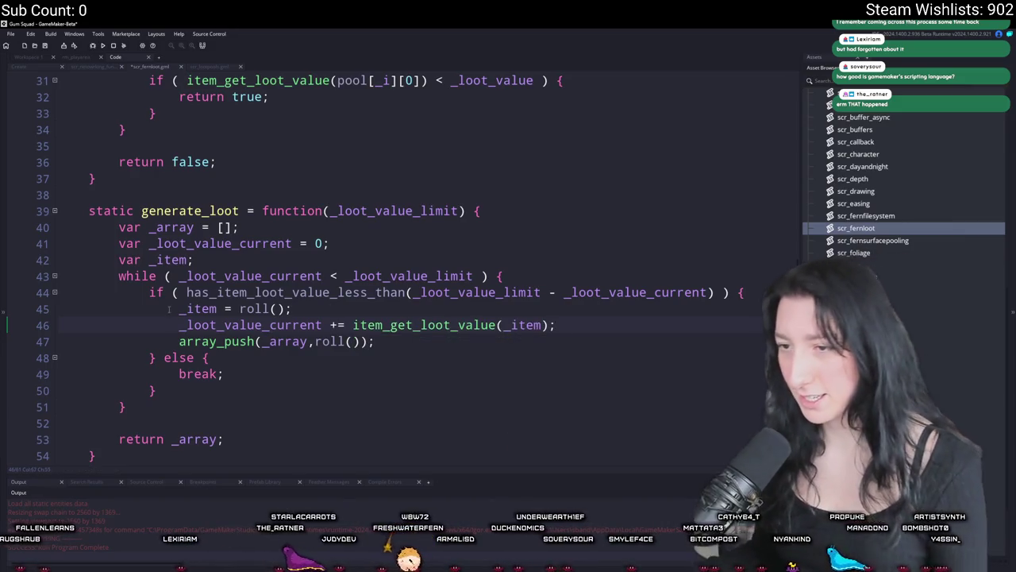
left_click_drag(359, 341, 315, 341)
type("_item")
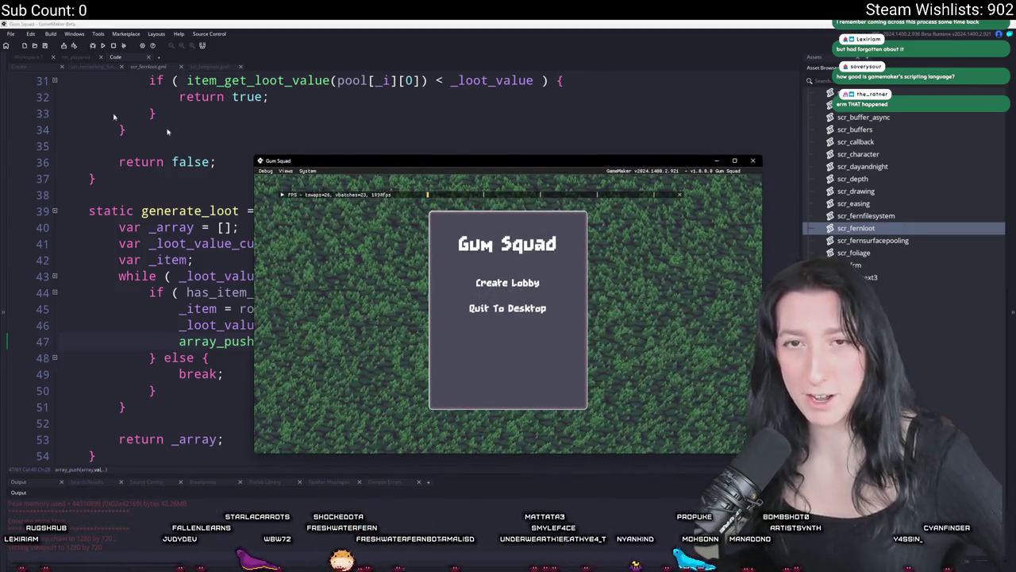
- Start a lobby, walk to a chest, and try stacking one sports drink onto another
left_click(508, 283)
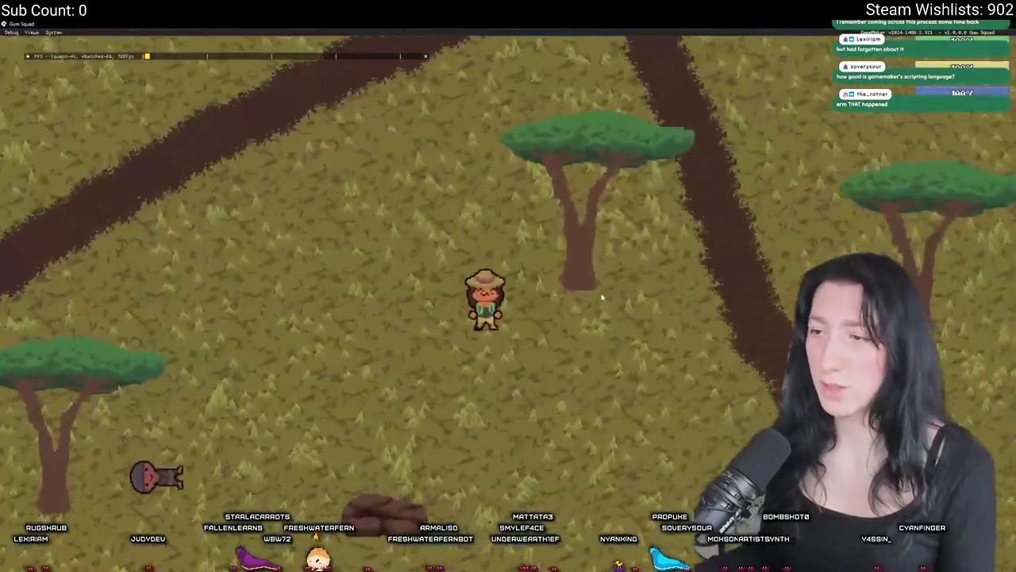
key("s")
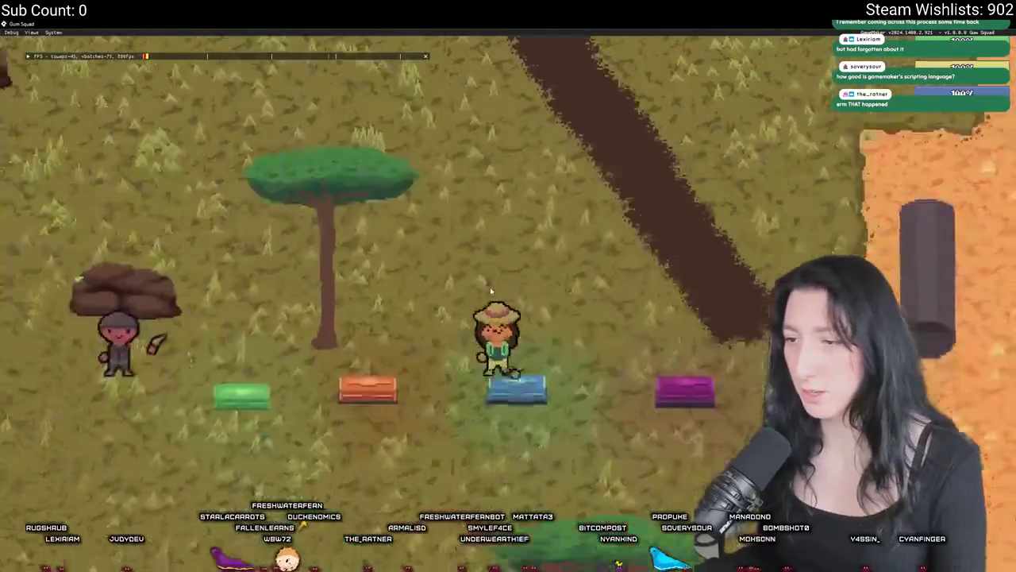
key("s")
key("w")
key("Tab")
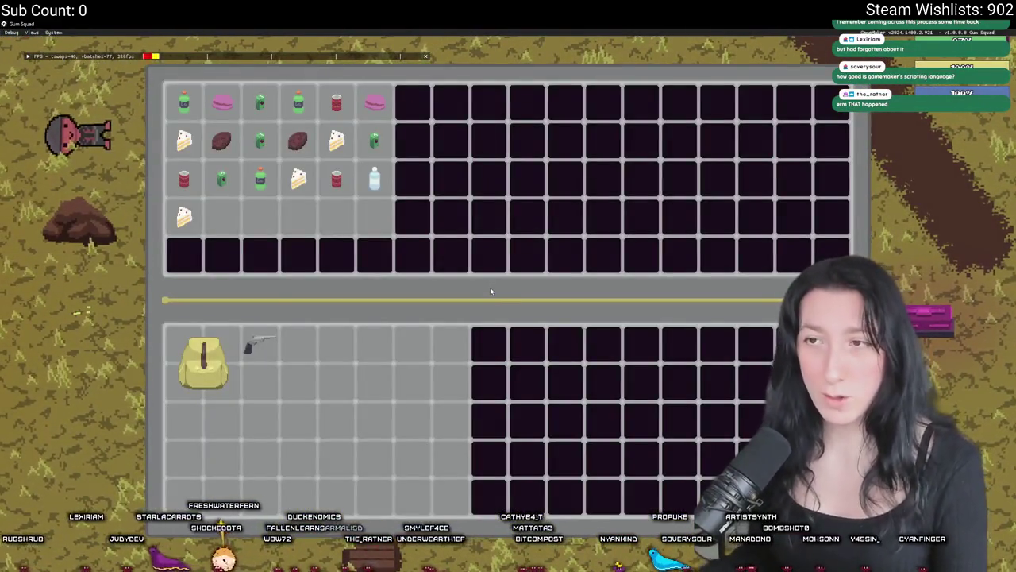
left_click_drag(259, 141, 260, 102)
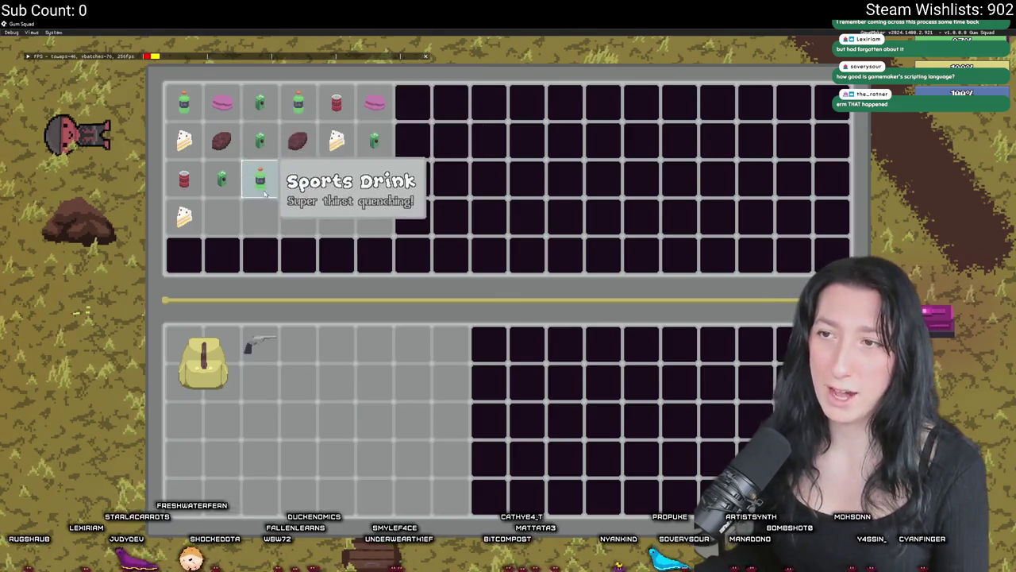
key("Tab")
- Reopen the next chest several times to see rerolled food loot, then leave the game
key("s")
key("Tab")
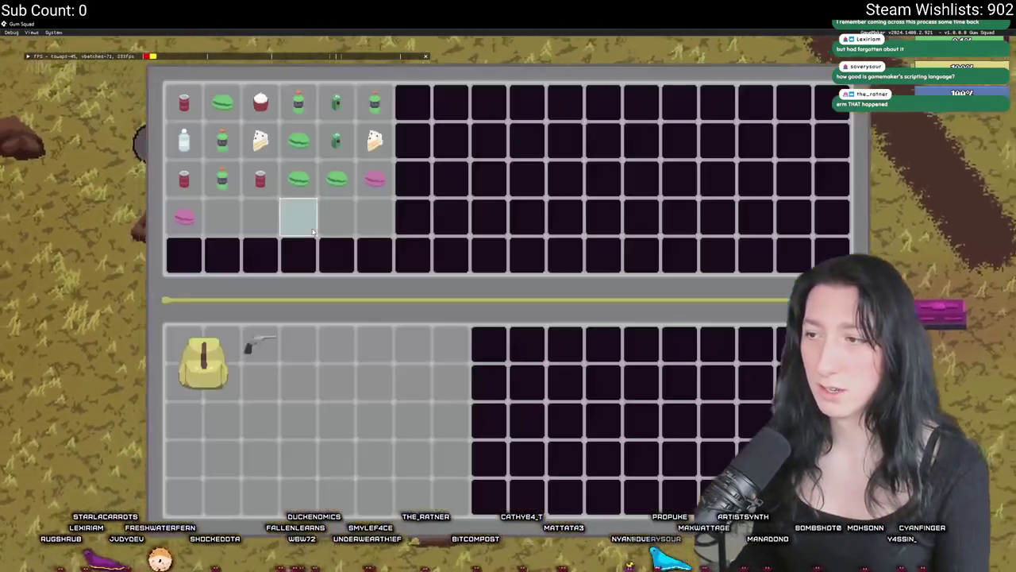
key("e")
key("q")
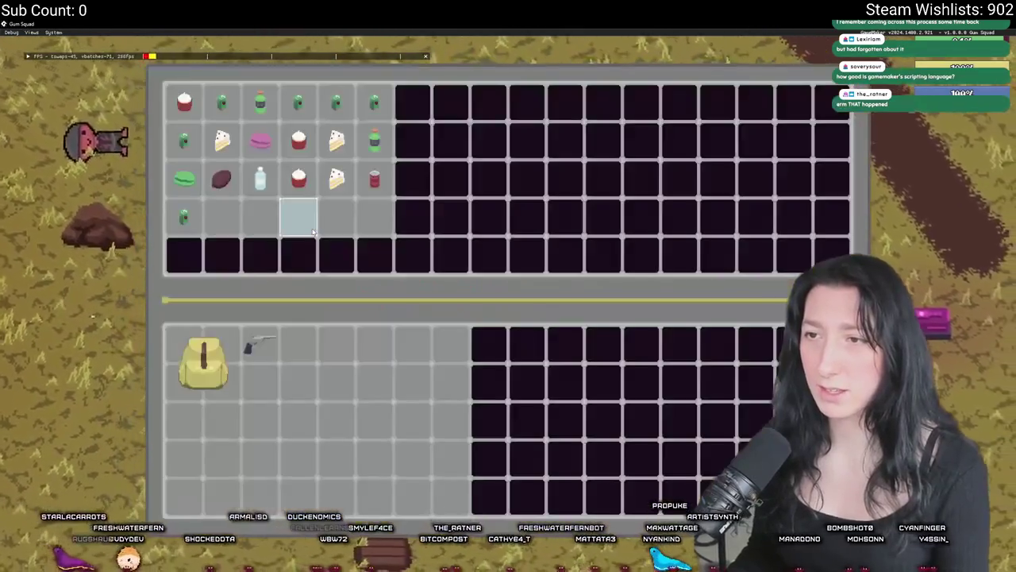
key("Tab")
key("Tab")
key("Tab")
key("Tab")
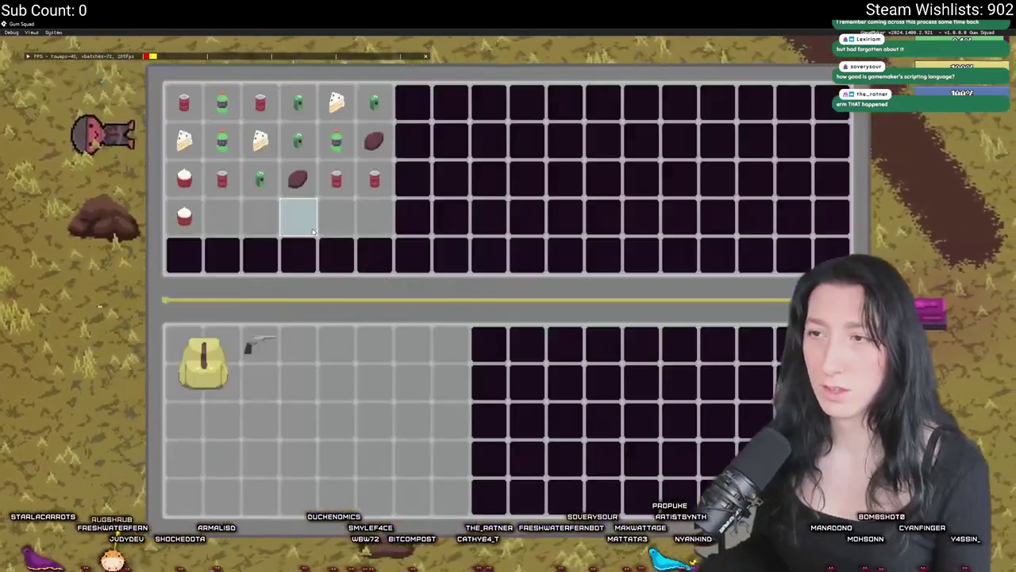
key("Tab")
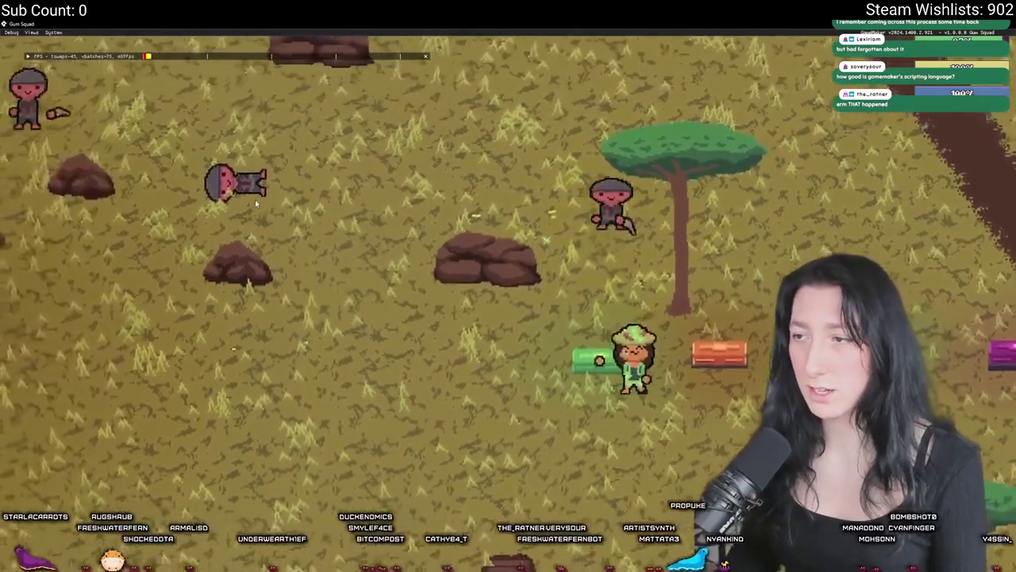
key("Tab")
key("Tab")
key("Tab")
key("Tab")
key("Tab")
key("Tab")
key("Tab")
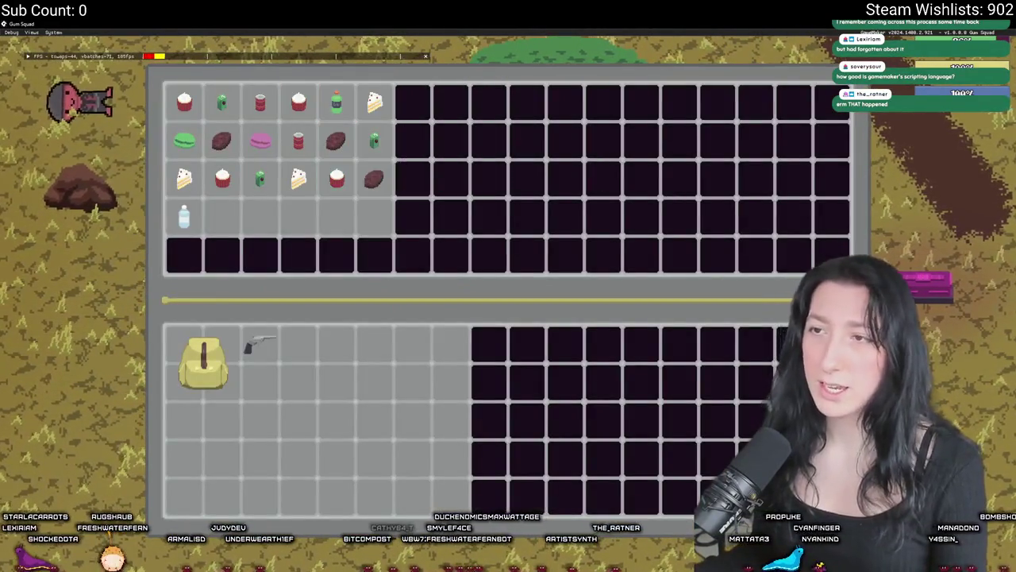
key("alt+Tab")
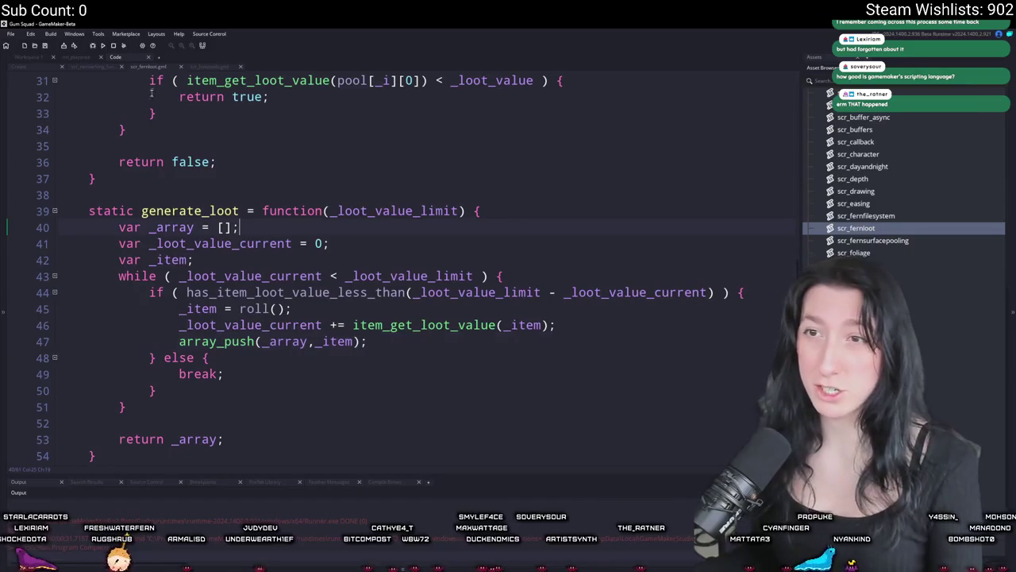
- Look over the loot tables script and the chest's Create event loot_reset code
left_click(209, 67)
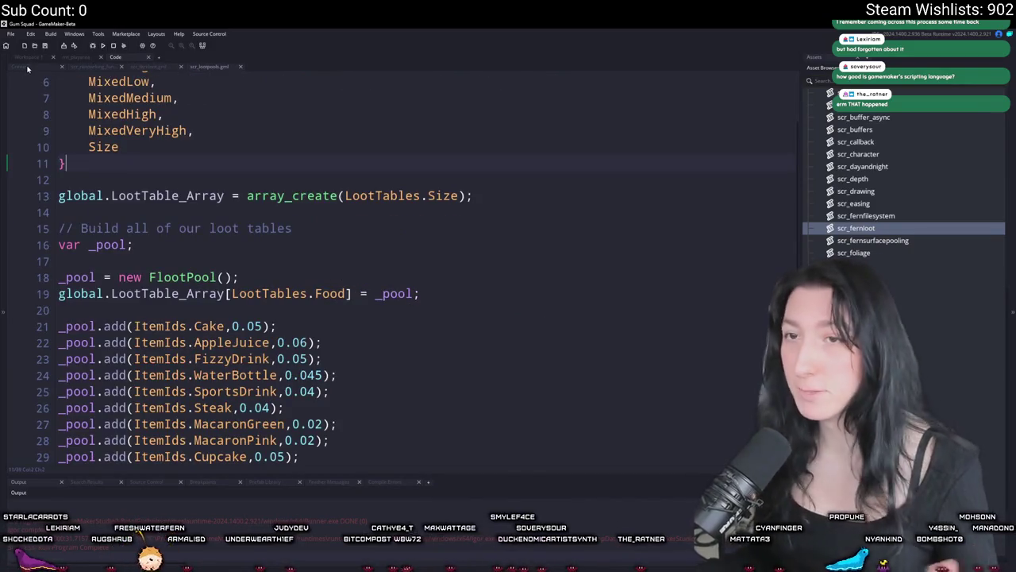
left_click(27, 69)
left_click(280, 181)
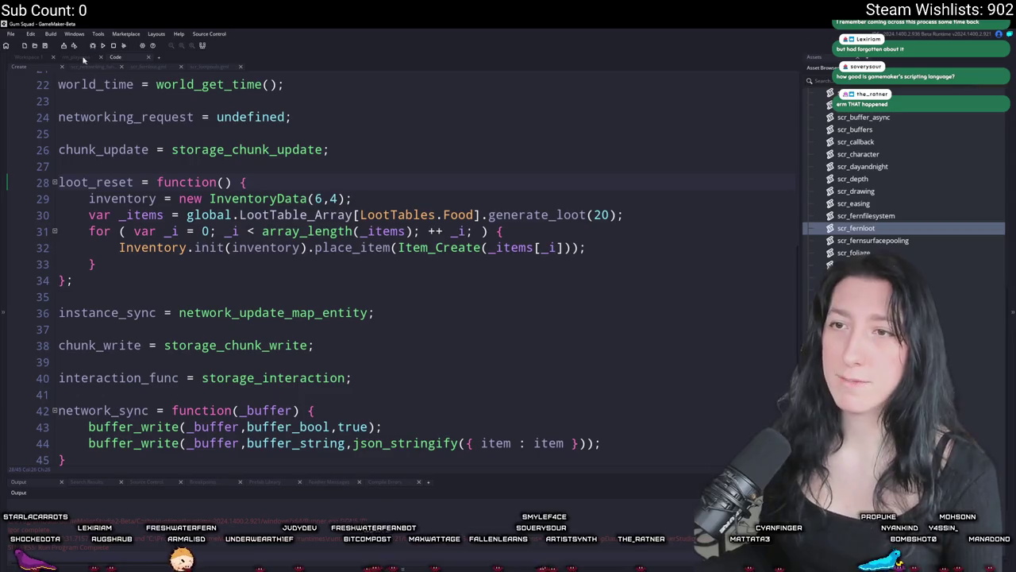
left_click(20, 57)
left_click(154, 58)
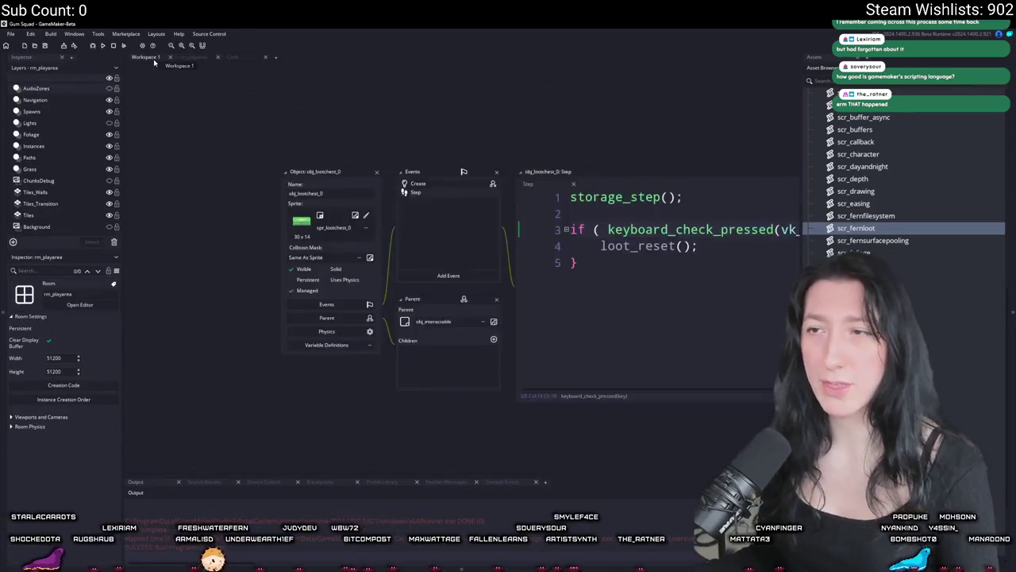
- Open the scr_items script in a full code tab through the Ctrl+T asset search
key("ctrl+t")
type("scr")
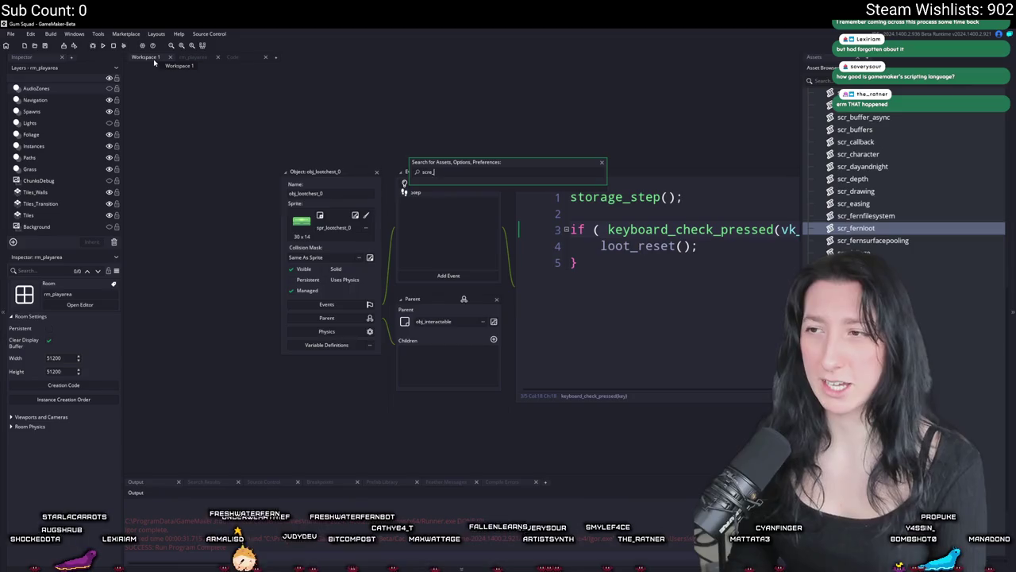
type("_items")
key("Return")
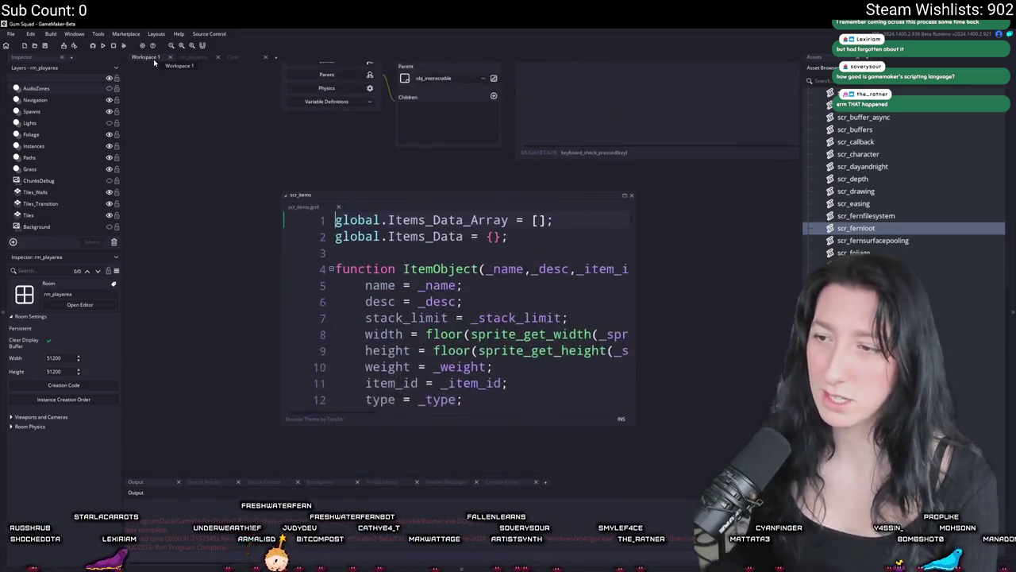
left_click(624, 150)
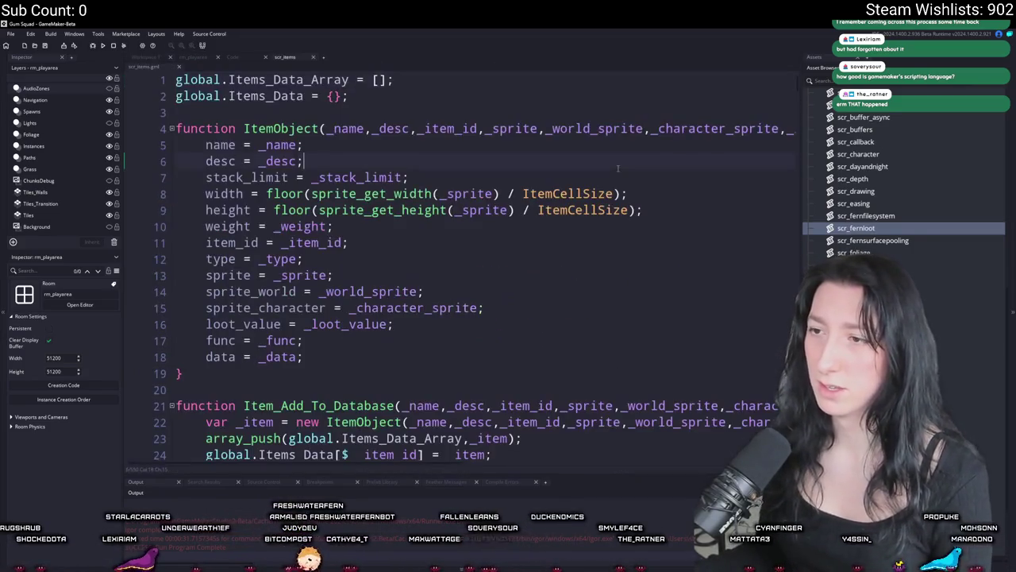
- Jump to the Cupcake item definition and inspect its loot value and size lines
key("ctrl+f")
type("Cupcake")
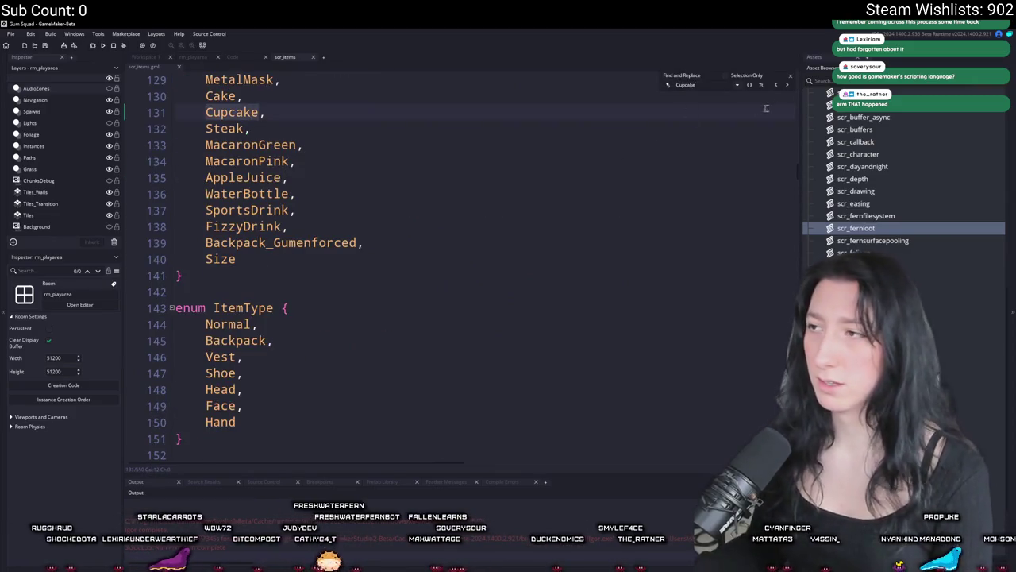
key("Return")
left_click(790, 75)
left_click(208, 226)
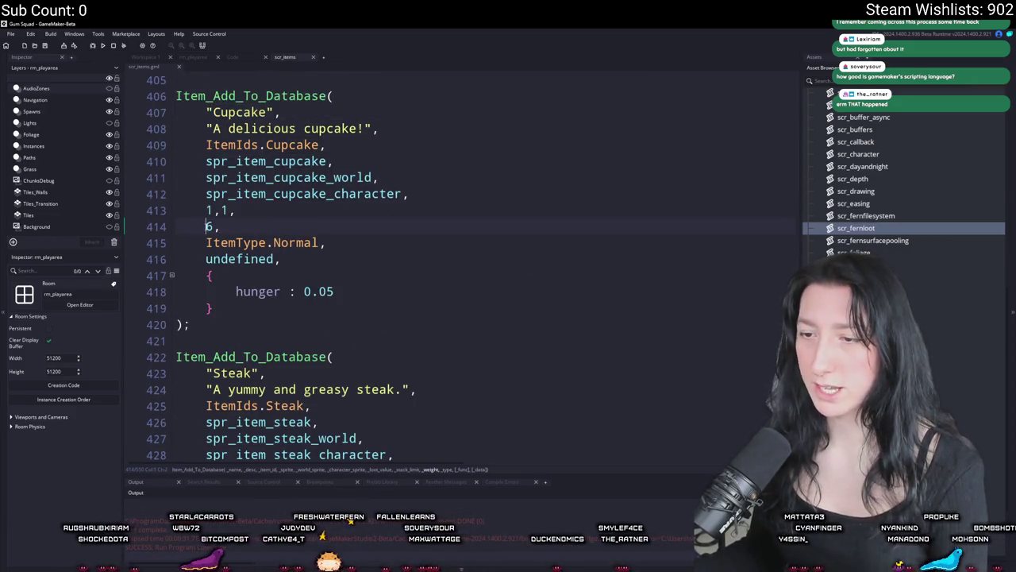
left_click(217, 210)
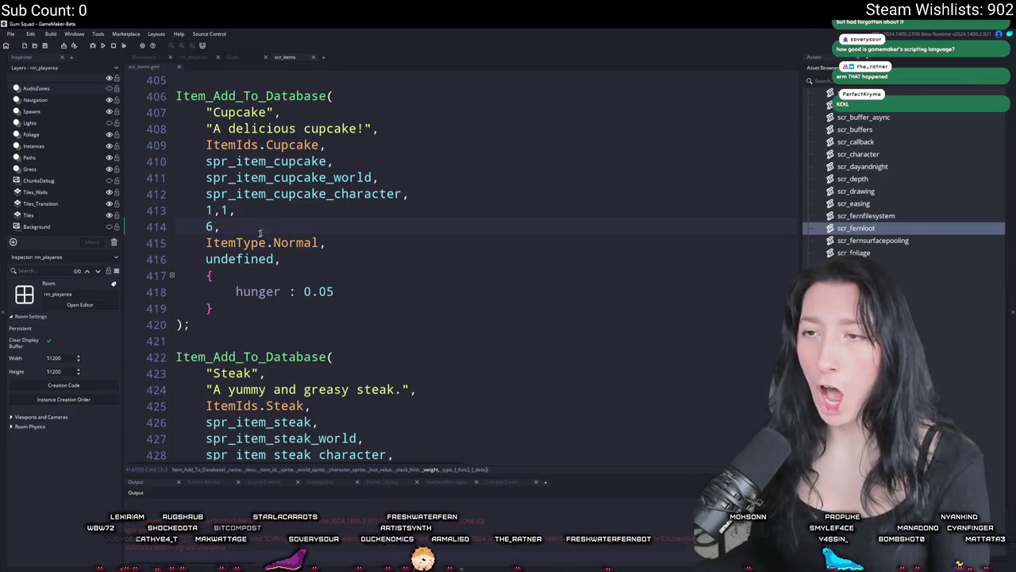
scroll(266, 230, "down", 2)
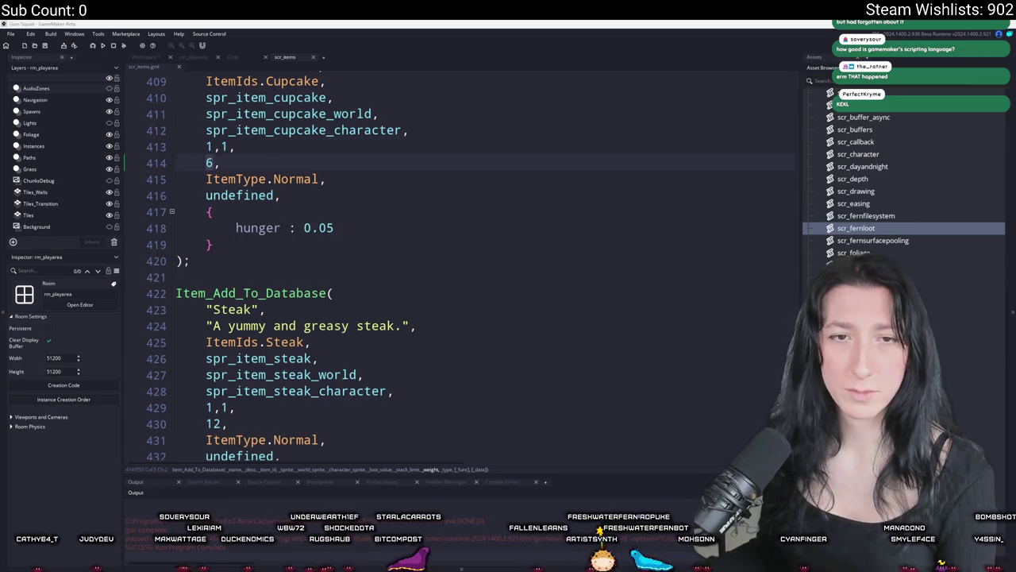
scroll(380, 264, "up", 18)
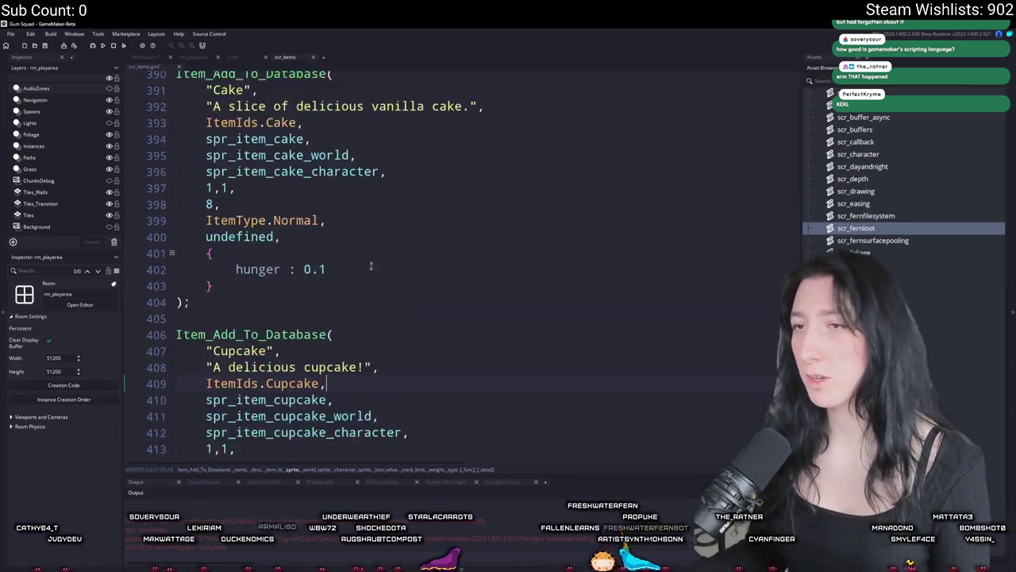
scroll(406, 308, "up", 10)
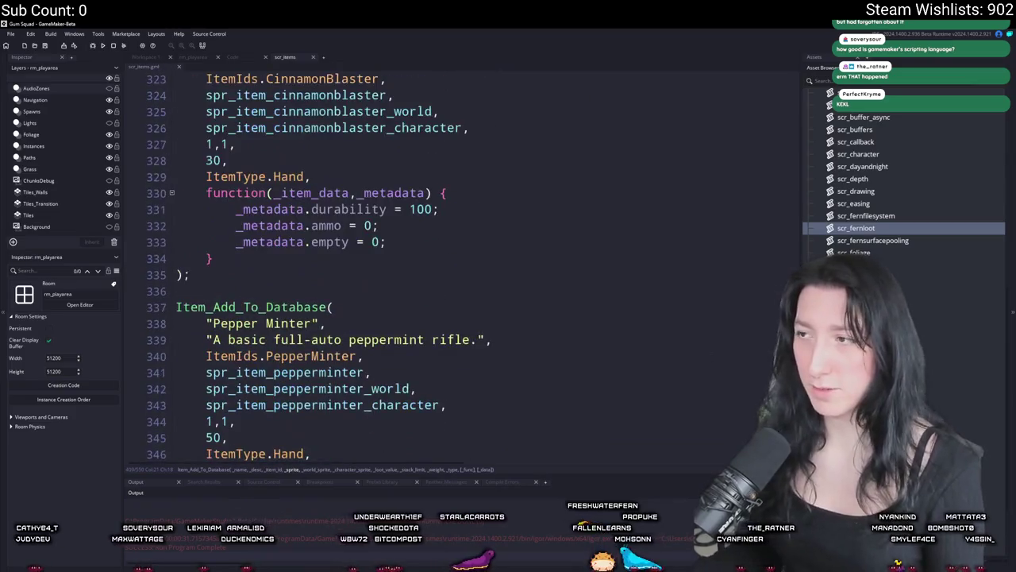
scroll(799, 214, "up", 20)
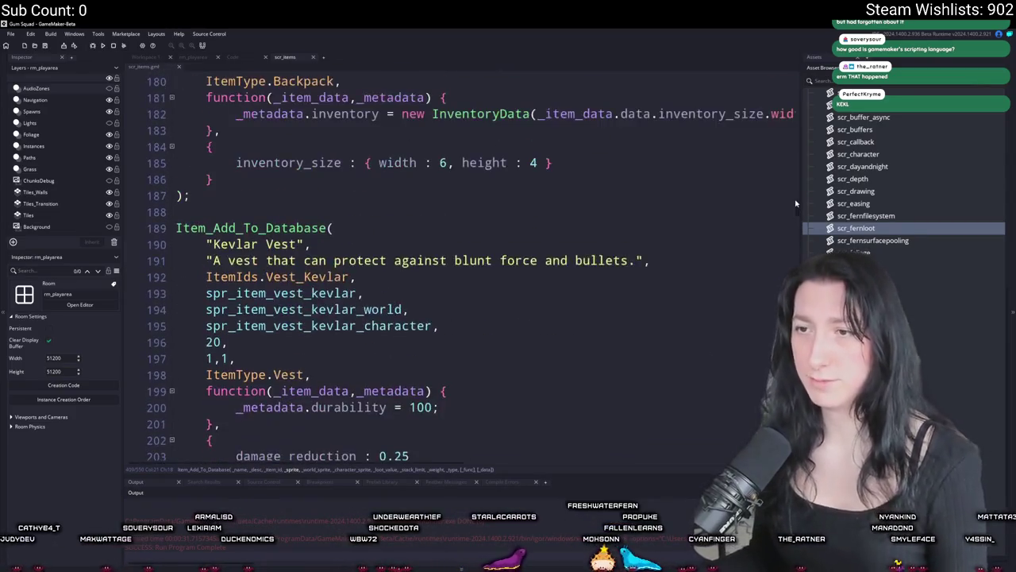
scroll(799, 176, "down", 5)
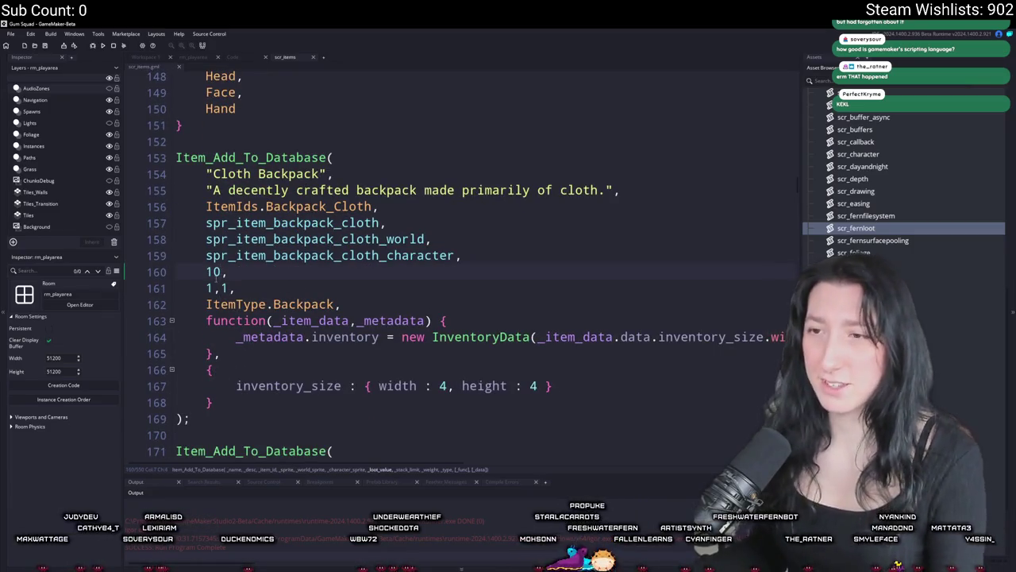
scroll(276, 213, "down", 13)
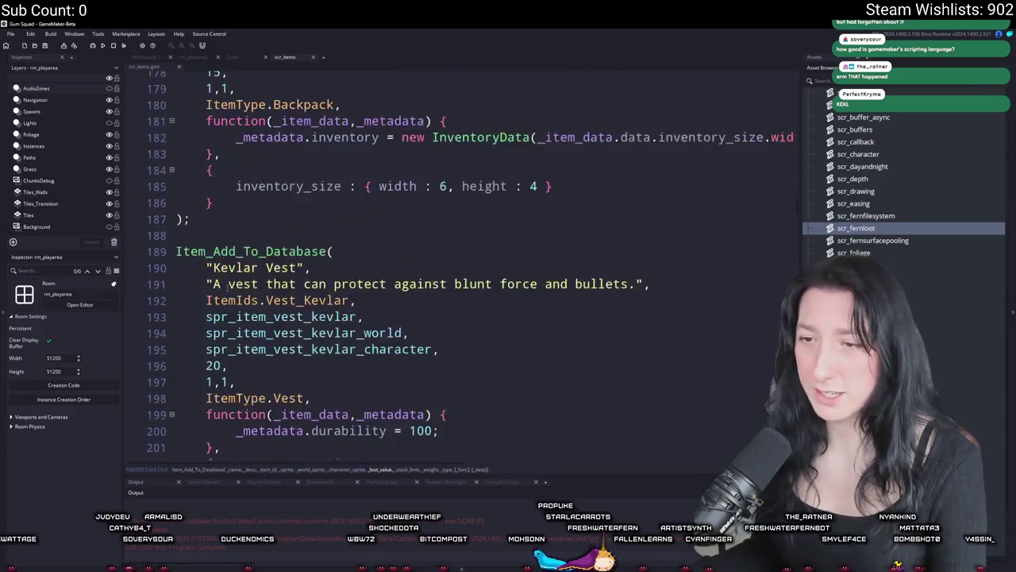
scroll(275, 213, "down", 8)
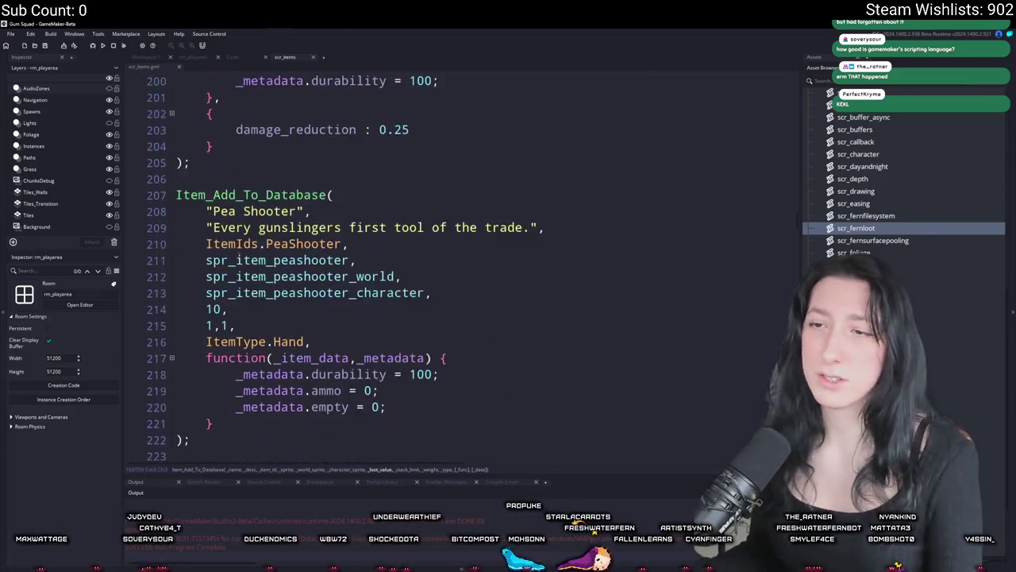
scroll(266, 271, "down", 5)
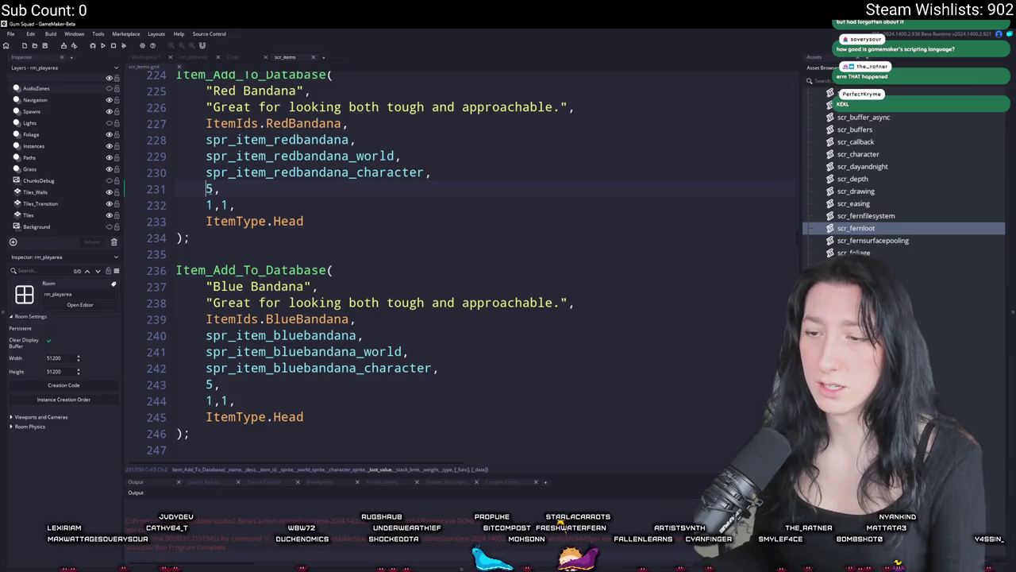
scroll(266, 271, "down", 1)
scroll(251, 133, "down", 7)
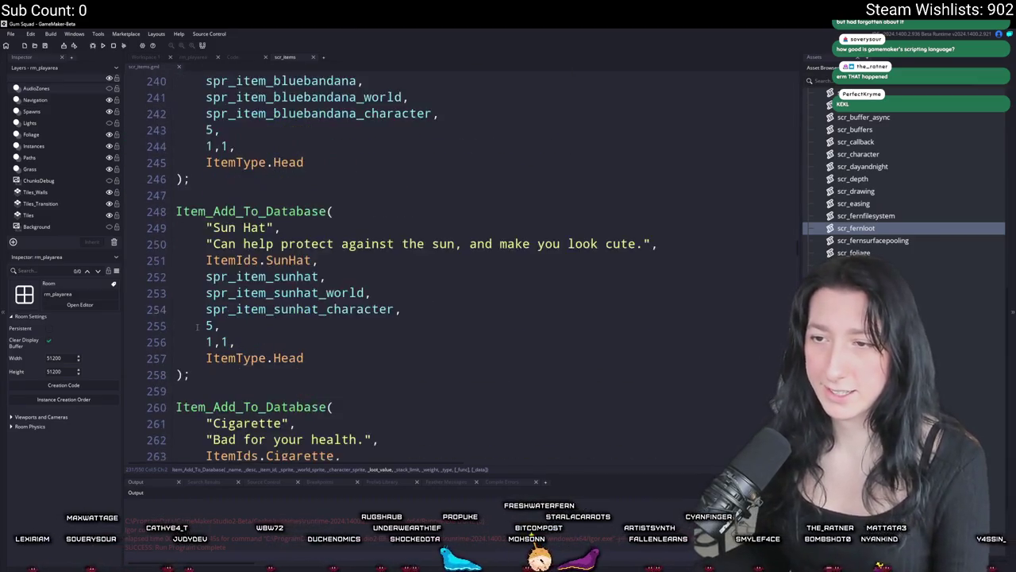
scroll(251, 132, "down", 4)
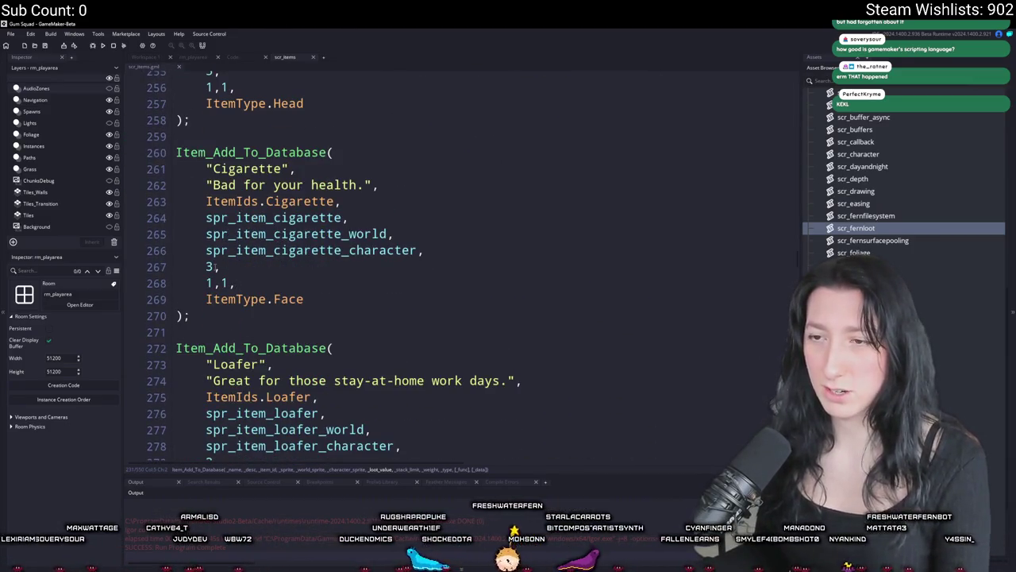
scroll(216, 268, "up", 5)
scroll(317, 101, "down", 5)
scroll(317, 102, "down", 8)
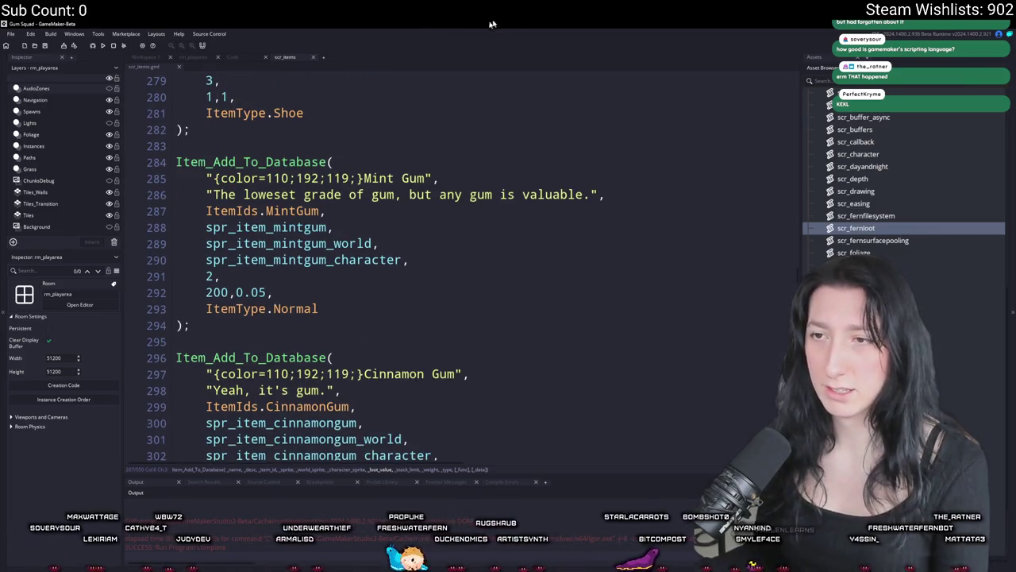
scroll(256, 262, "down", 4)
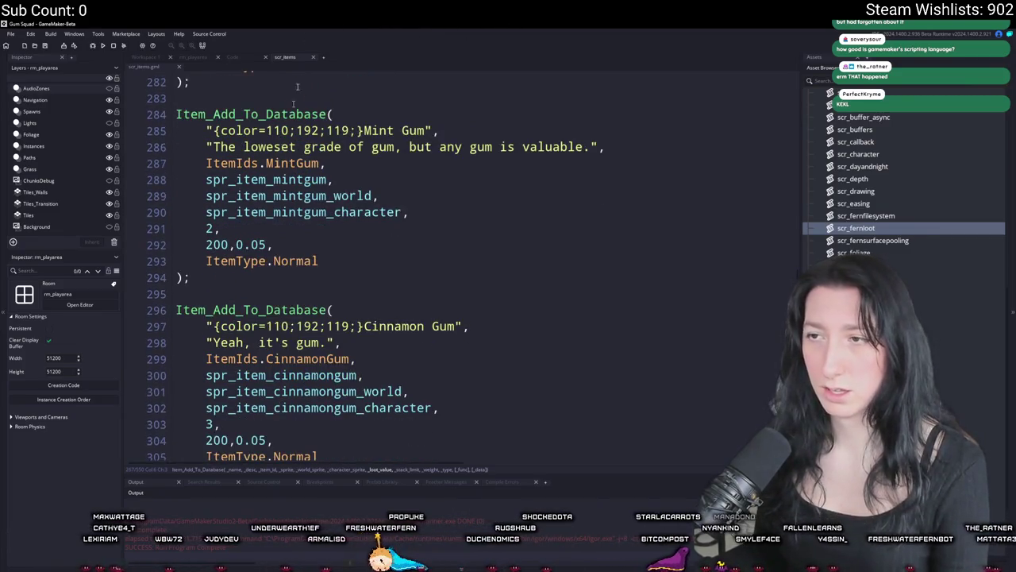
scroll(216, 139, "up", 2)
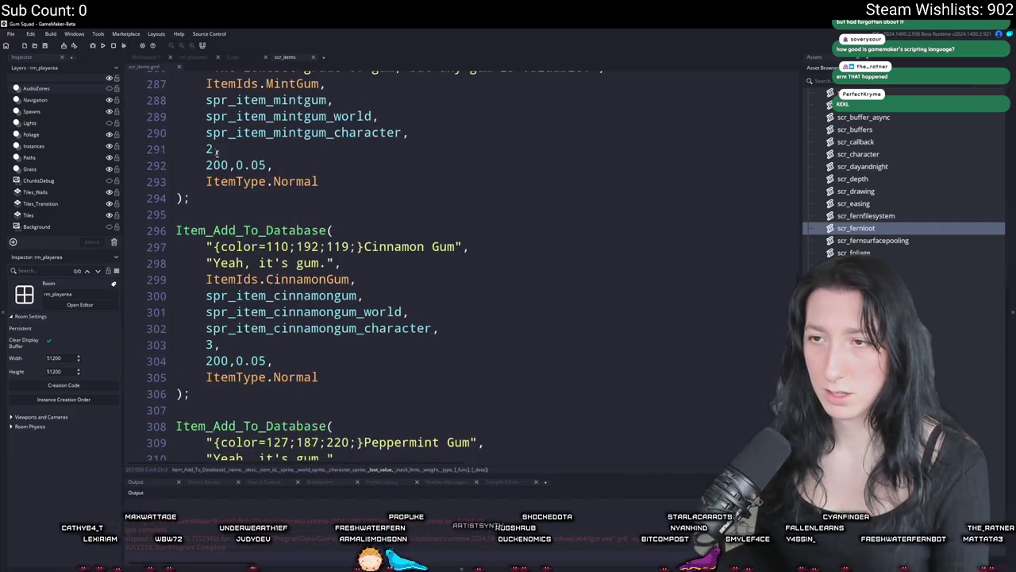
scroll(216, 148, "down", 9)
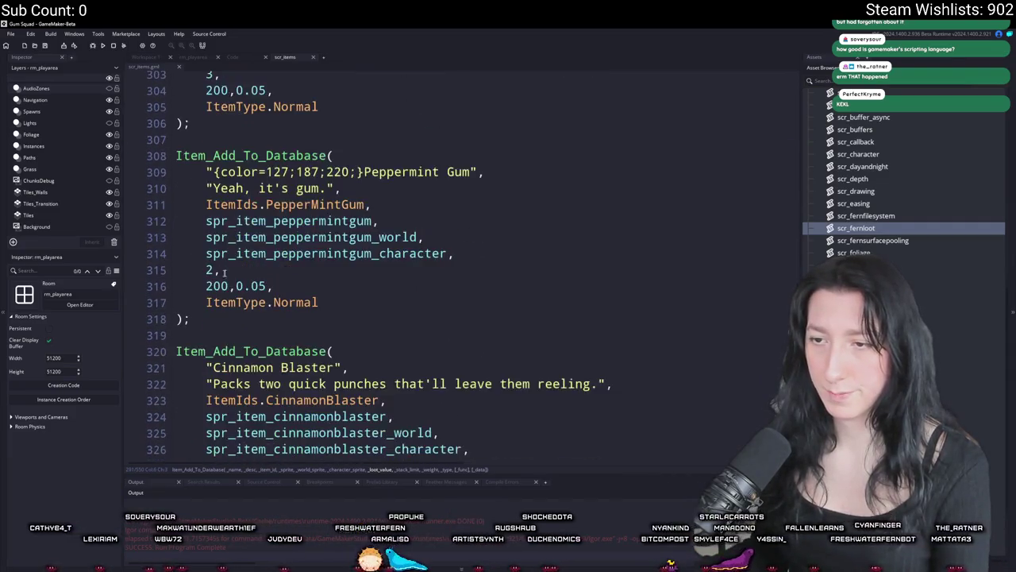
scroll(278, 273, "down", 15)
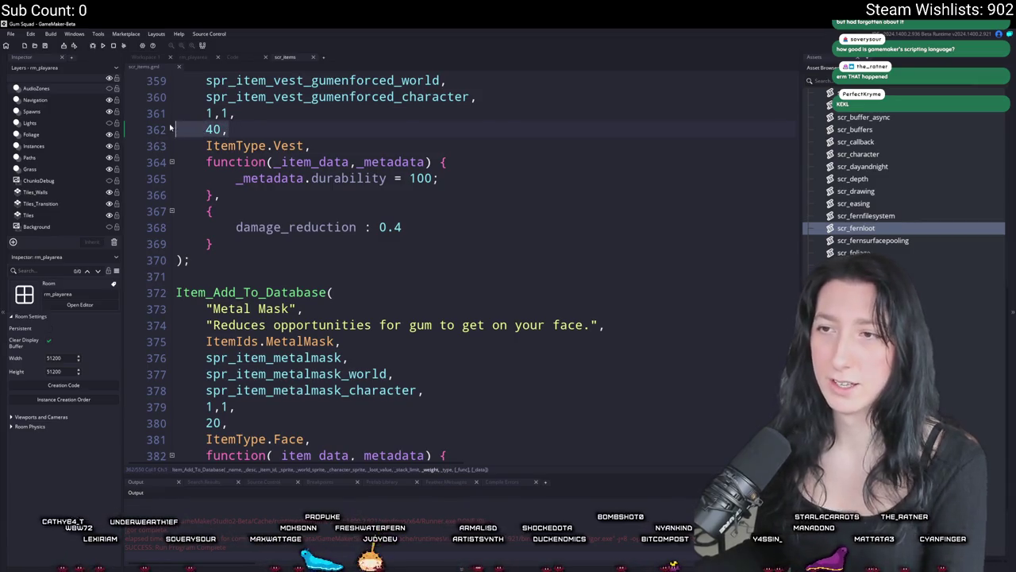
scroll(273, 208, "up", 7)
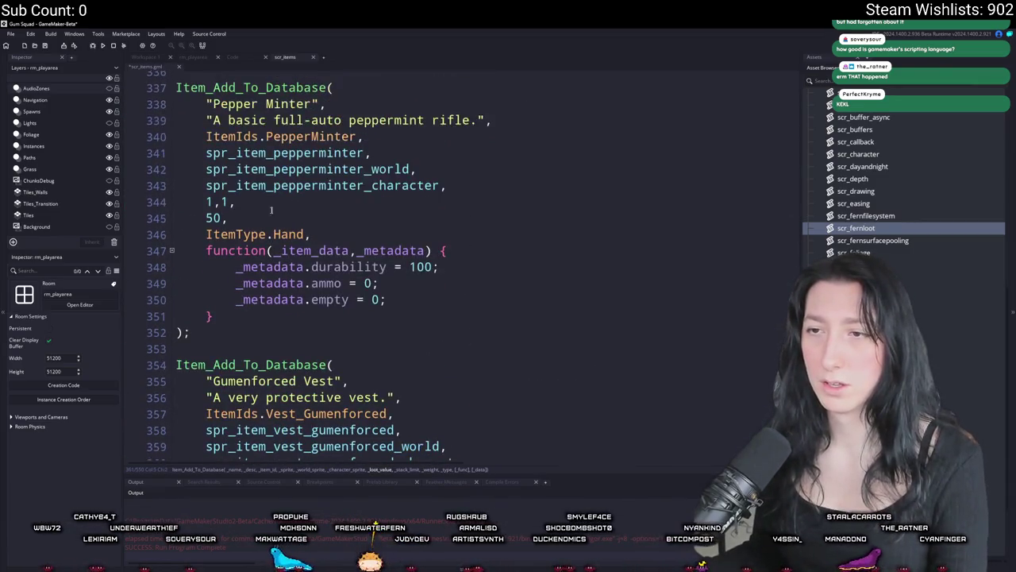
scroll(273, 209, "down", 1)
left_click(196, 191)
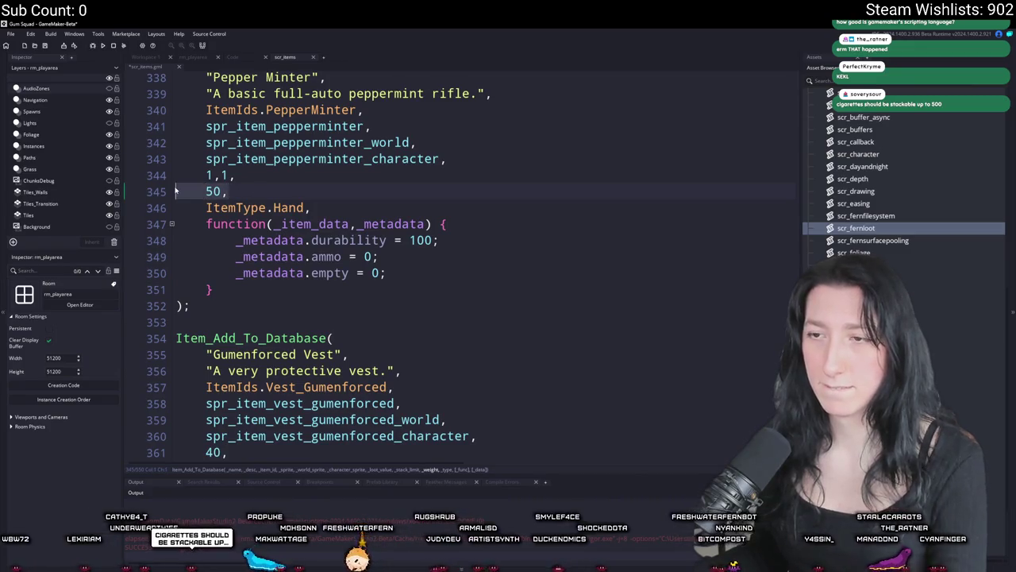
- Move the 50 loot value onto a new line above the 1,1 stack values
key("ctrl+x")
left_click(497, 158)
key("Return")
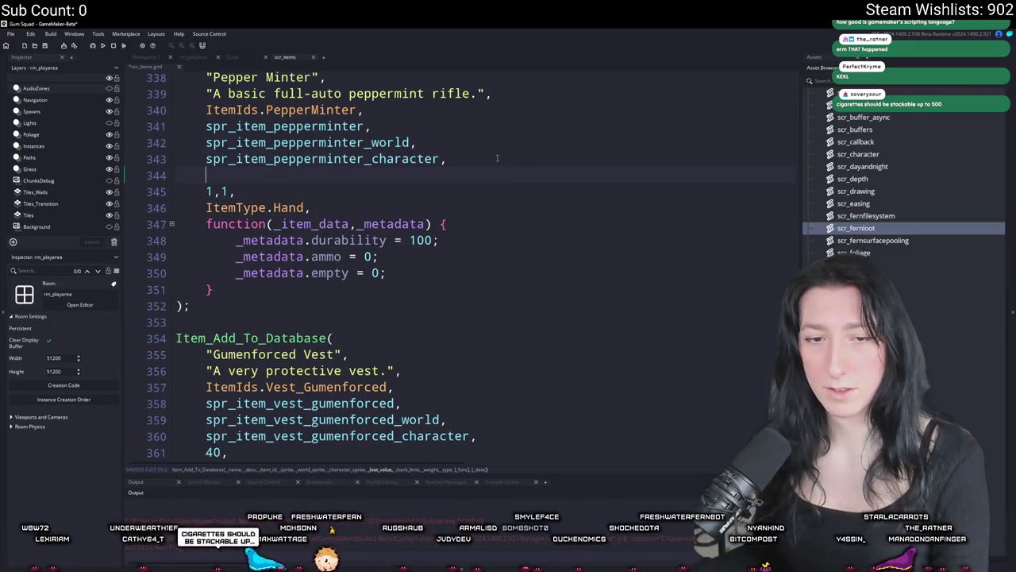
key("ctrl+v")
scroll(234, 202, "up", 6)
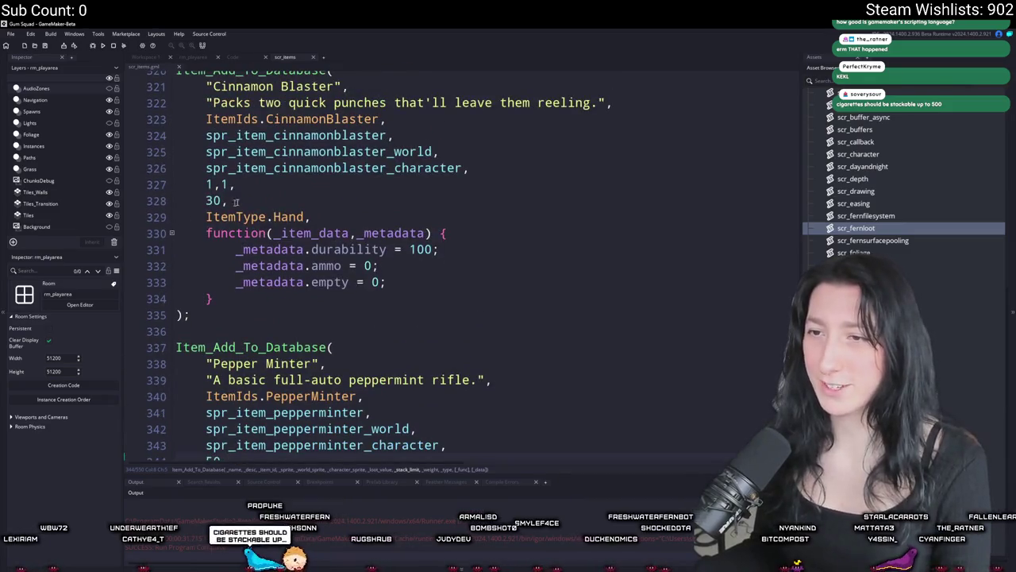
- Place Cinnamon Blaster's loot value 30 above its 1,1 line
key("ctrl+x")
left_click(471, 167)
key("Return")
scroll(340, 208, "up", 3)
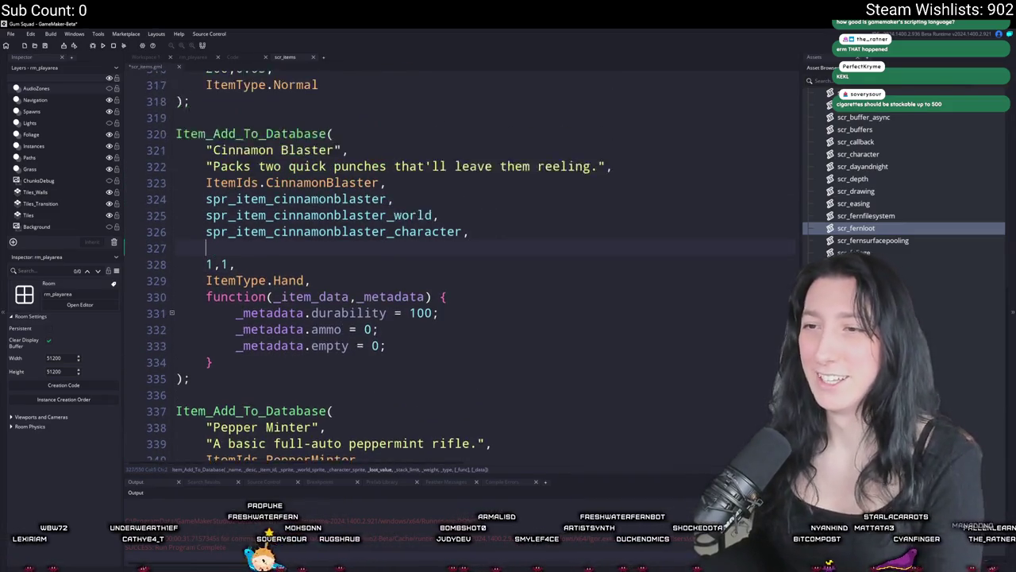
type("30,")
scroll(340, 213, "up", 2)
- Check the Peppermint Gum and Cinnamon Gum loot value lines
left_click(207, 211)
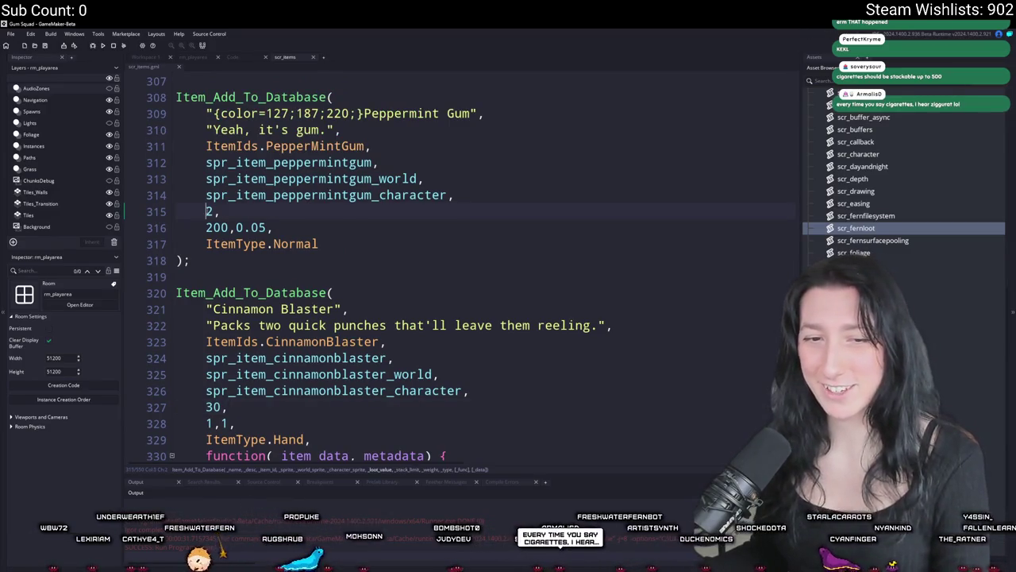
scroll(368, 268, "up", 3)
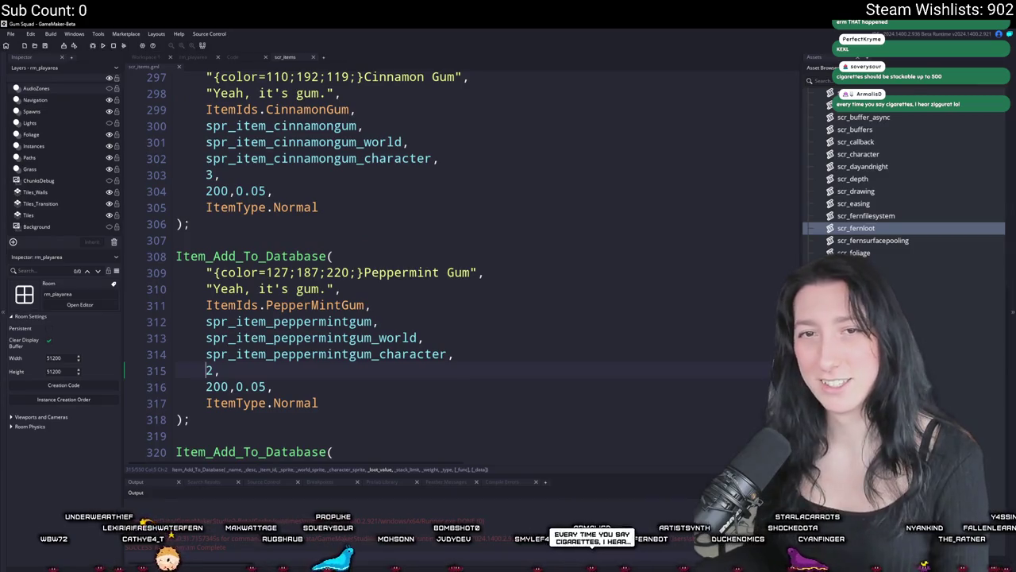
scroll(269, 216, "up", 1)
left_click(202, 223)
scroll(194, 225, "down", 2)
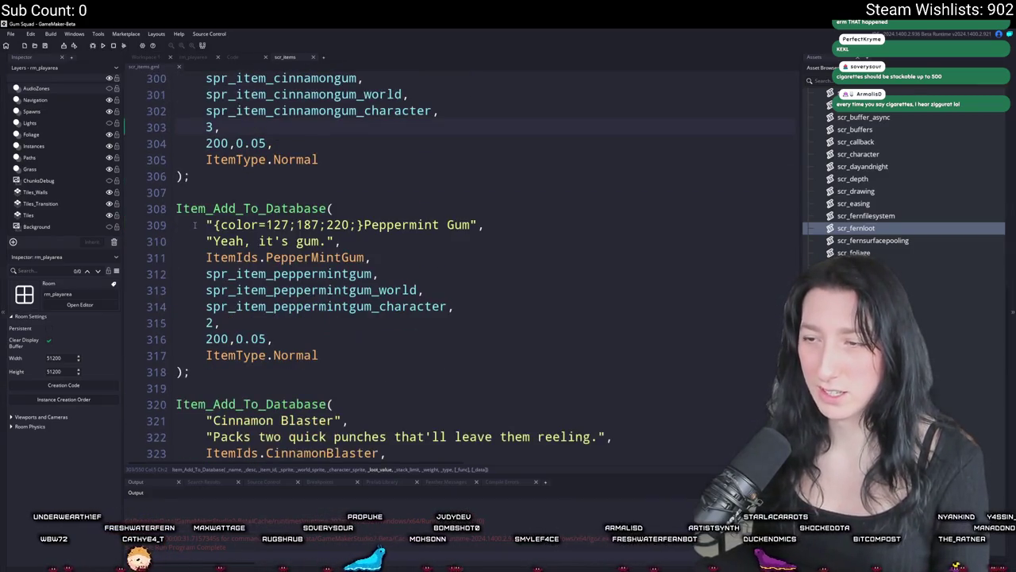
key("Down")
scroll(191, 174, "up", 2)
scroll(231, 311, "down", 14)
scroll(231, 311, "down", 11)
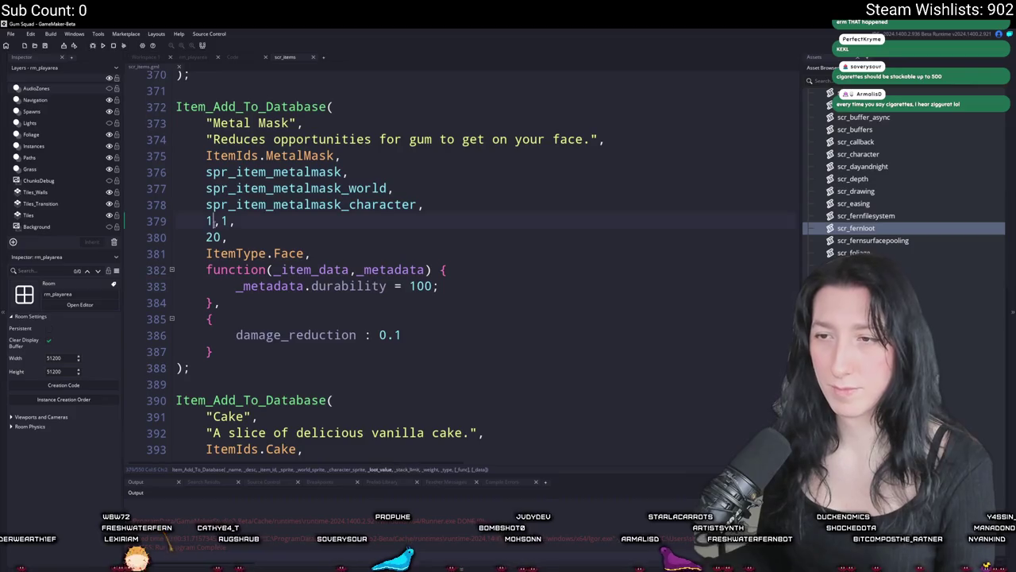
- Move Metal Mask's loot value 20 above its 1,1 line
key("ctrl+x")
key("BackSpace")
left_click(466, 204)
key("Return")
key("ctrl+v")
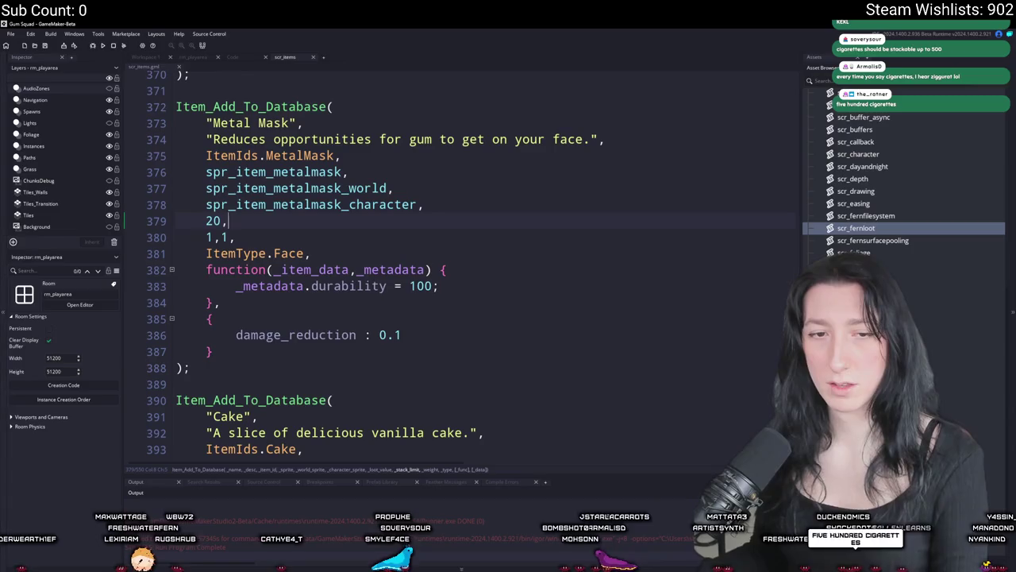
scroll(466, 200, "down", 4)
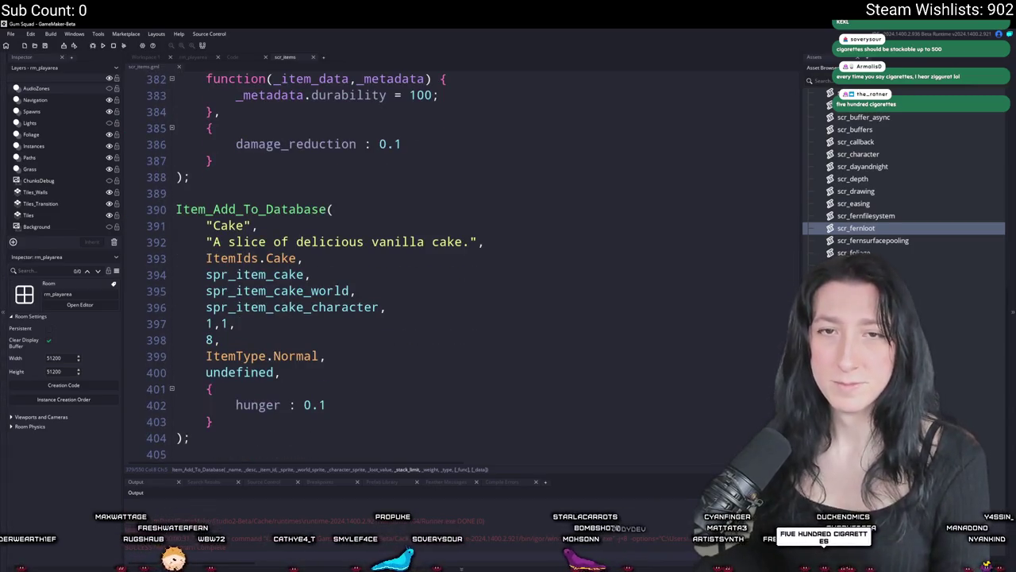
scroll(284, 277, "down", 2)
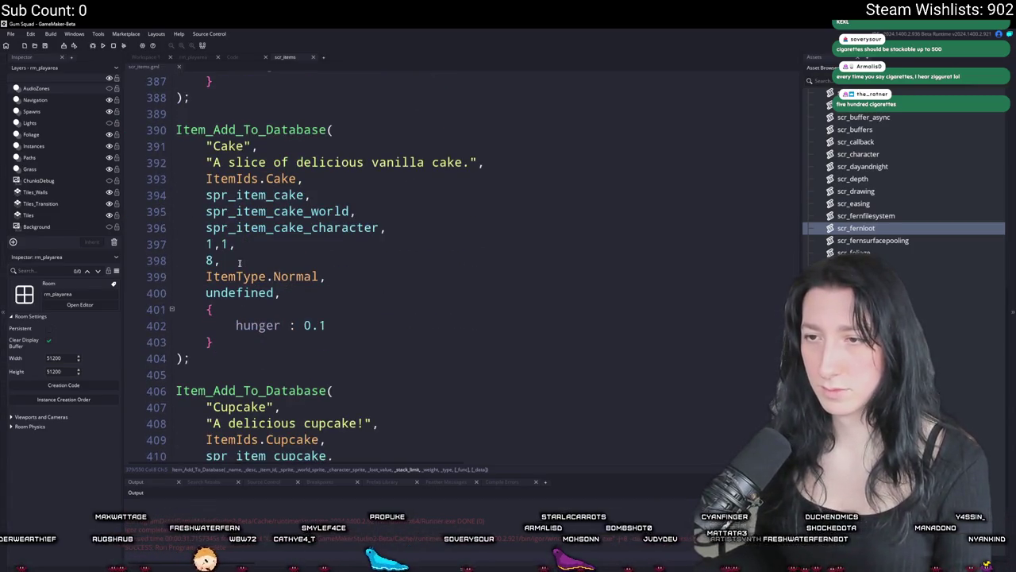
- Move Cake's loot value 8 above its stack line and raise its stack limit to 5
left_click_drag(220, 260, 176, 260)
key("ctrl+x")
key("BackSpace")
left_click(387, 228)
key("Return")
key("ctrl+v")
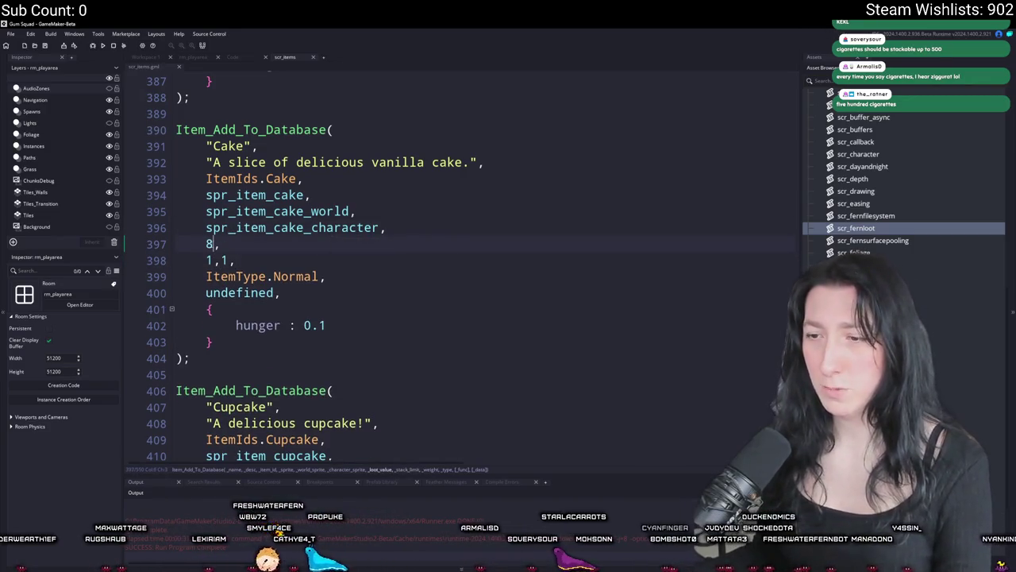
left_click(212, 261)
key("BackSpace")
type("5")
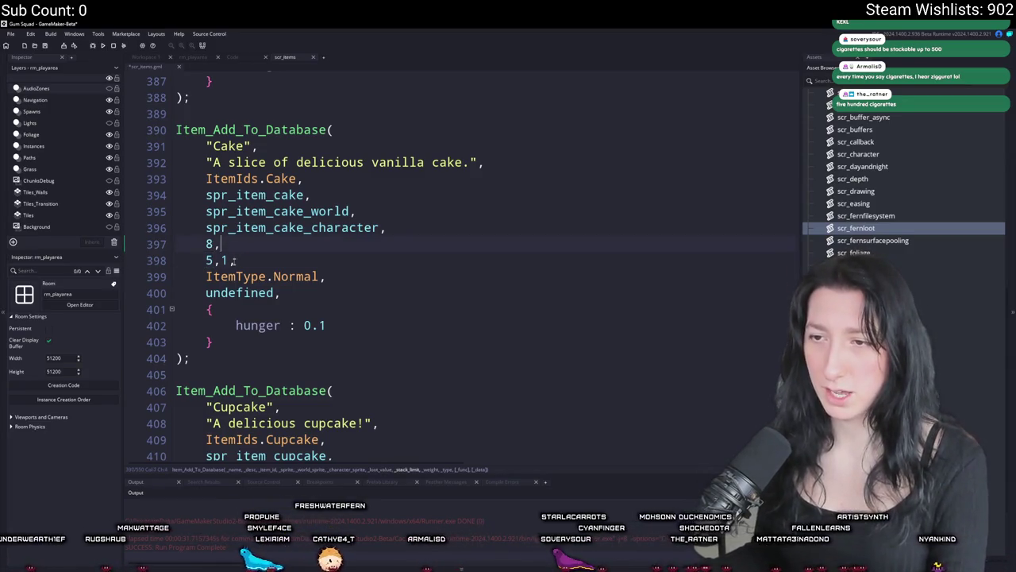
scroll(460, 262, "down", 4)
- Move Cupcake's loot value 6 above its 1,1 stack line
left_click(210, 329)
key("BackSpace")
key("BackSpace")
key("BackSpace")
key("Up")
key("End")
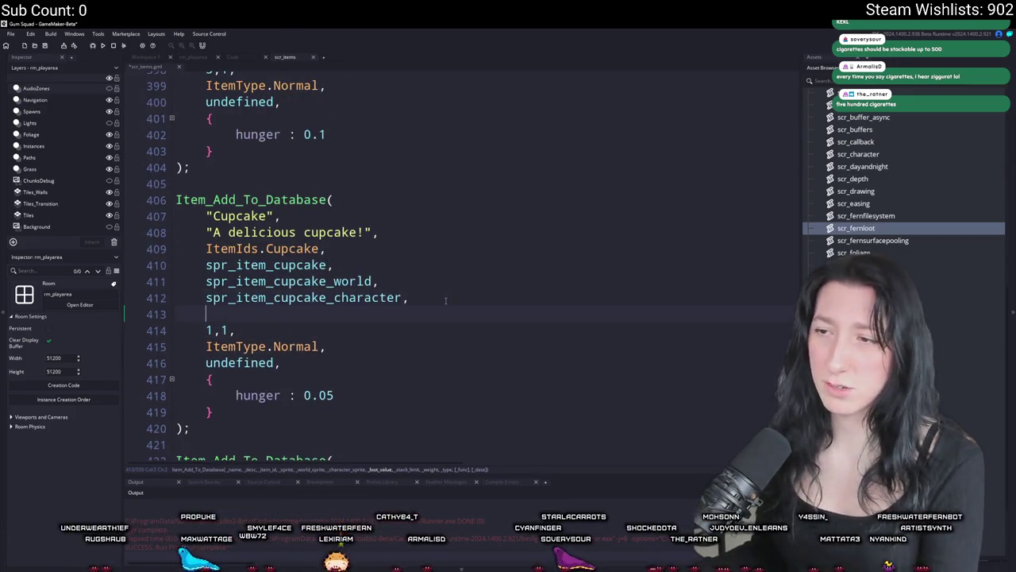
key("Return")
type("6,")
scroll(260, 257, "down", 1)
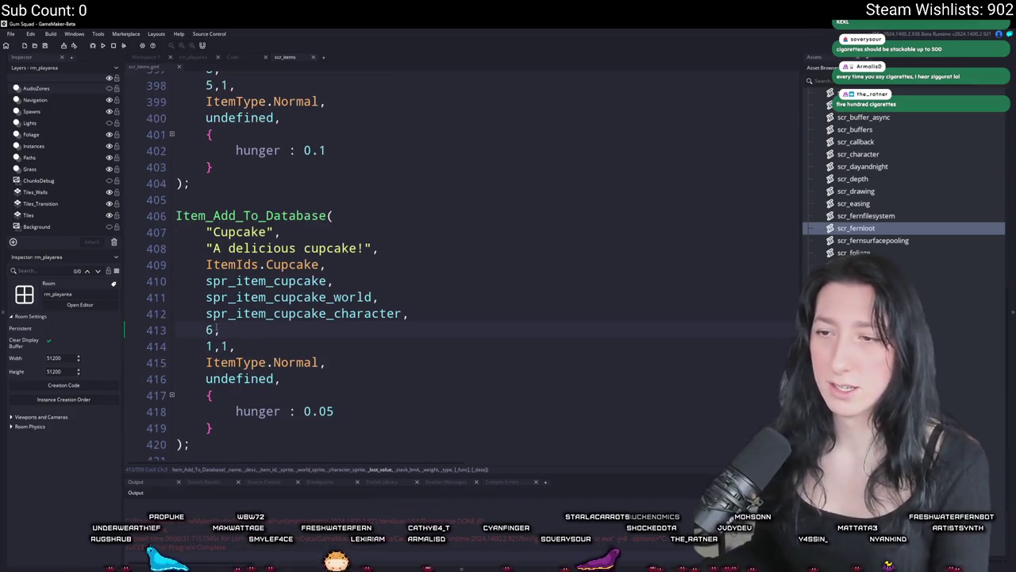
left_click(213, 283)
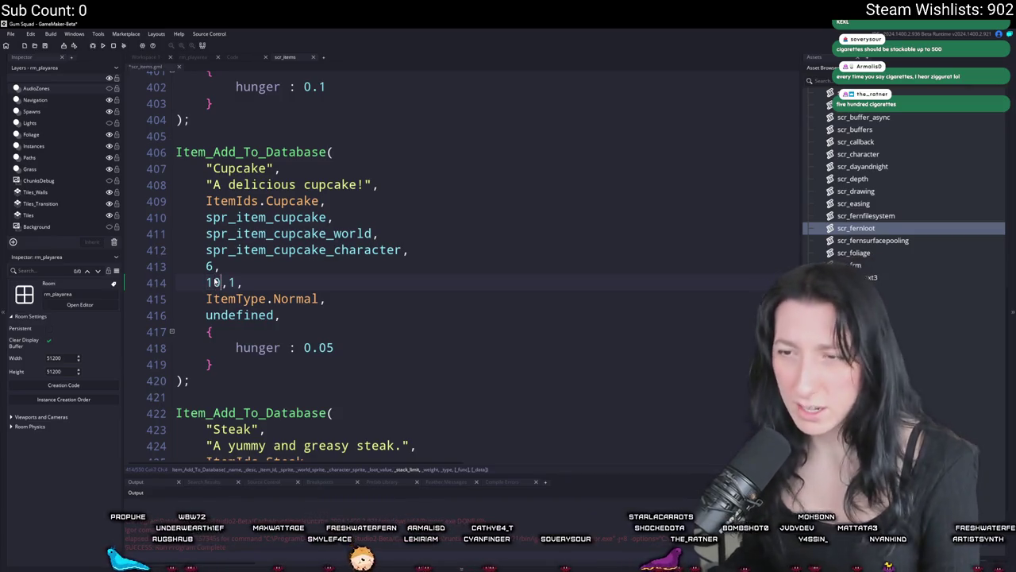
scroll(213, 282, "down", 3)
- Move Steak's loot value 12 above its 1,1 stack line
left_click(219, 368)
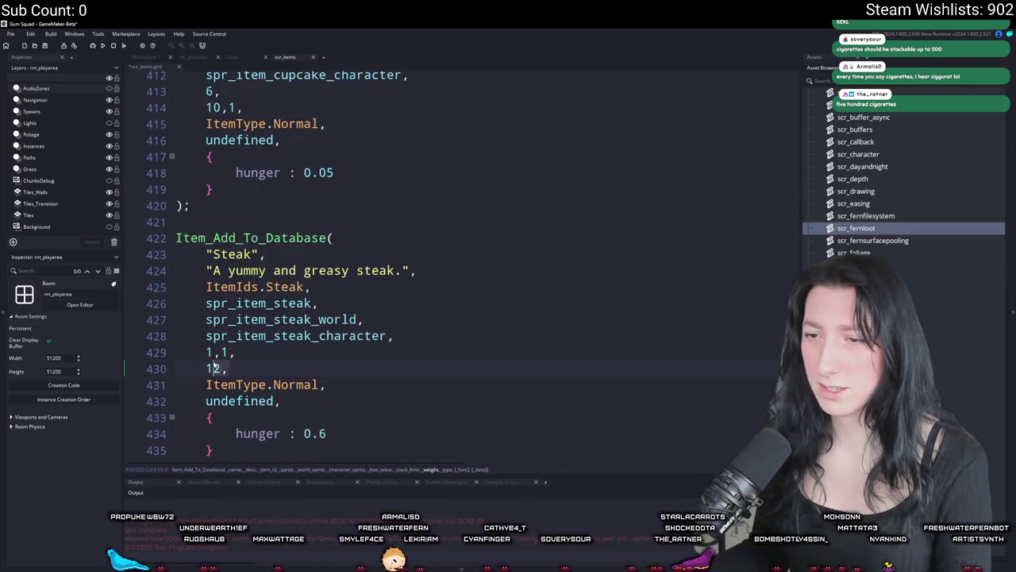
key("ctrl+x")
key("Up")
key("Return")
key("Up")
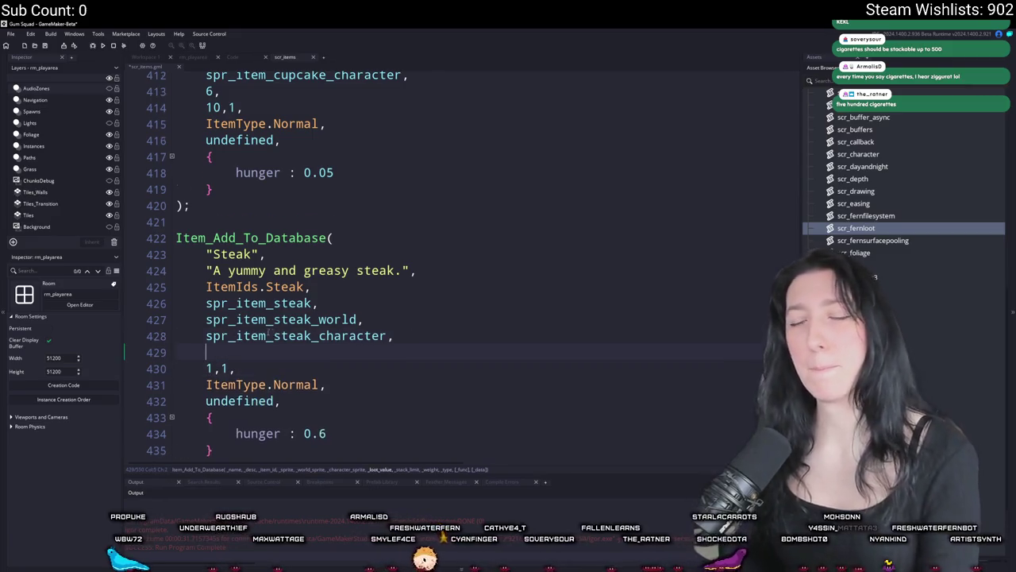
type("12,")
scroll(238, 369, "down", 1)
left_click(214, 321)
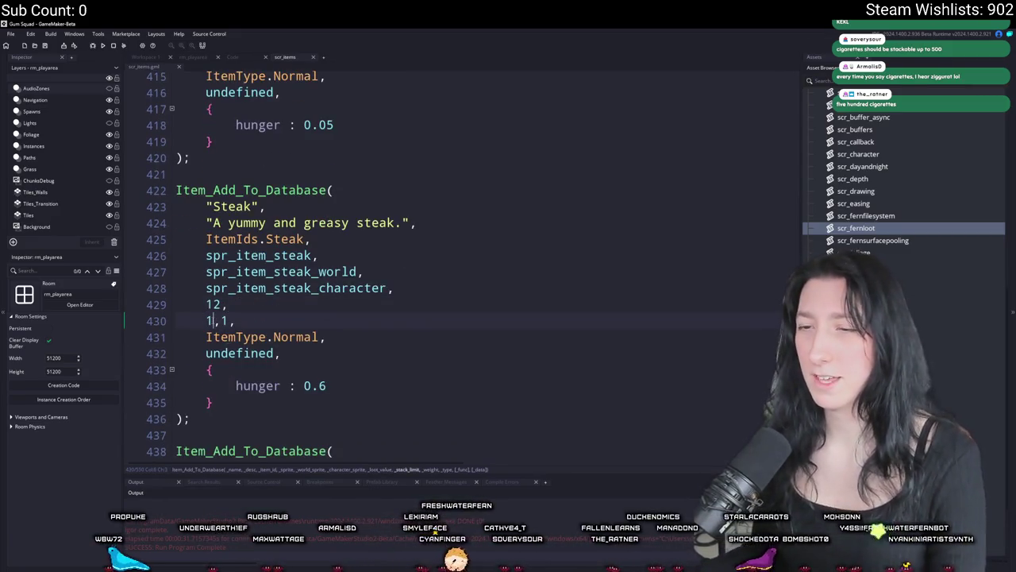
scroll(282, 264, "down", 6)
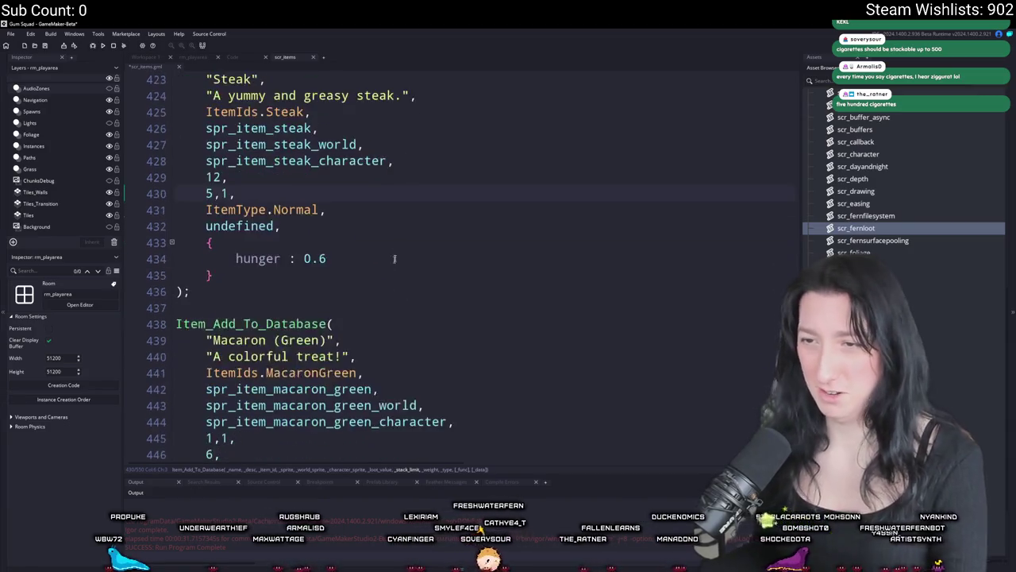
- Move Macaron (Green)'s 6 above its stack line with limit 10, then Macaron (Pink)'s 6
left_click(249, 296)
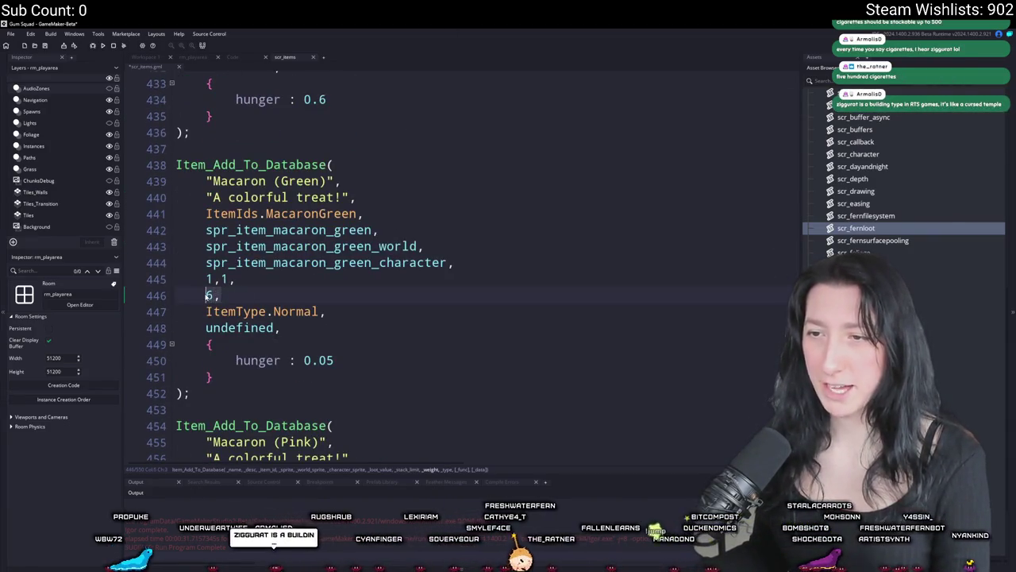
key("BackSpace")
key("BackSpace")
key("BackSpace")
scroll(477, 265, "up", 2)
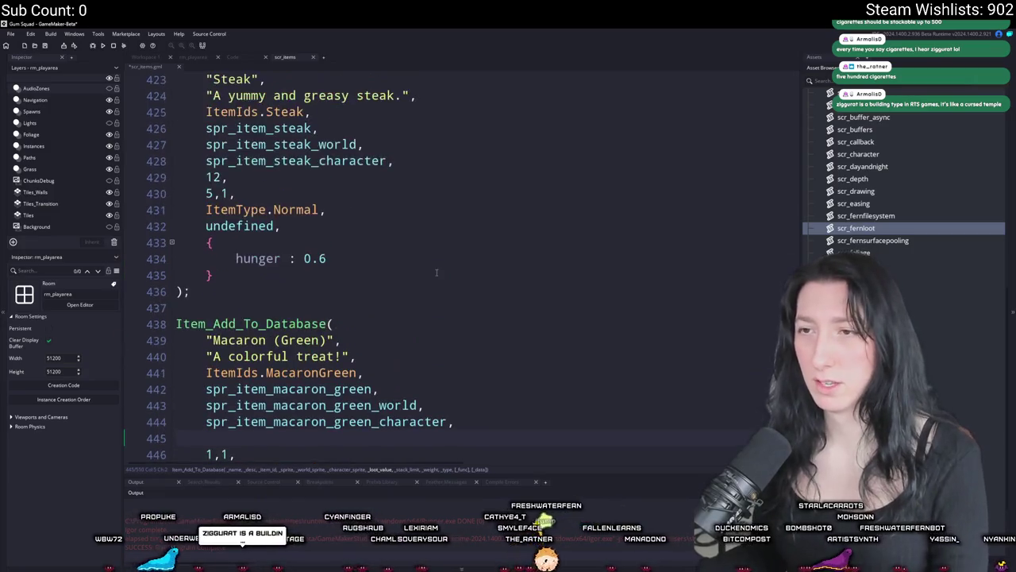
type("6,")
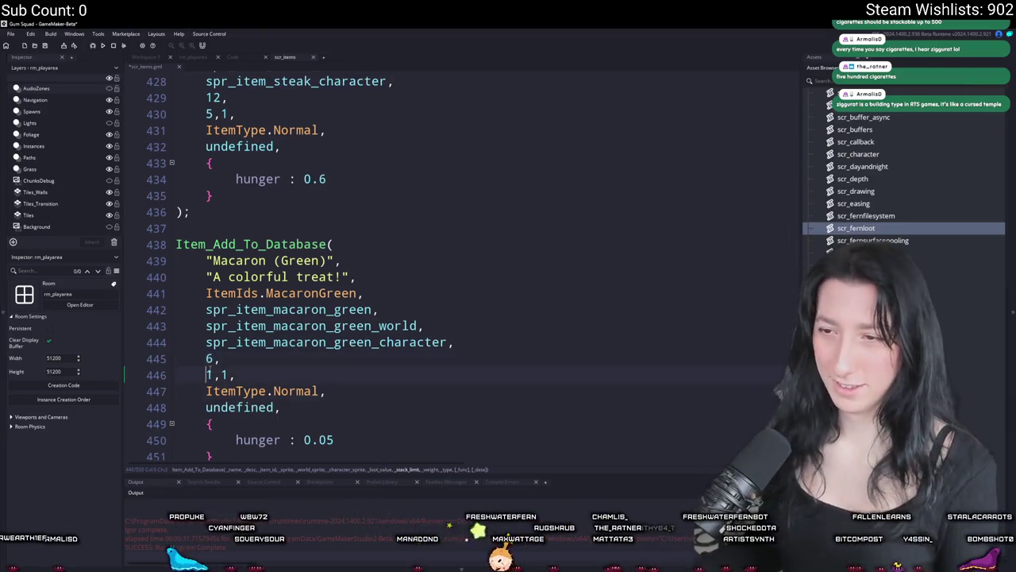
left_click(208, 374)
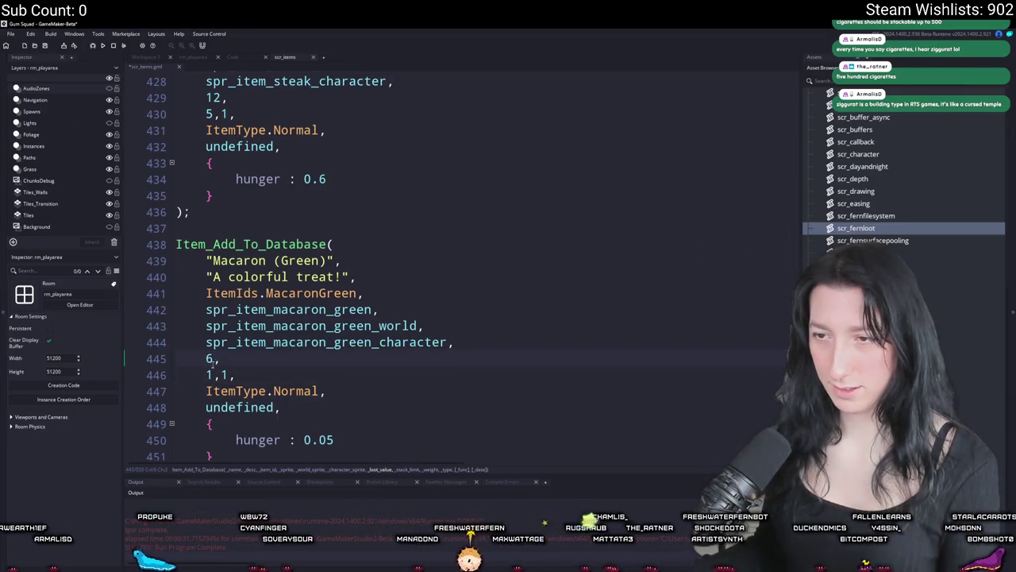
scroll(227, 328, "down", 3)
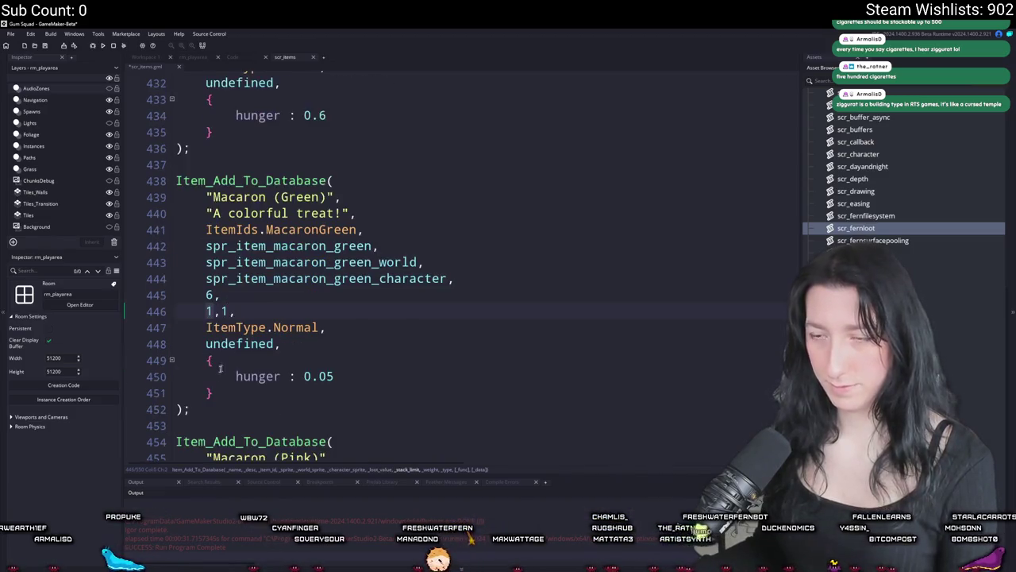
type("0")
scroll(305, 284, "down", 2)
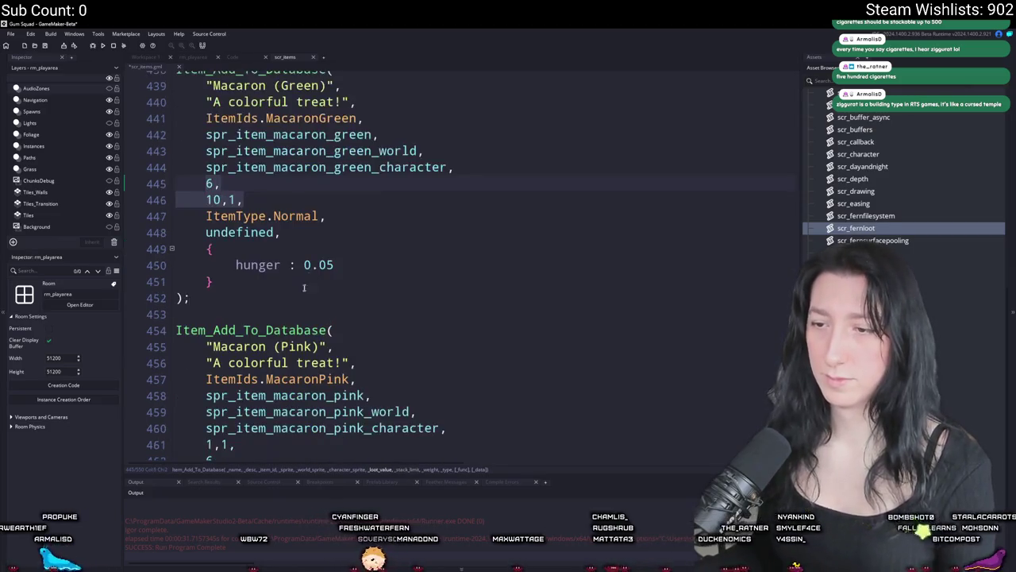
scroll(305, 284, "down", 2)
left_click(284, 375)
key("alt+Down")
- Move Apple Juice's loot value 6 line above its stack line
type("0")
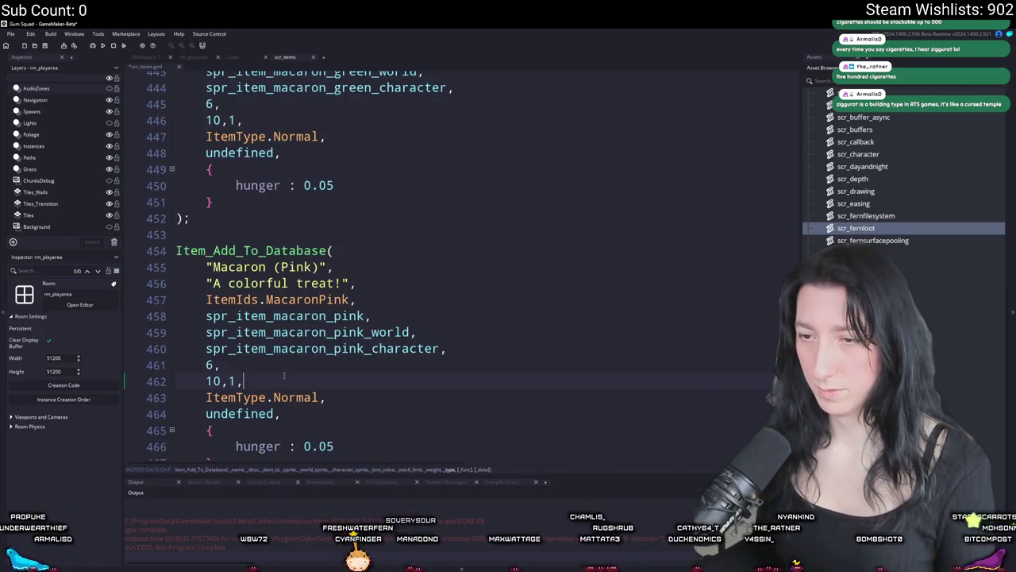
scroll(284, 375, "down", 6)
left_click(314, 168)
scroll(314, 168, "down", 2)
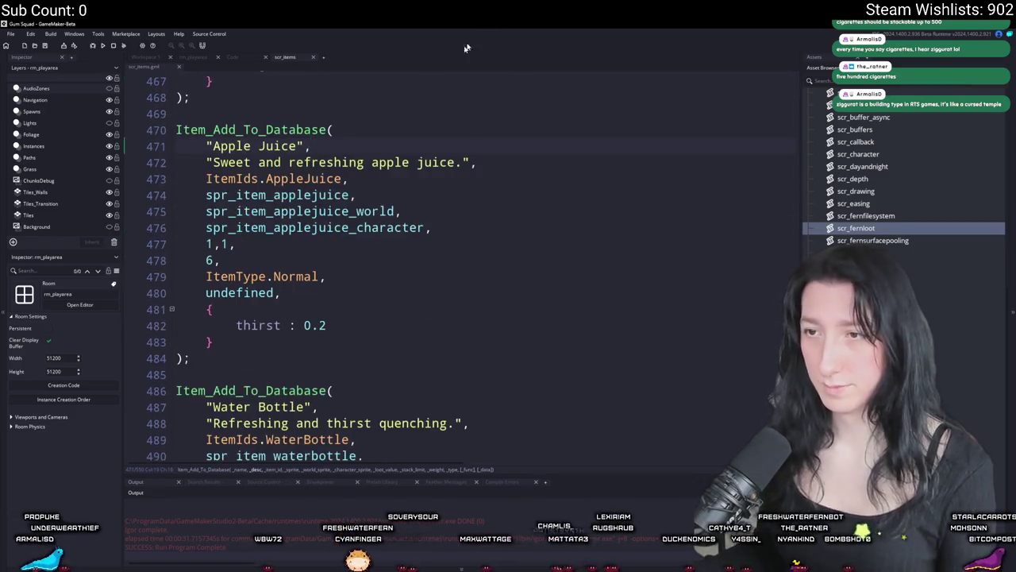
left_click(207, 261)
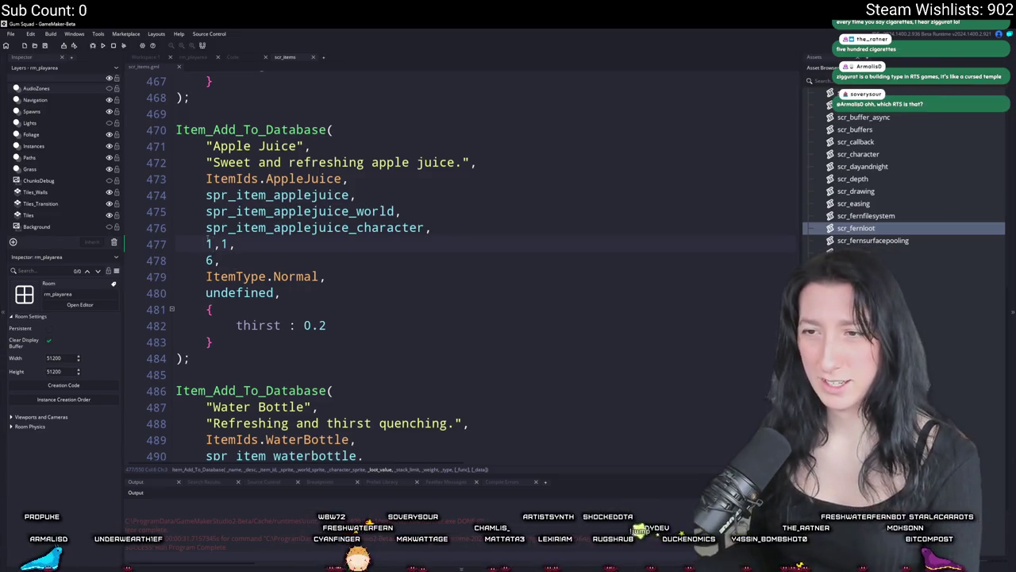
left_click(216, 260)
key("shift+Home")
key("BackSpace")
key("BackSpace")
left_click(446, 227)
key("Return")
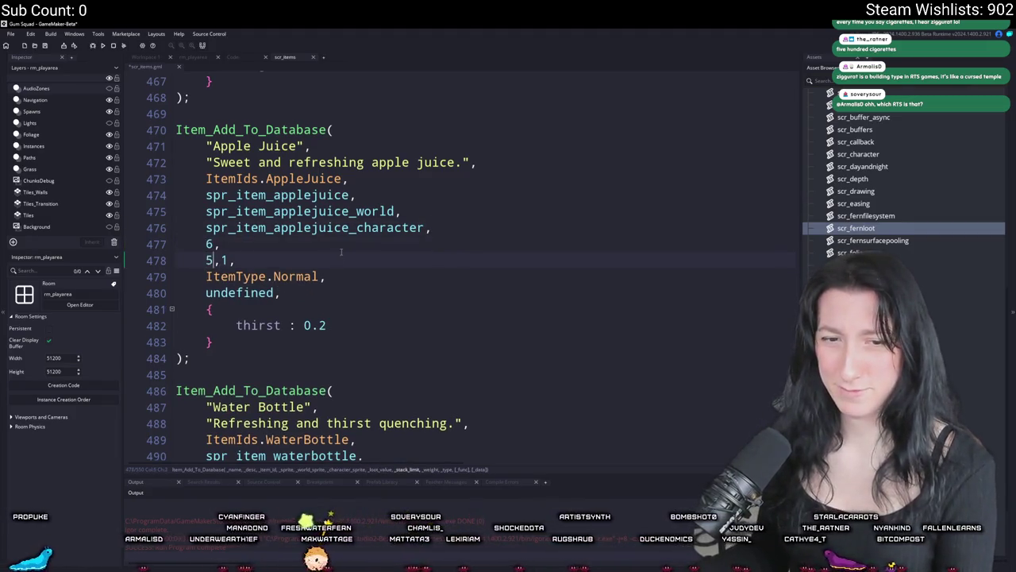
- Move Water Bottle's loot value 10 above its 5,1 line
scroll(305, 292, "down", 4)
key("shift+End")
key("BackSpace")
key("BackSpace")
left_click(442, 282)
key("Return")
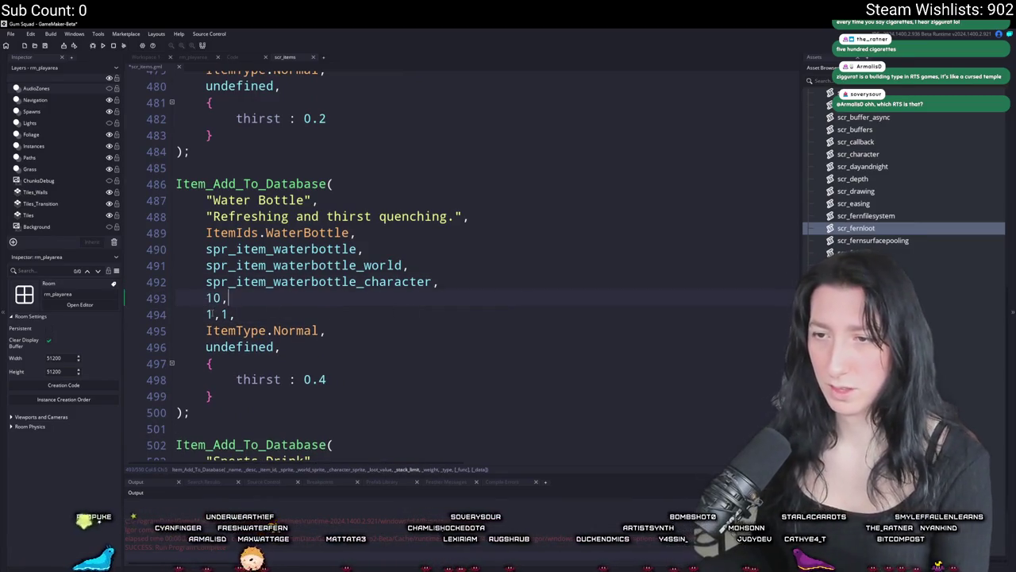
type("5")
- Move Sports Drink's loot value 15 above its 5,1 line
scroll(226, 364, "down", 4)
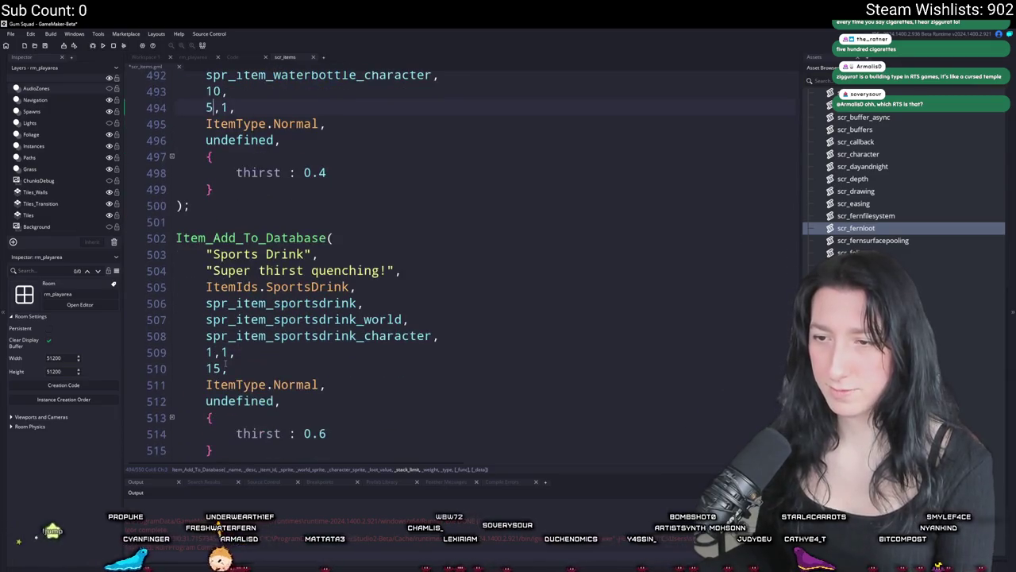
key("BackSpace")
key("BackSpace")
key("BackSpace")
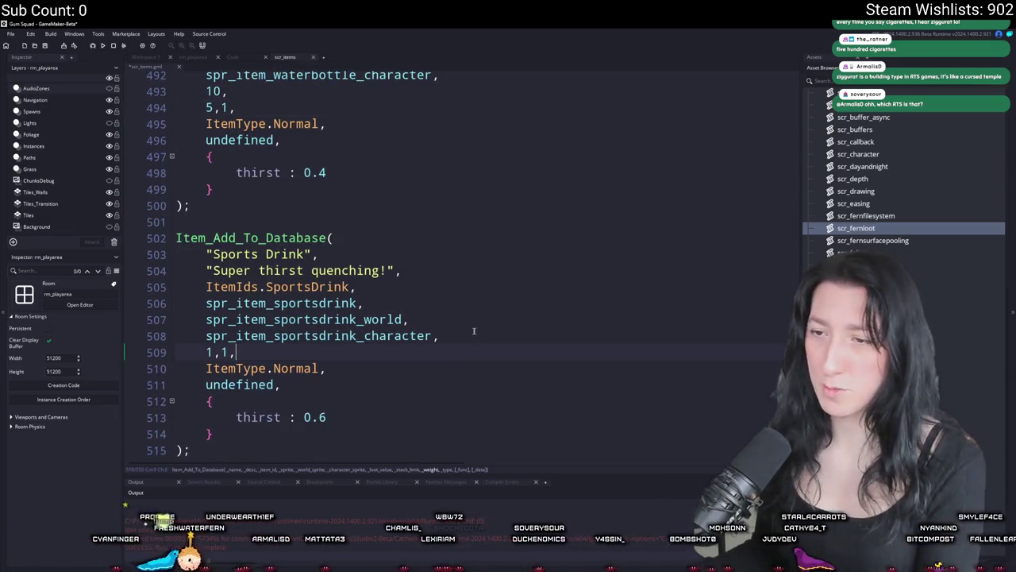
key("Up")
key("End")
key("Return")
scroll(384, 339, "down", 1)
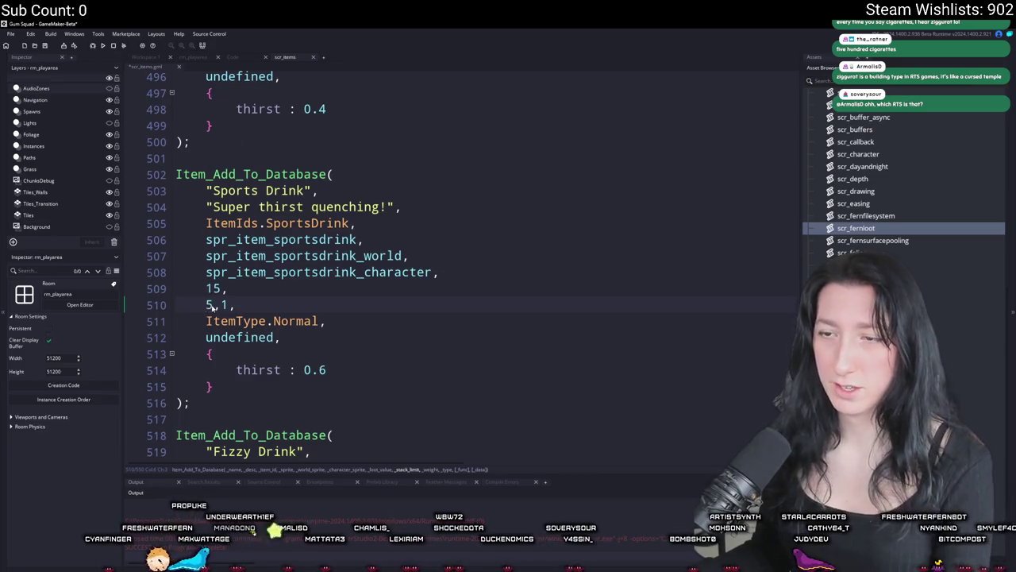
- Cut and paste Fizzy Drink's 10 line above its 1,1 line
scroll(212, 309, "up", 4)
scroll(226, 310, "down", 8)
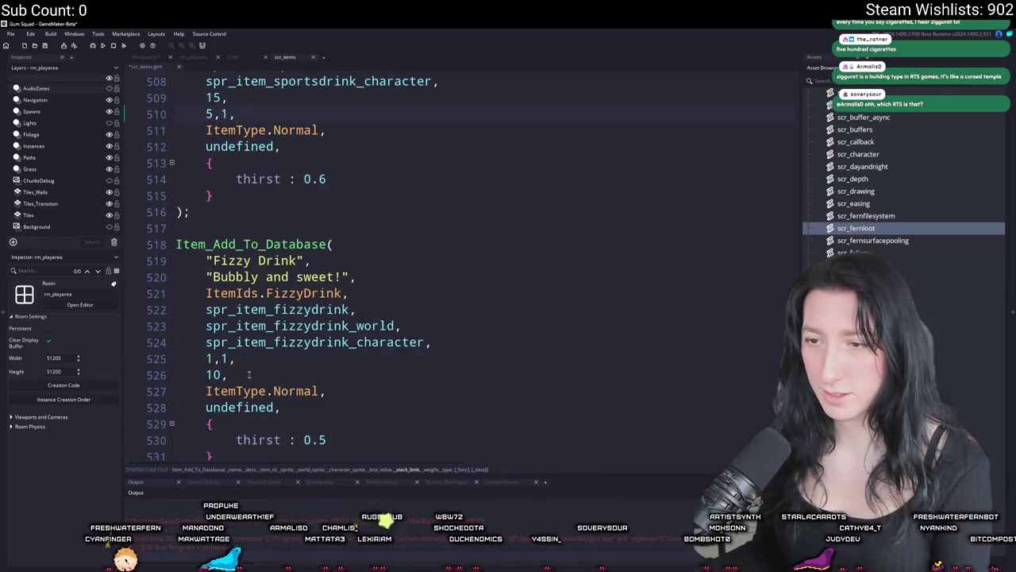
key("ctrl+x")
scroll(238, 358, "down", 1)
key("ctrl+v")
scroll(209, 311, "down", 4)
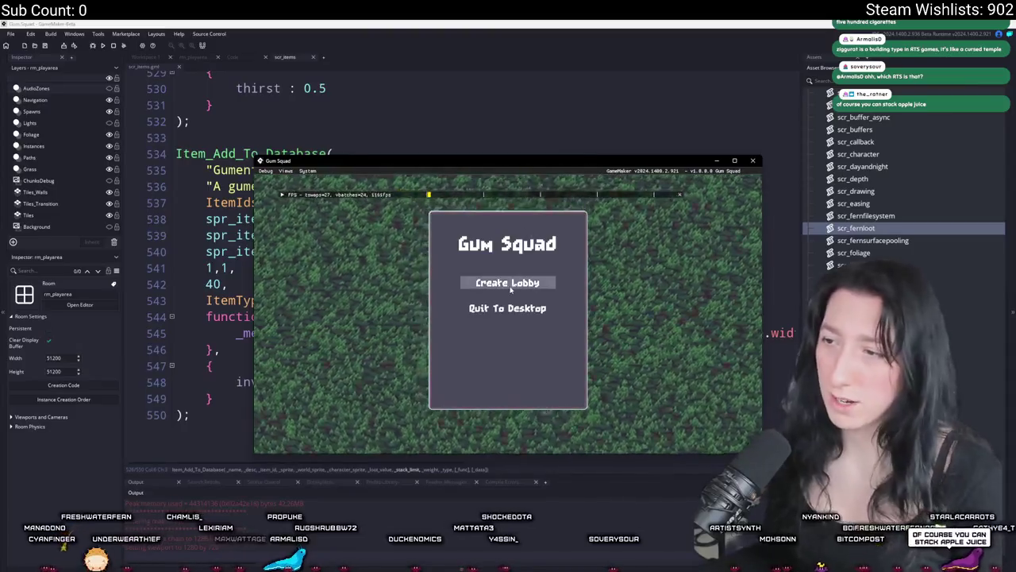
- Run the game, open the chests, take a cake into the inventory, and return to scr_items
left_click(501, 284)
key("s")
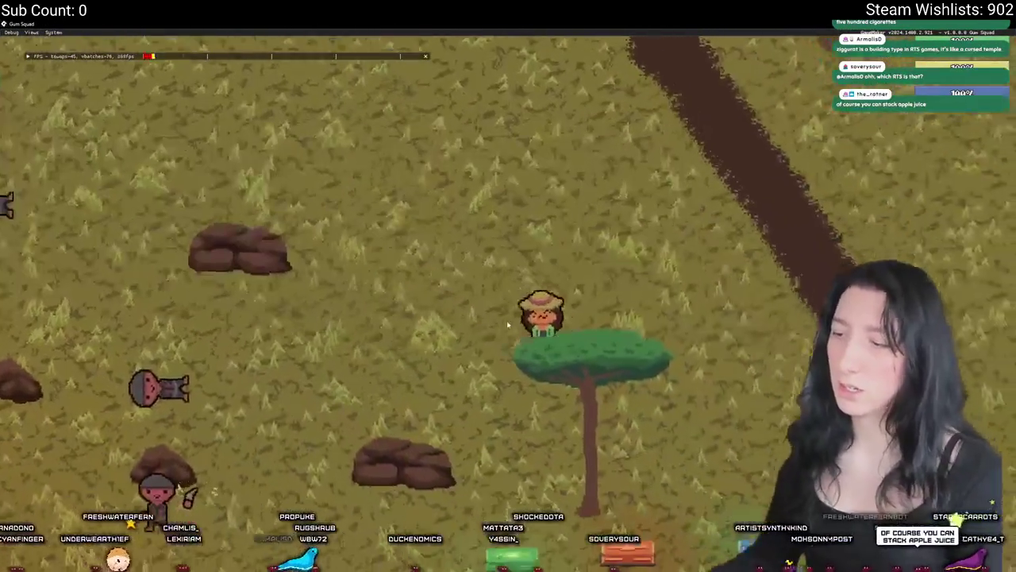
key("i")
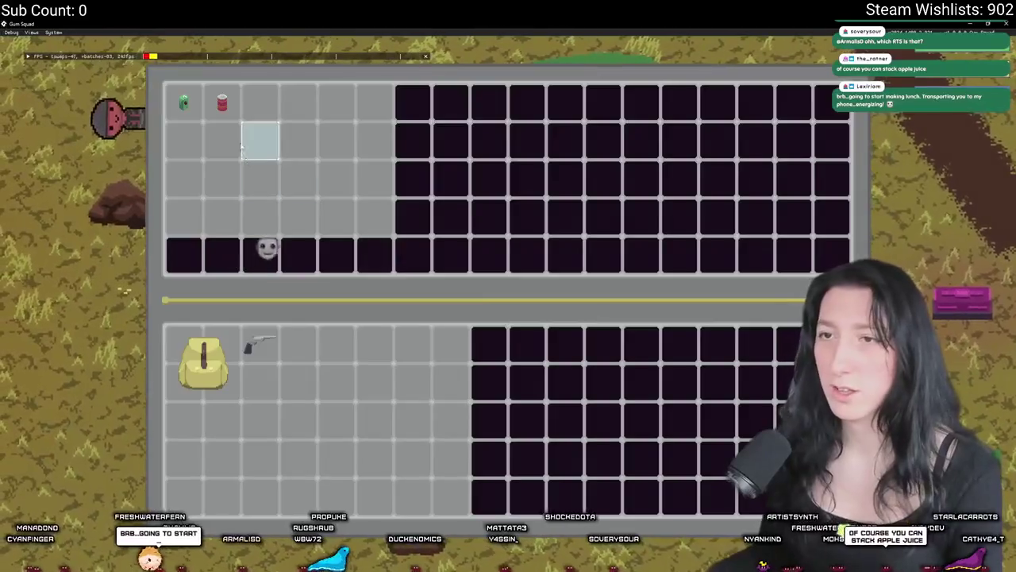
key("i")
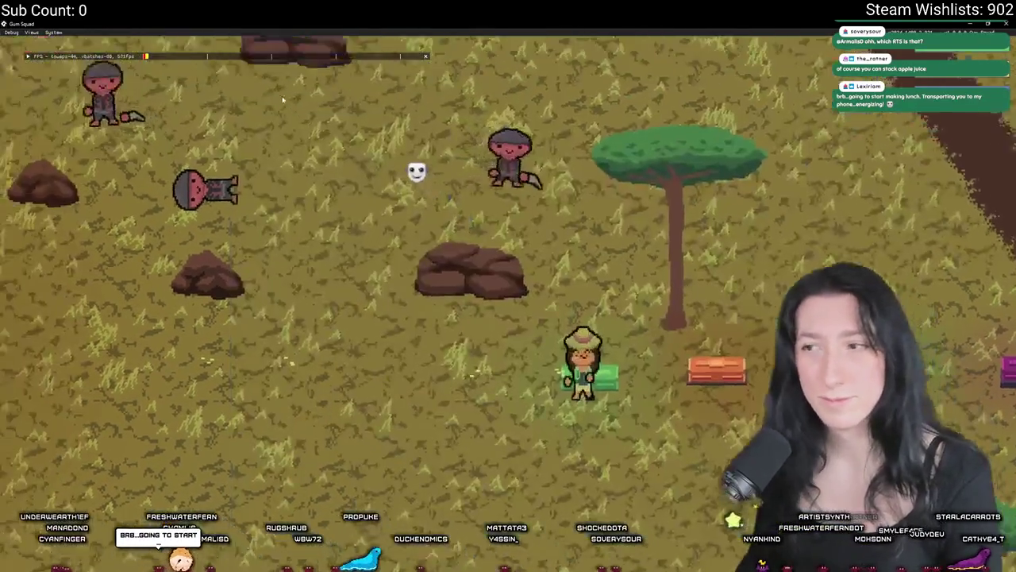
key("i")
key("i")
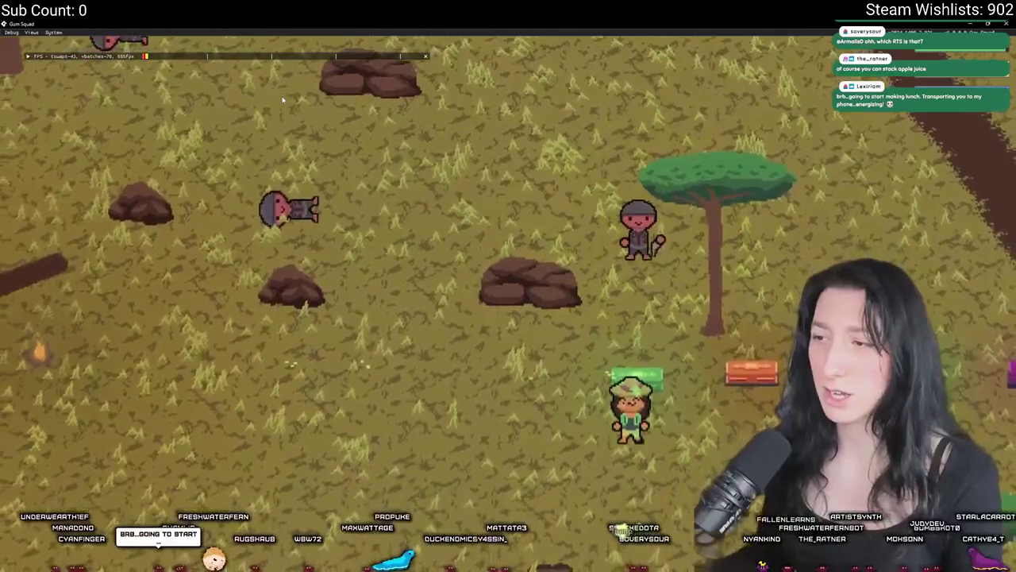
key("i")
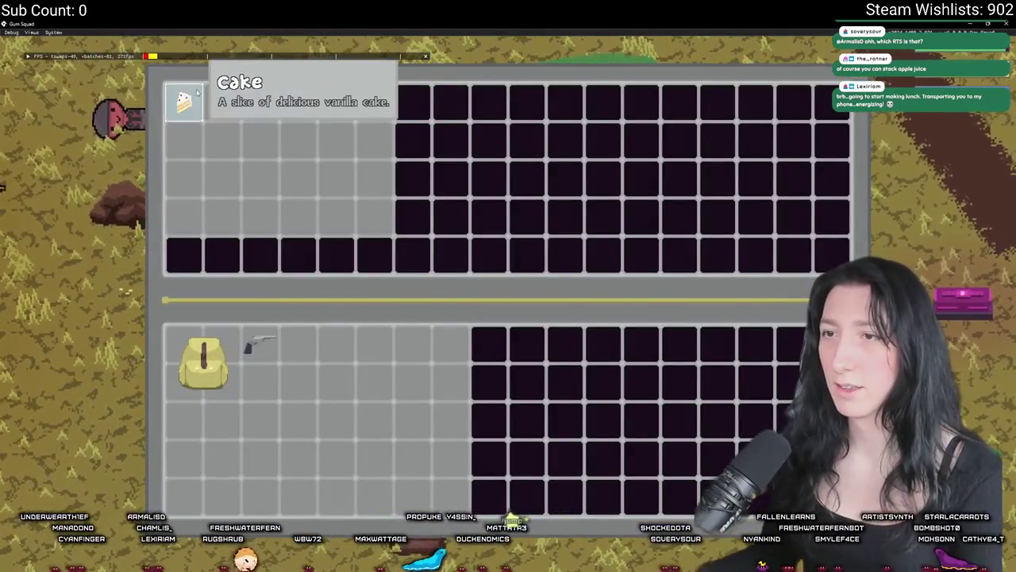
left_click(184, 101)
key("i")
key("d")
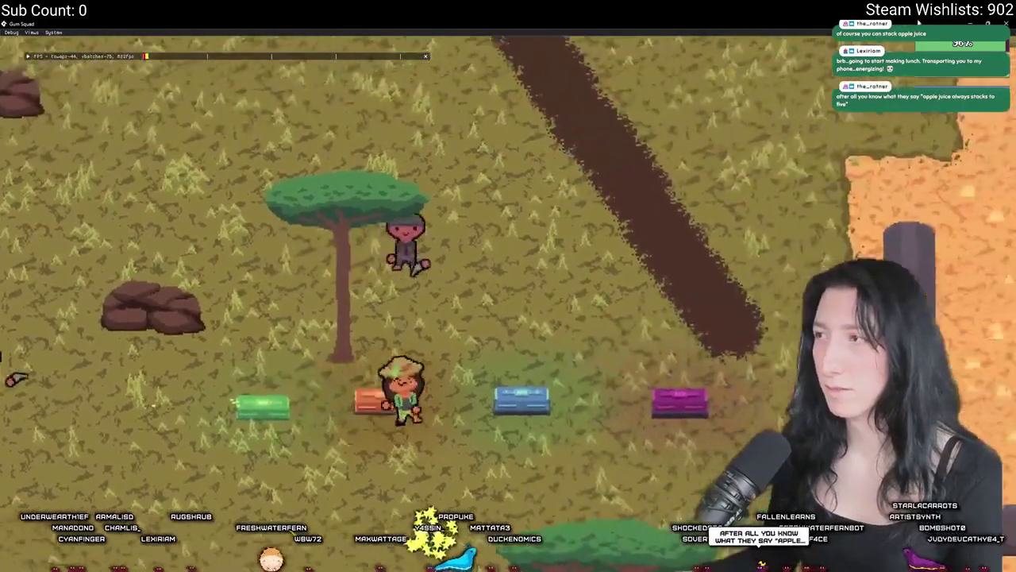
key("alt+Tab")
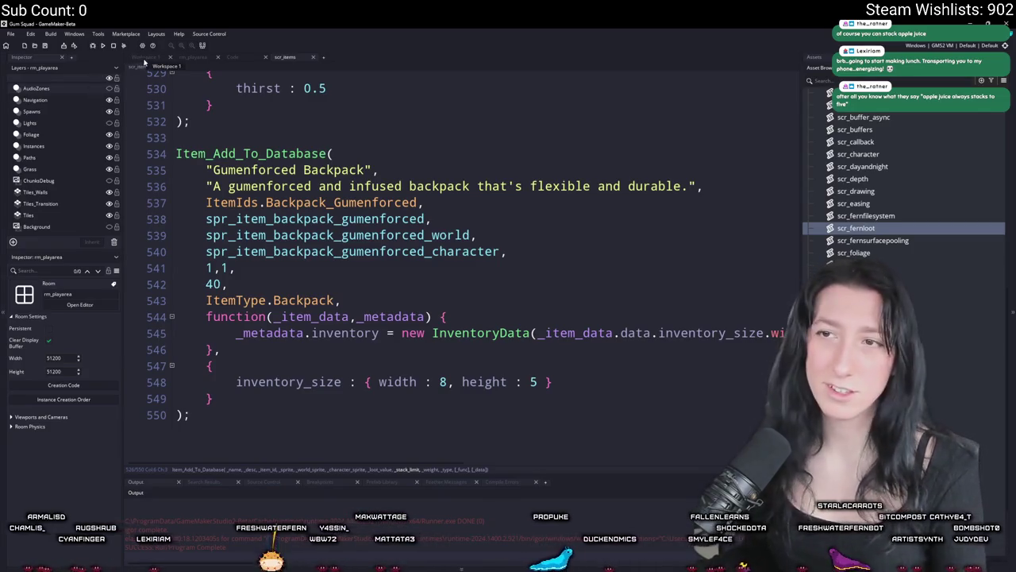
- In the storage script, raise loot_reset's generate_loot(20) call to generate_loot(100)
left_click(231, 57)
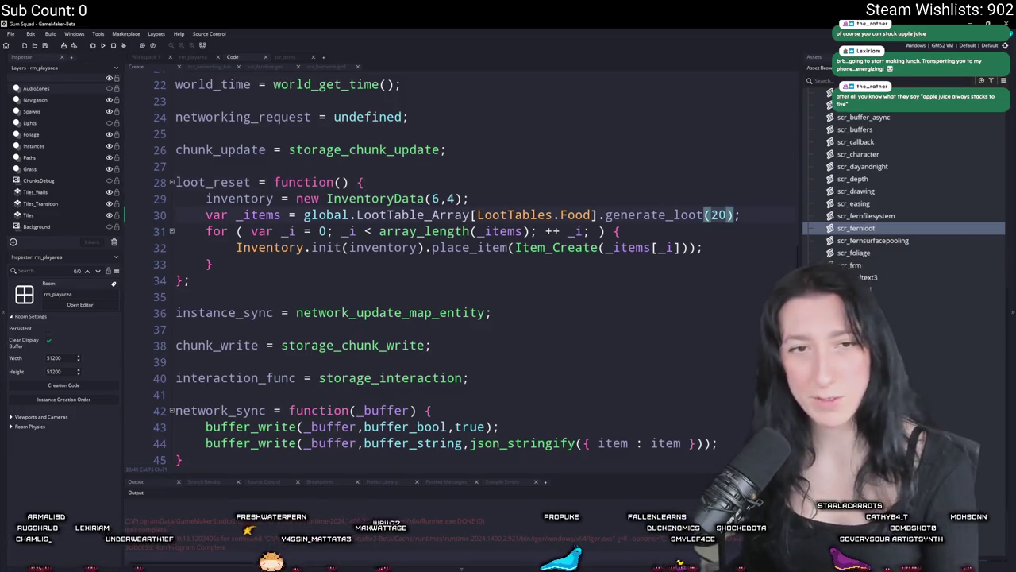
type("000")
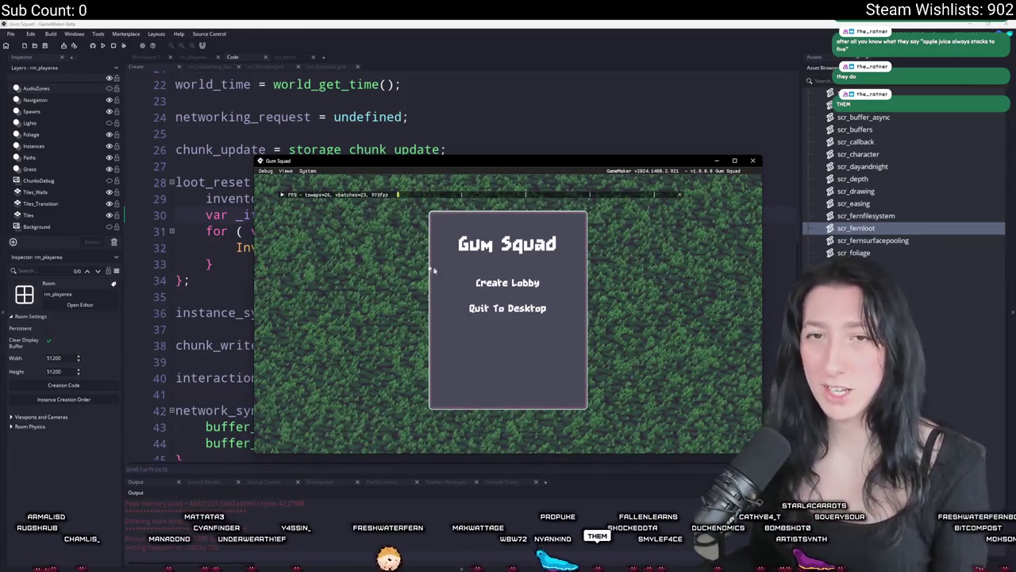
- Create a lobby, maximize the game window, and open the nearest chest
left_click(508, 282)
left_click_drag(492, 162, 450, 22)
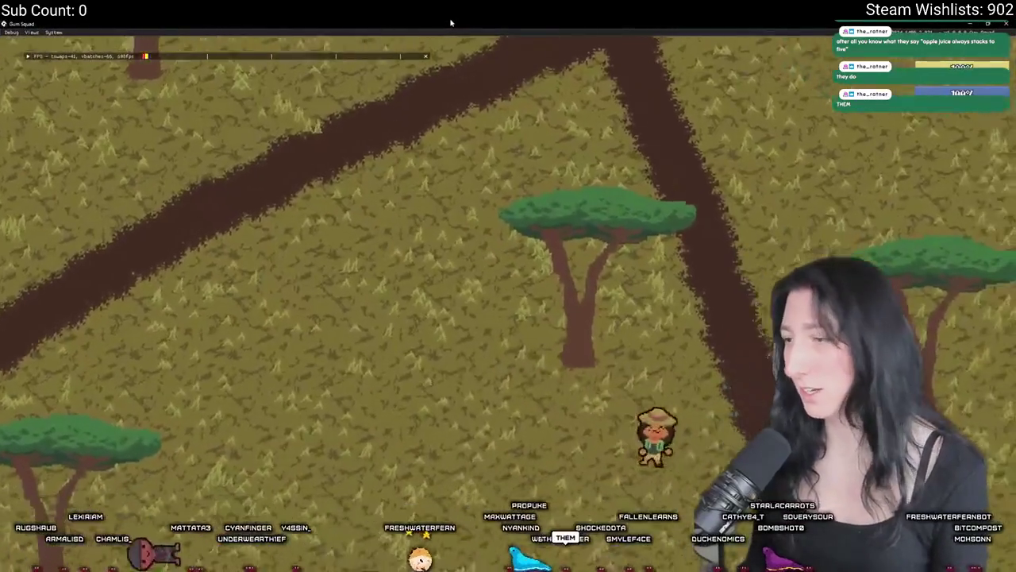
key("s")
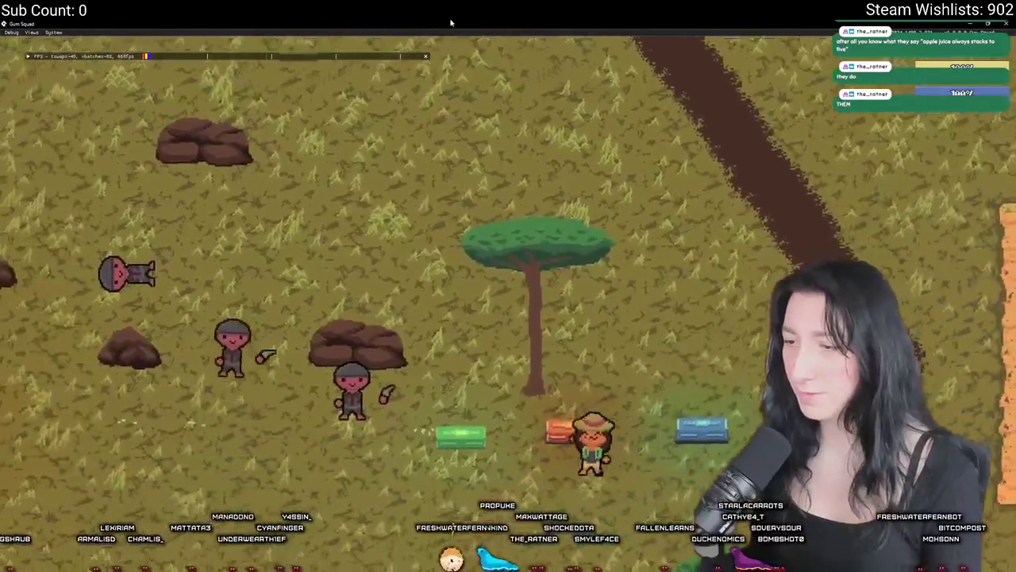
key("i")
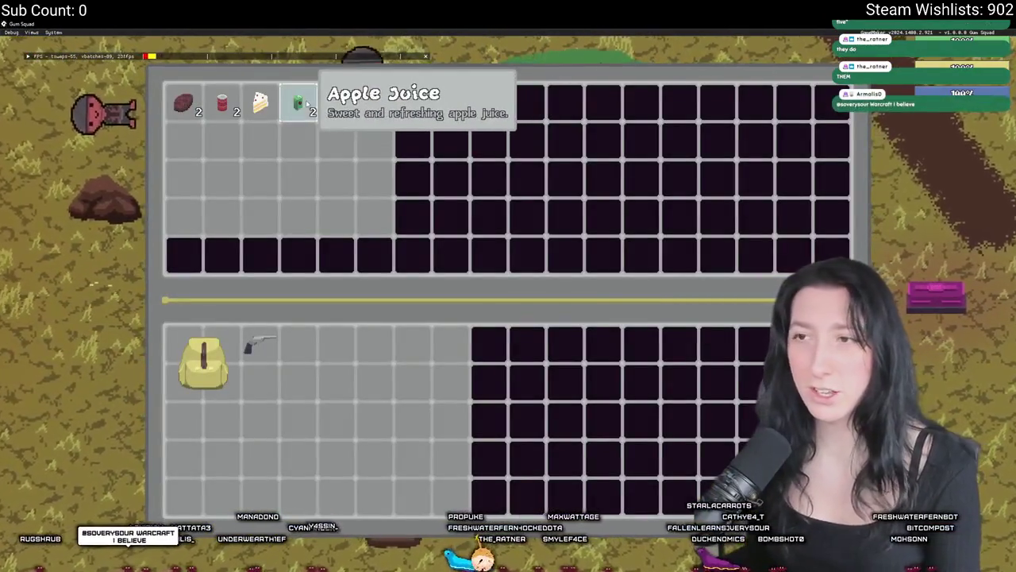
- Transfer the water bottle, sports drink, green can, cake, red can and meat into the inventory
left_click_drag(337, 102, 338, 139)
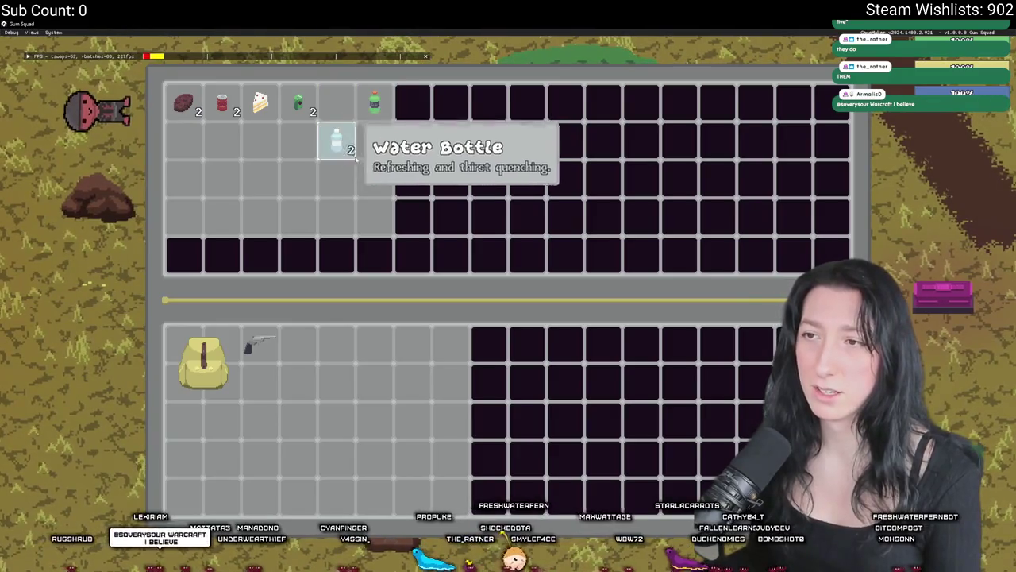
left_click(337, 141, "shift")
left_click(374, 102, "shift")
left_click(299, 104, "shift")
left_click(261, 104, "shift")
left_click(222, 103, "shift")
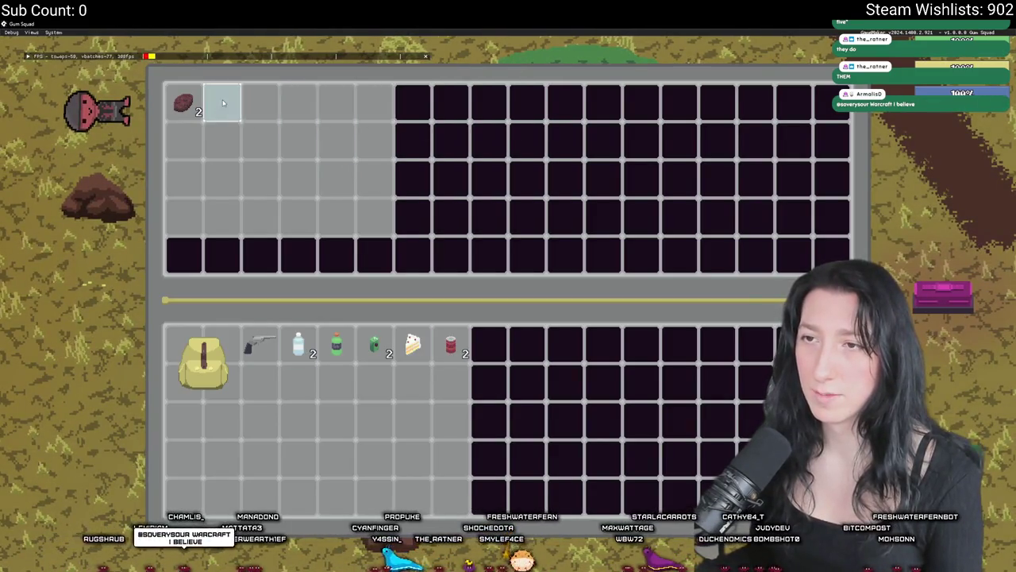
left_click(185, 103, "shift")
key("Escape")
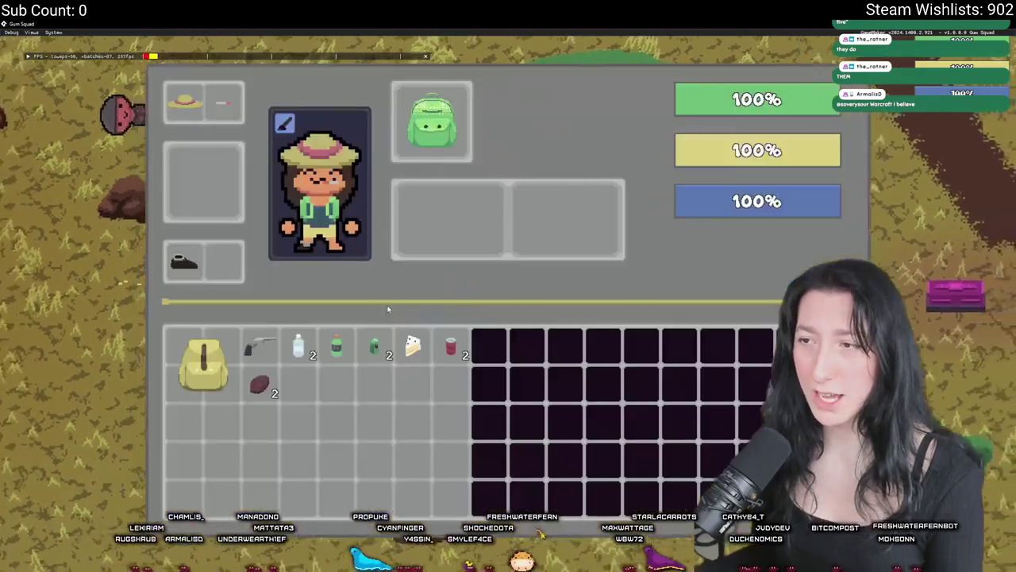
key("Tab")
key("Tab")
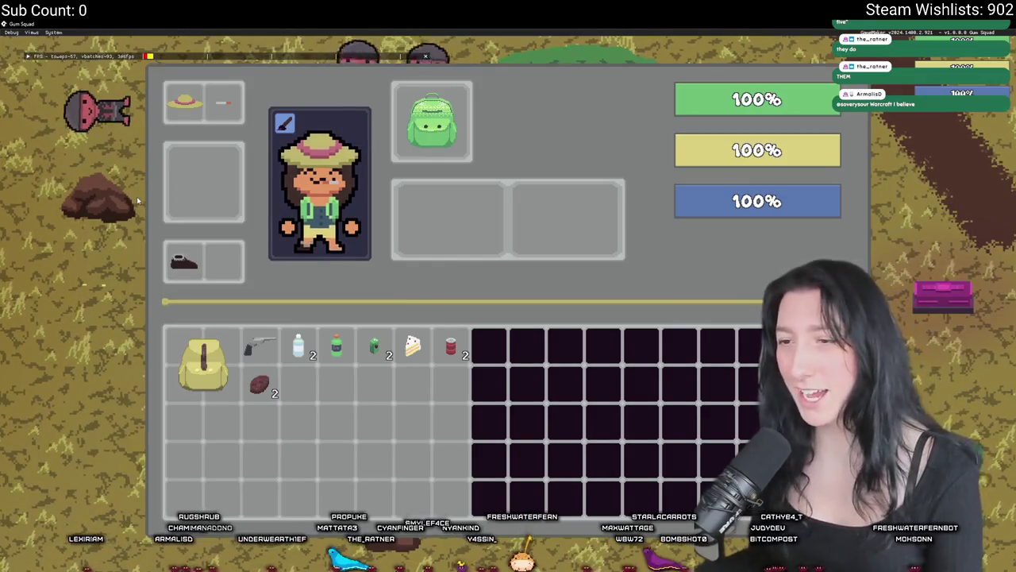
key("Tab")
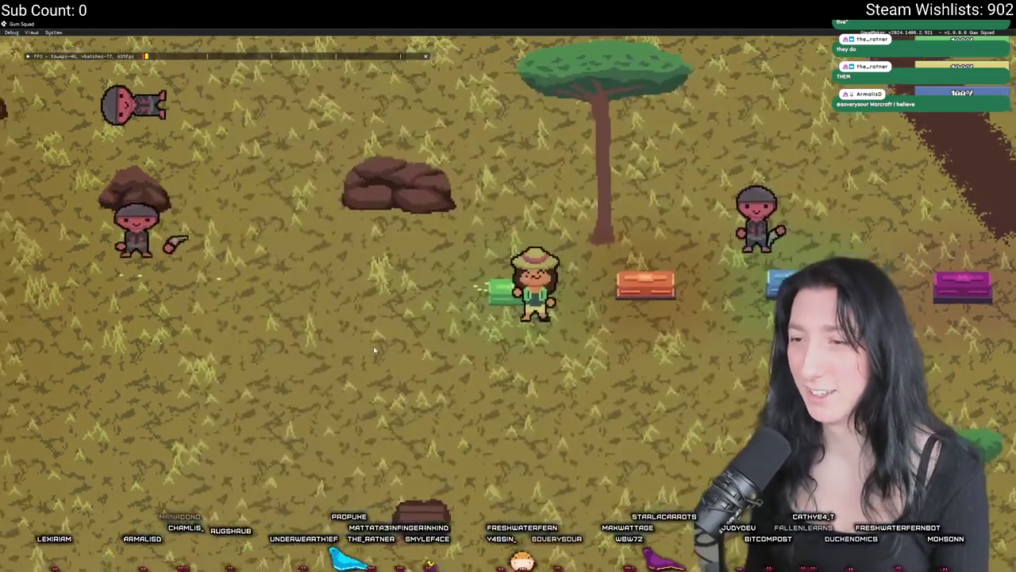
- Loot the next chest's Apple Juice, cakes, two Fizzy Drinks, Cupcake, green can and macaron, then check the stacks
key("e")
left_click(299, 102, "shift")
left_click(261, 102, "shift")
left_click(223, 101, "shift")
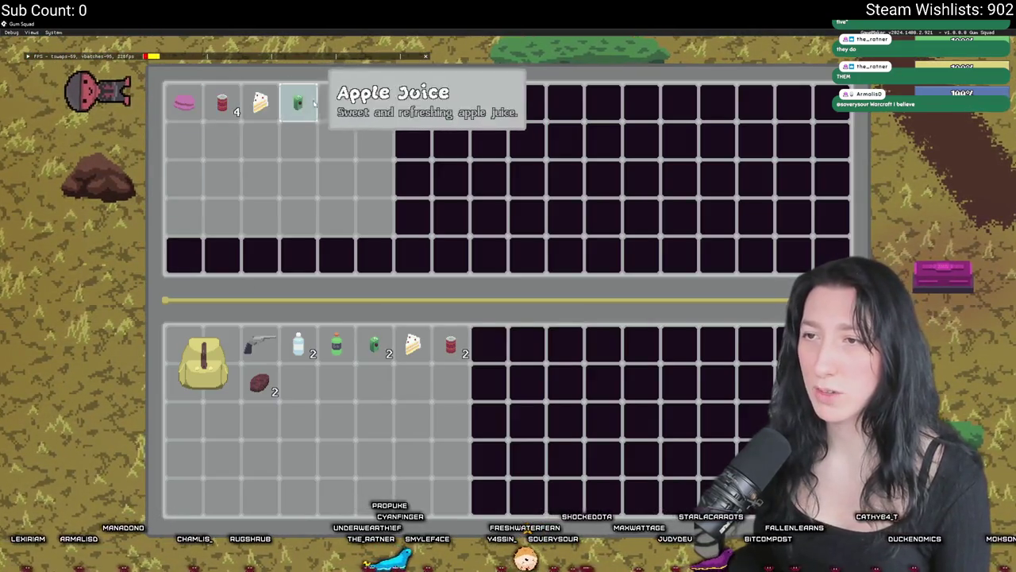
left_click(220, 103, "shift")
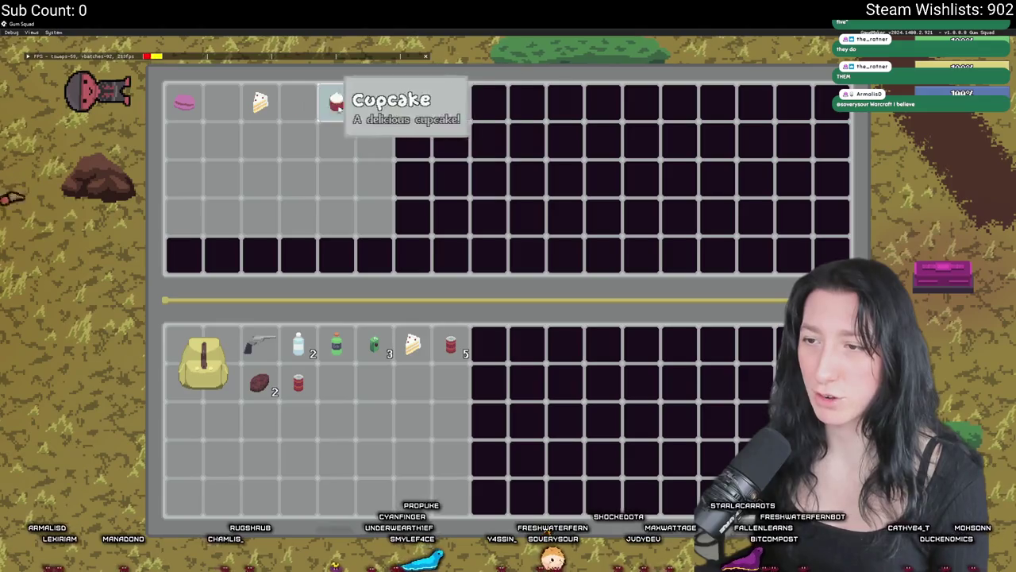
left_click(334, 112, "shift")
left_click(299, 103, "shift")
left_click(262, 105, "shift")
left_click(185, 102, "shift")
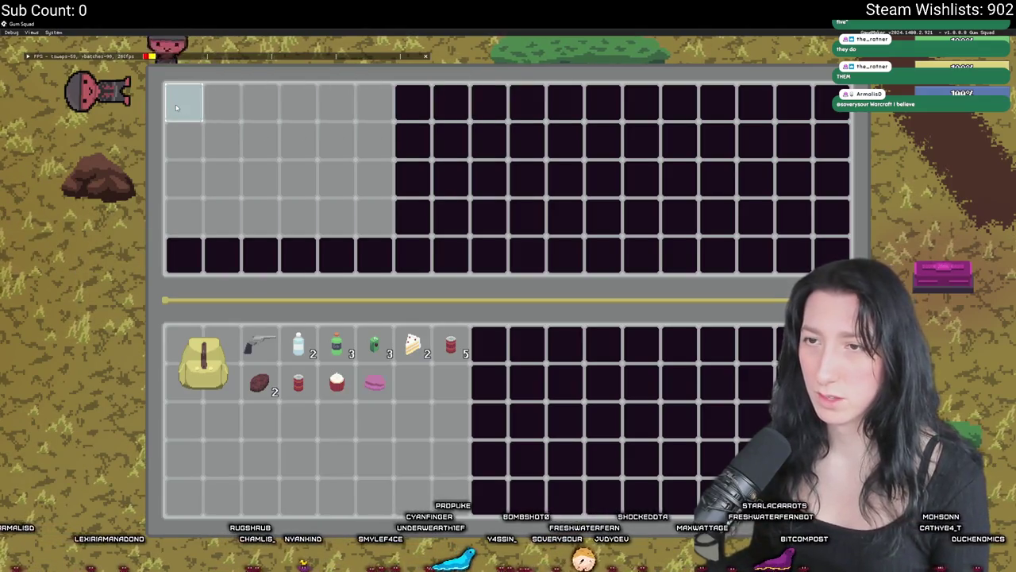
key("Escape")
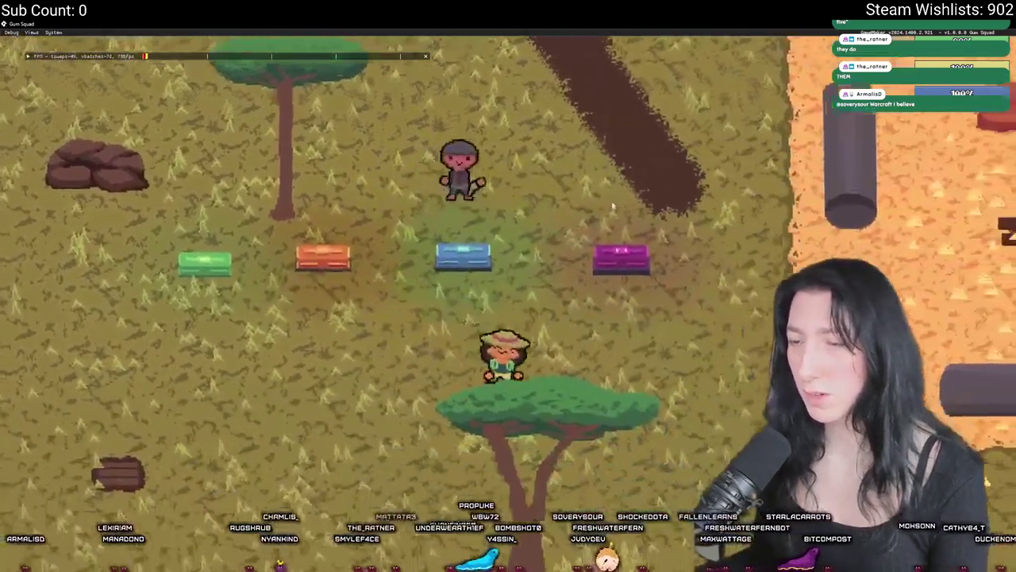
key("d")
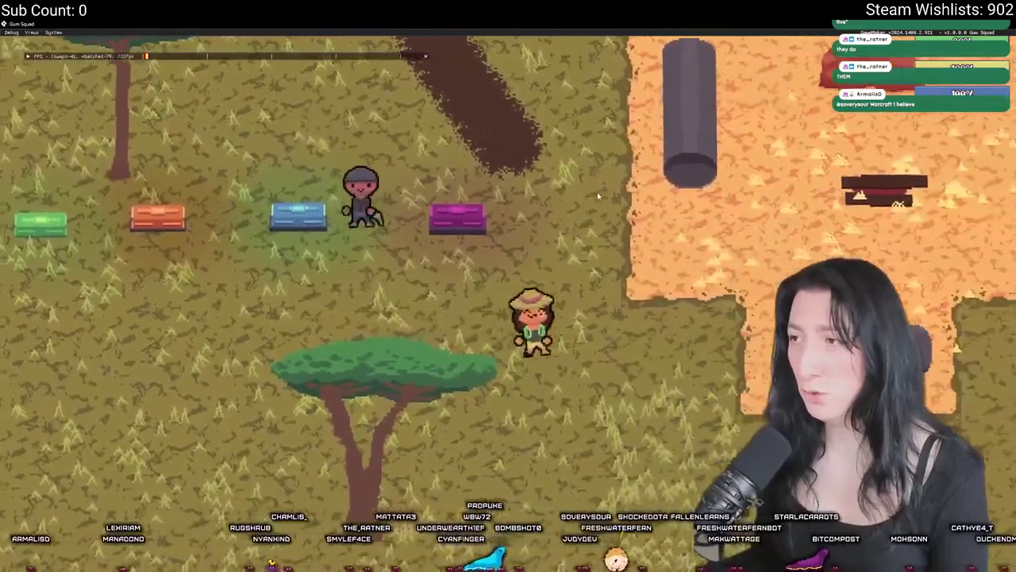
key("Tab")
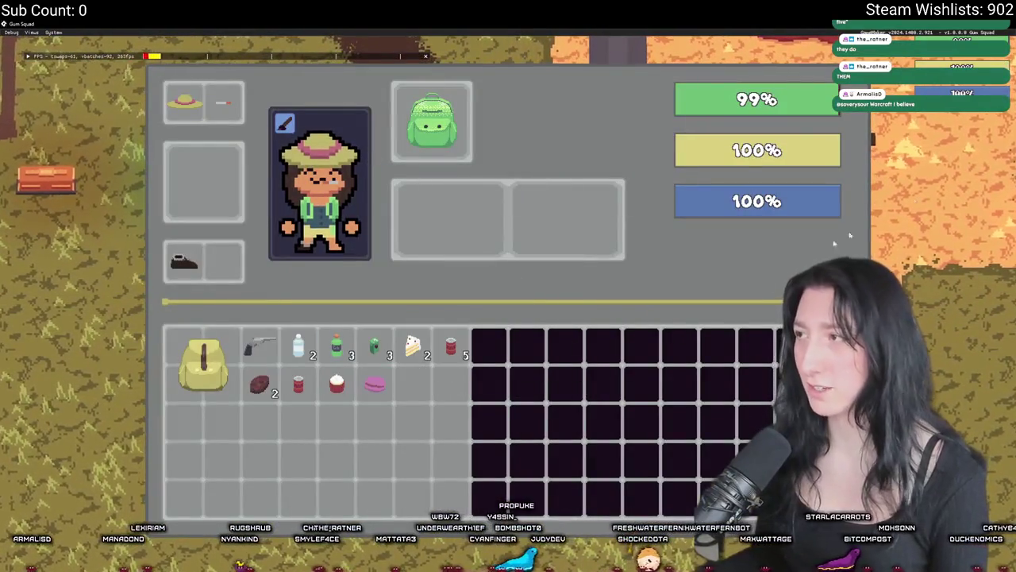
key("alt+Tab")
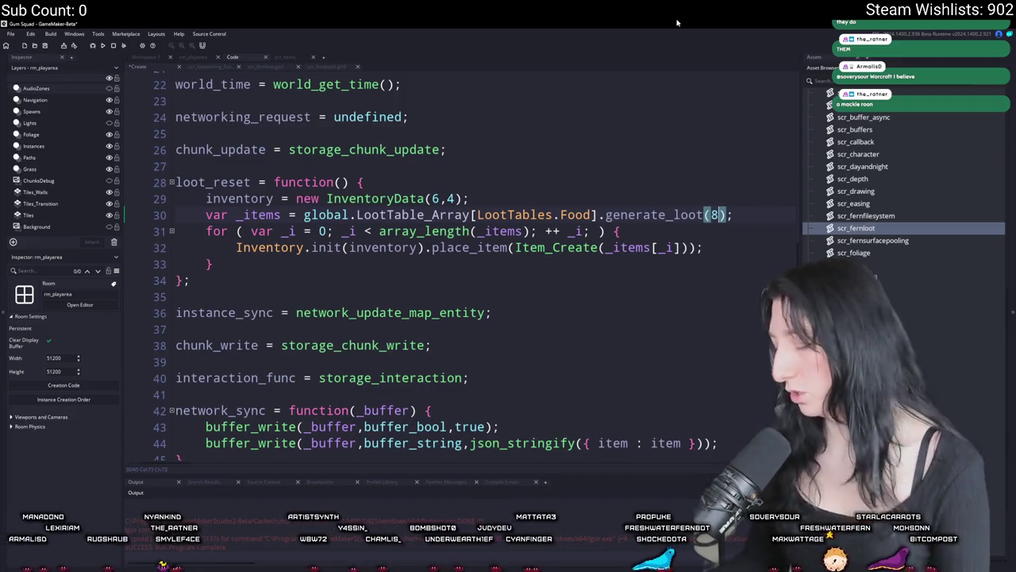
- Append a 0 so loot_reset calls generate_loot(80)
type("0")
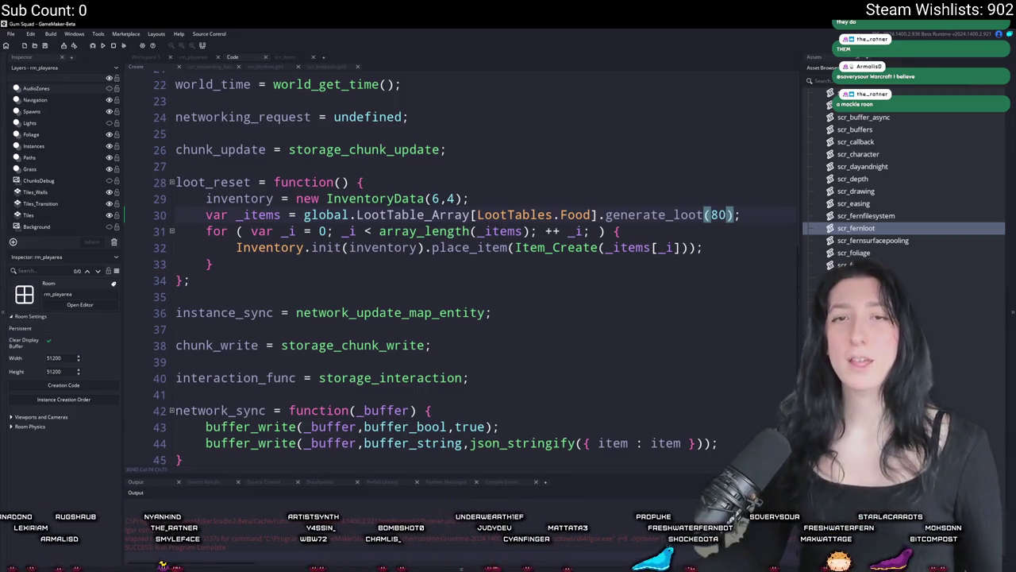
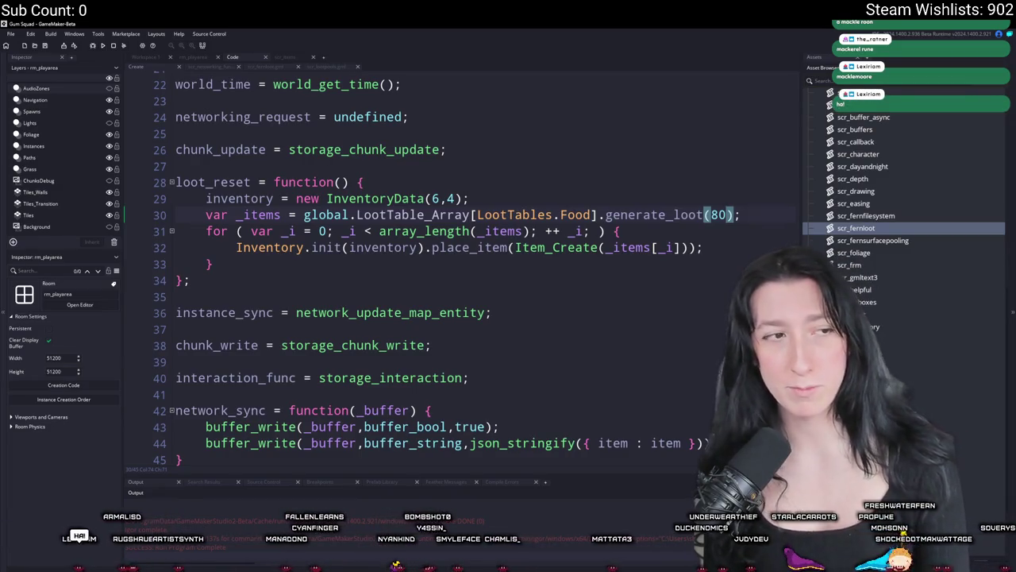
- Add the missing ')' after '{ item : item })' on line 44 of network_sync
type(");")
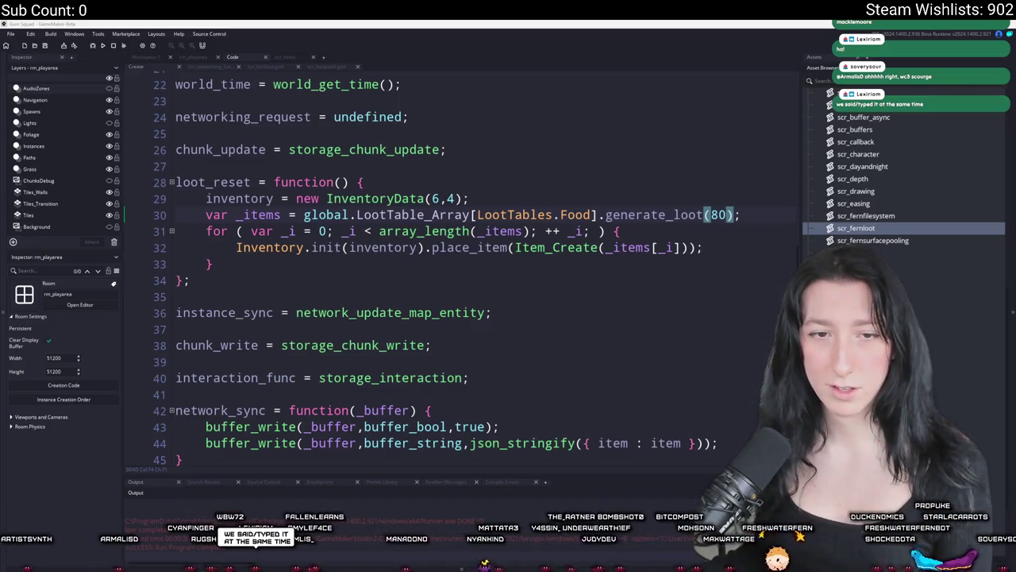
key("alt+Tab")
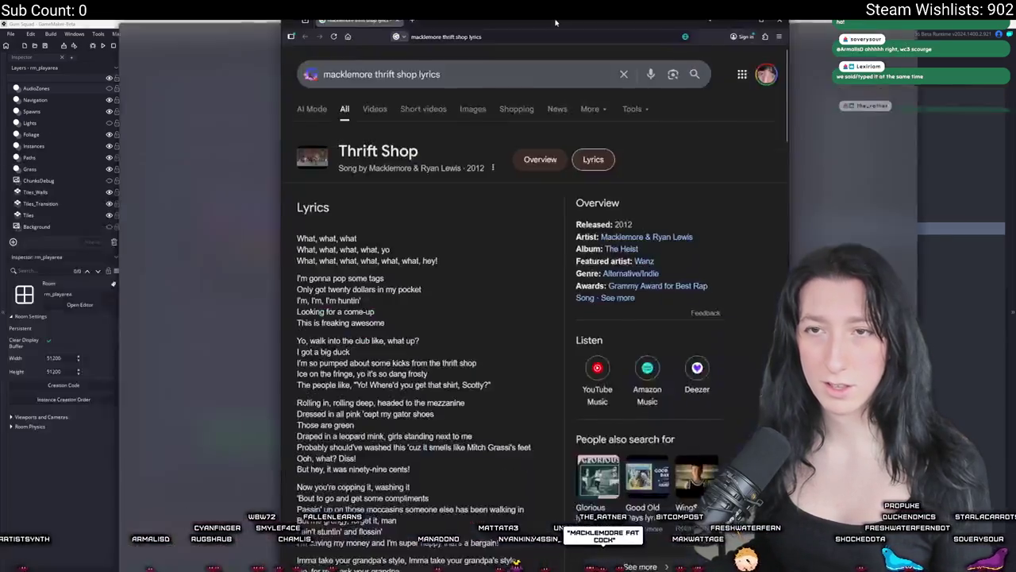
- Open the AZLyrics Thrift Shop lyrics page, enlarge the text and select a lyric line
scroll(318, 318, "down", 3)
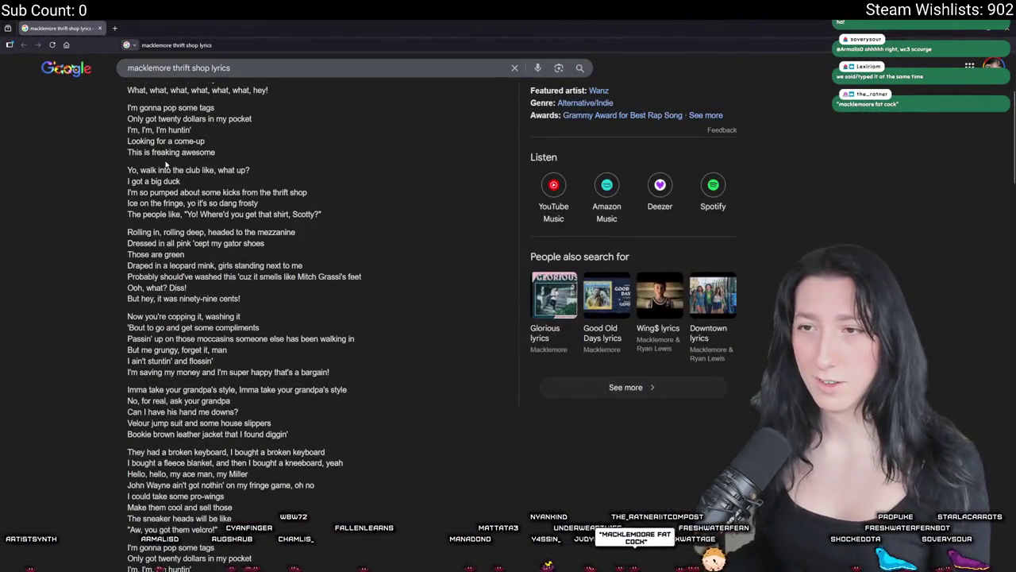
scroll(190, 185, "down", 10)
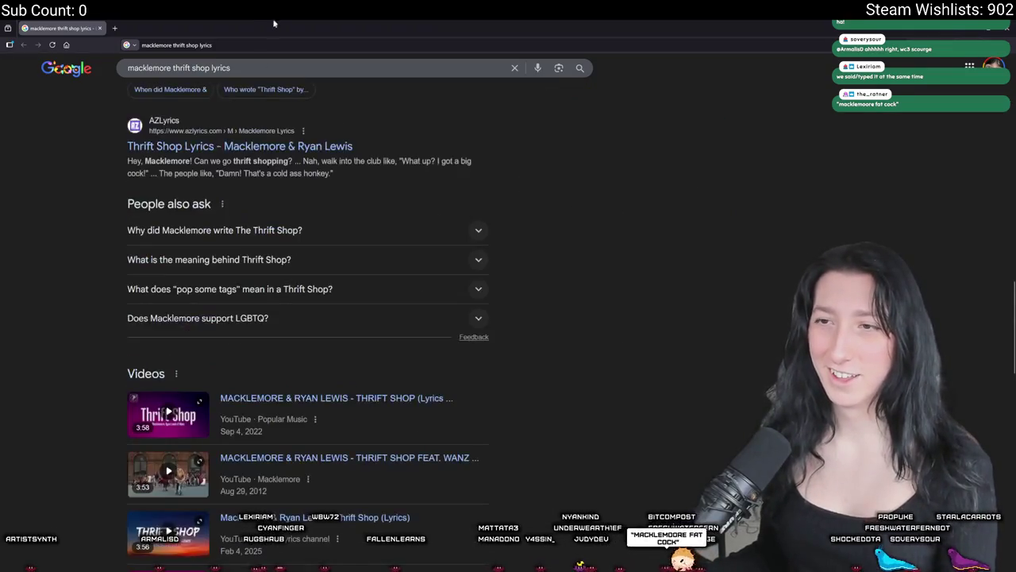
scroll(194, 287, "up", 3)
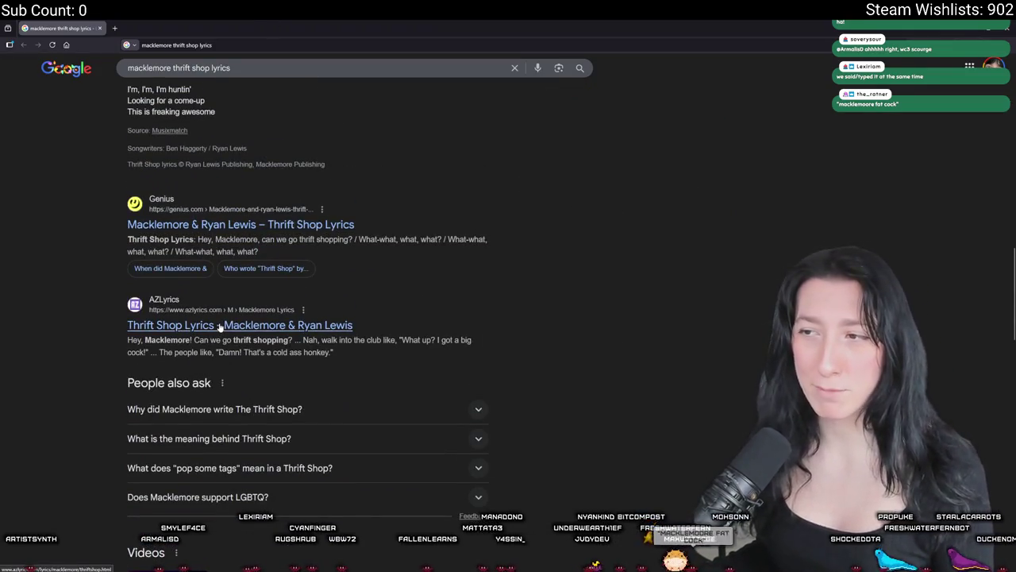
left_click(219, 326)
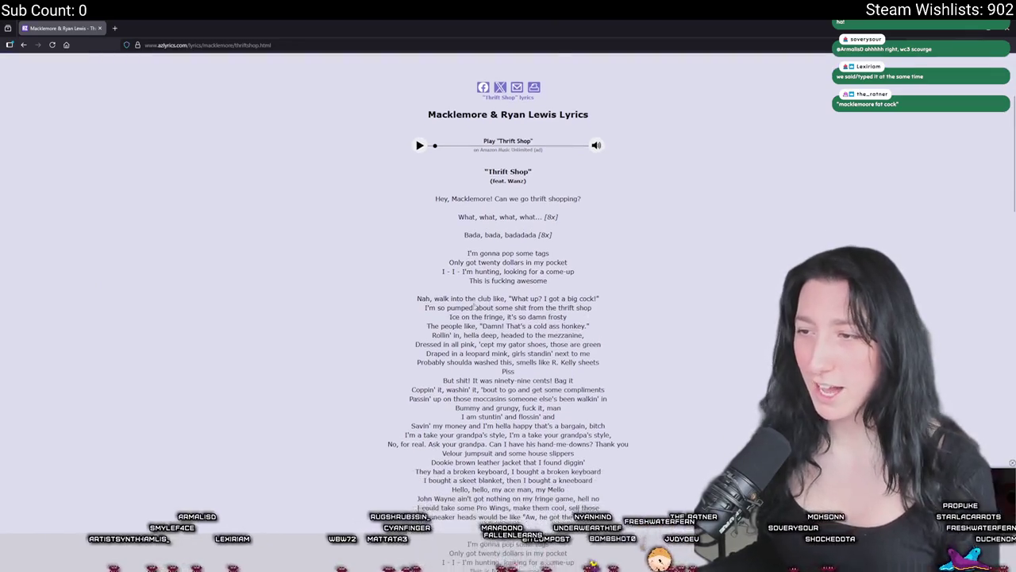
scroll(589, 347, "down", 2)
key("ctrl+plus")
key("ctrl+plus")
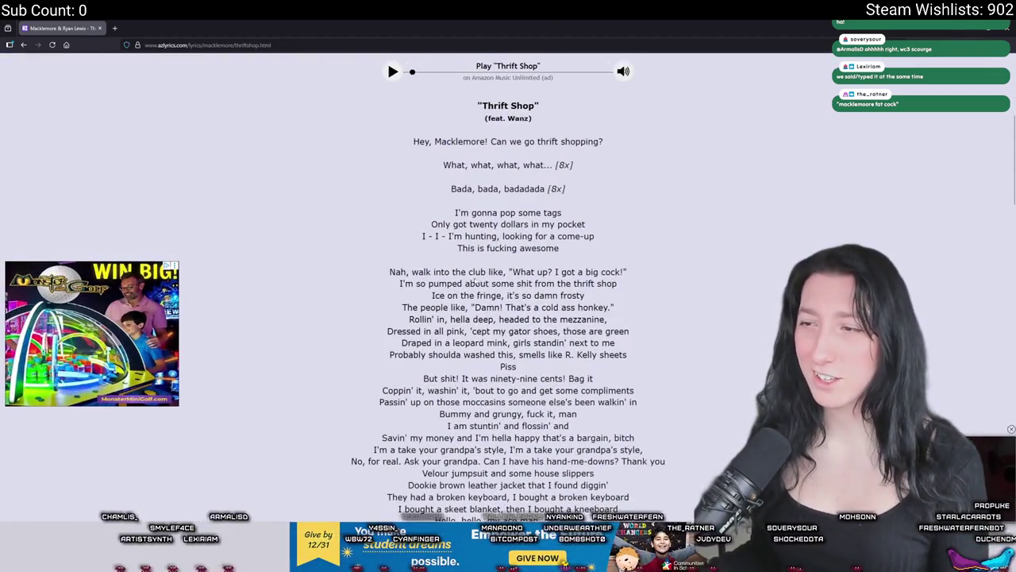
left_click_drag(630, 272, 418, 271)
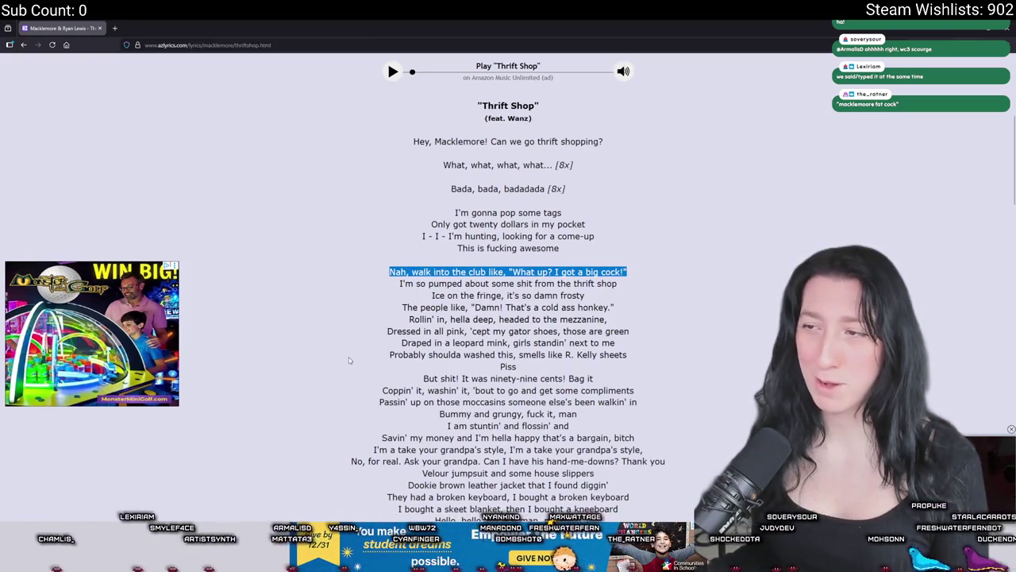
left_click(506, 268)
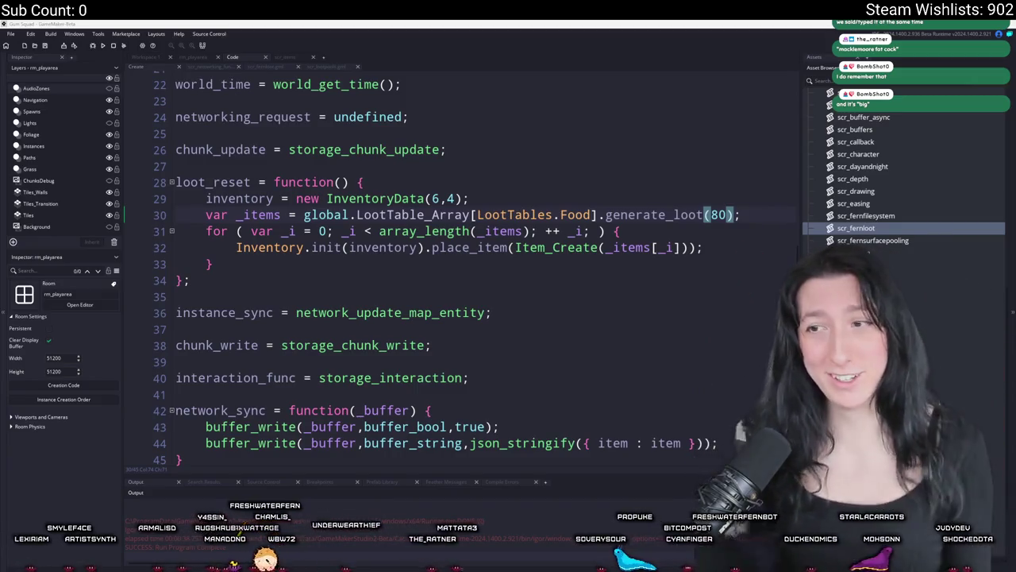
- Cut obj_lootchest_0's Step event down to storage_step() alone, then switch to the rm_playarea room
left_click(735, 252)
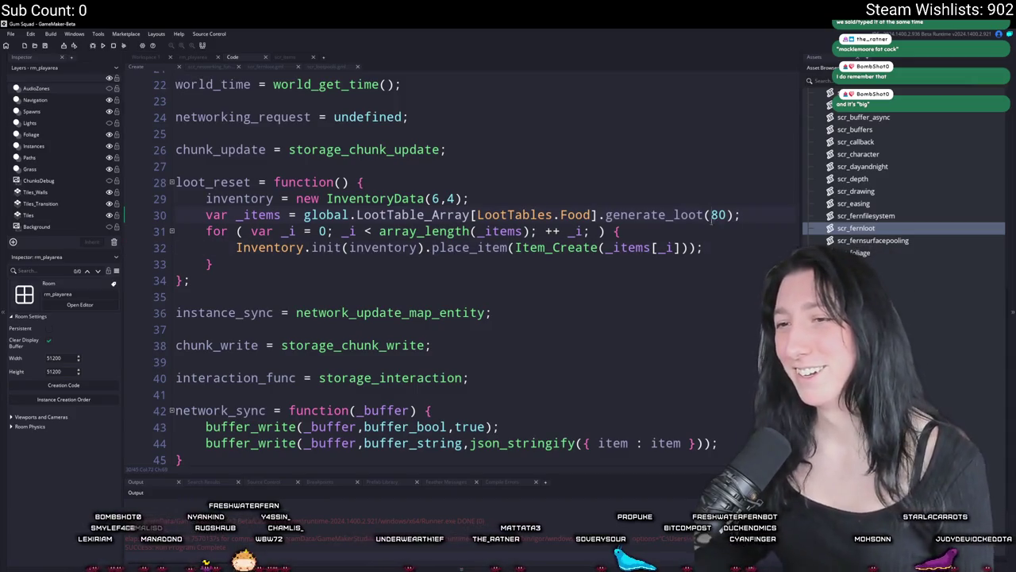
left_click(738, 225)
scroll(478, 228, "up", 3)
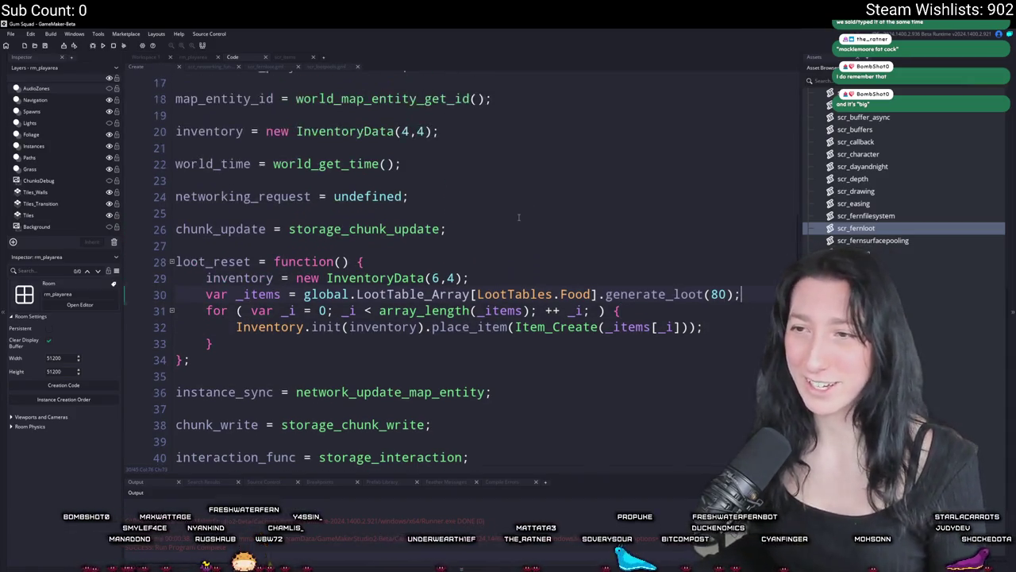
scroll(478, 228, "up", 3)
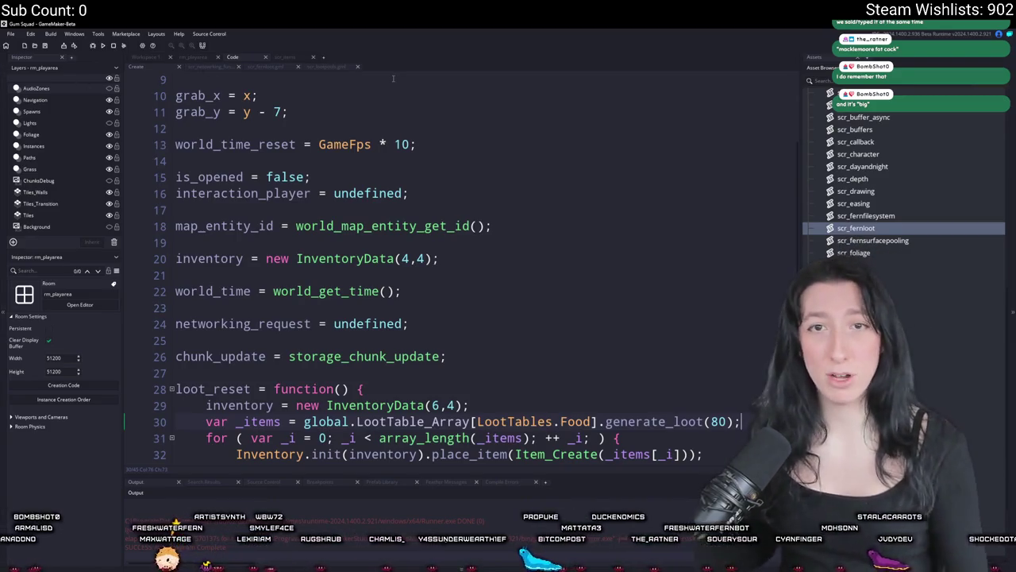
scroll(234, 220, "down", 4)
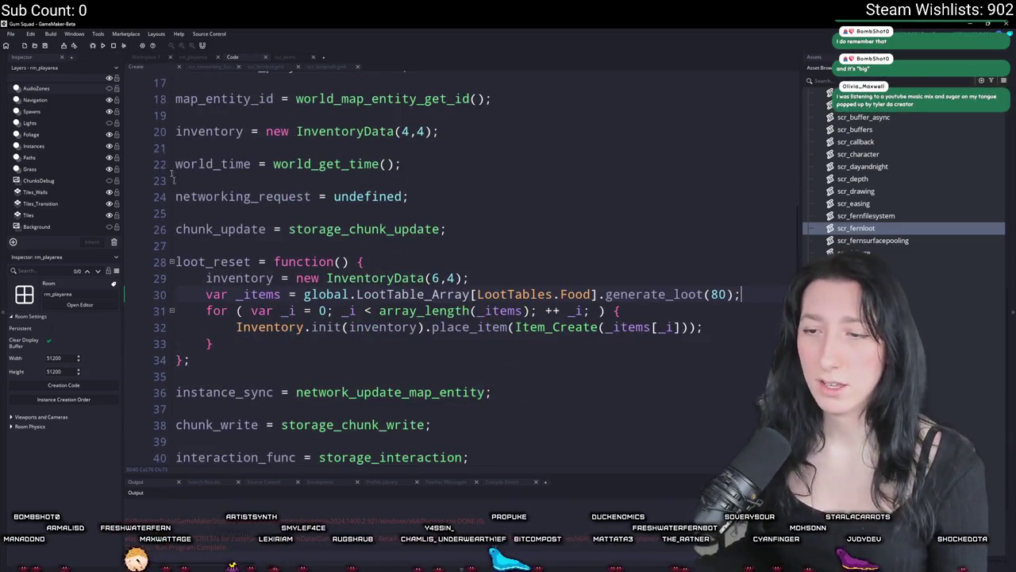
left_click(145, 57)
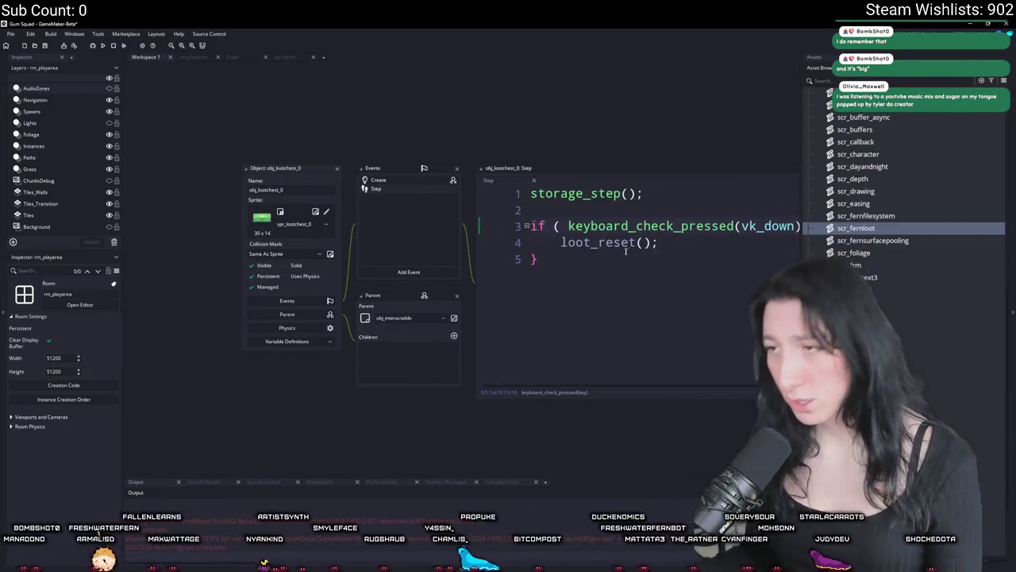
left_click_drag(628, 251, 539, 210)
key("BackSpace")
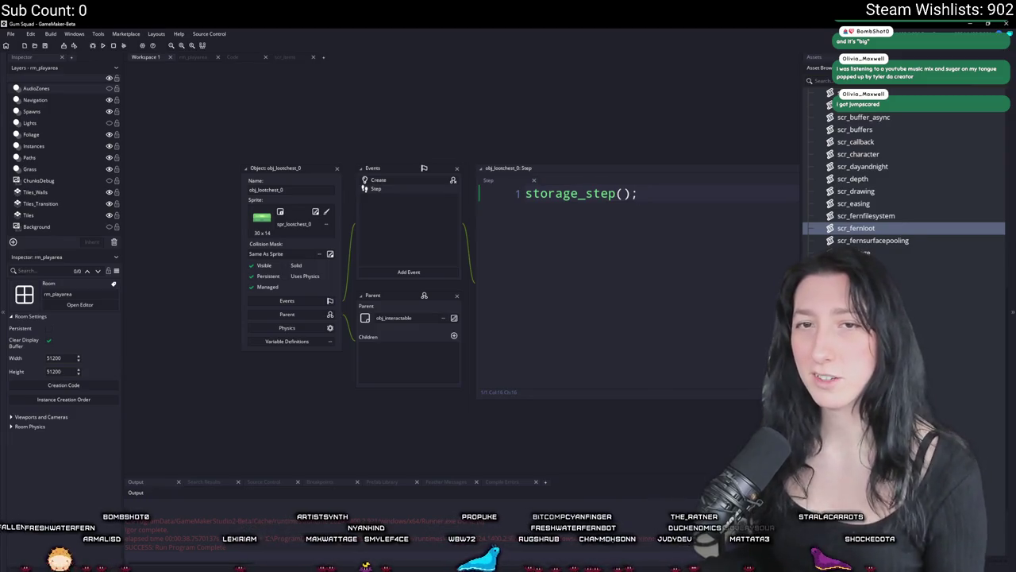
left_click_drag(455, 68, 445, 86)
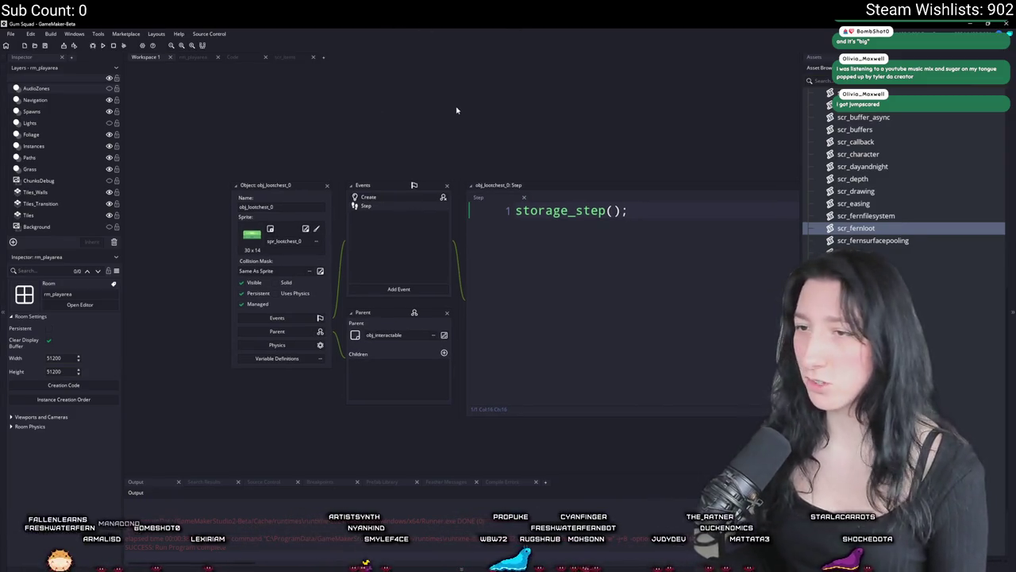
left_click(180, 58)
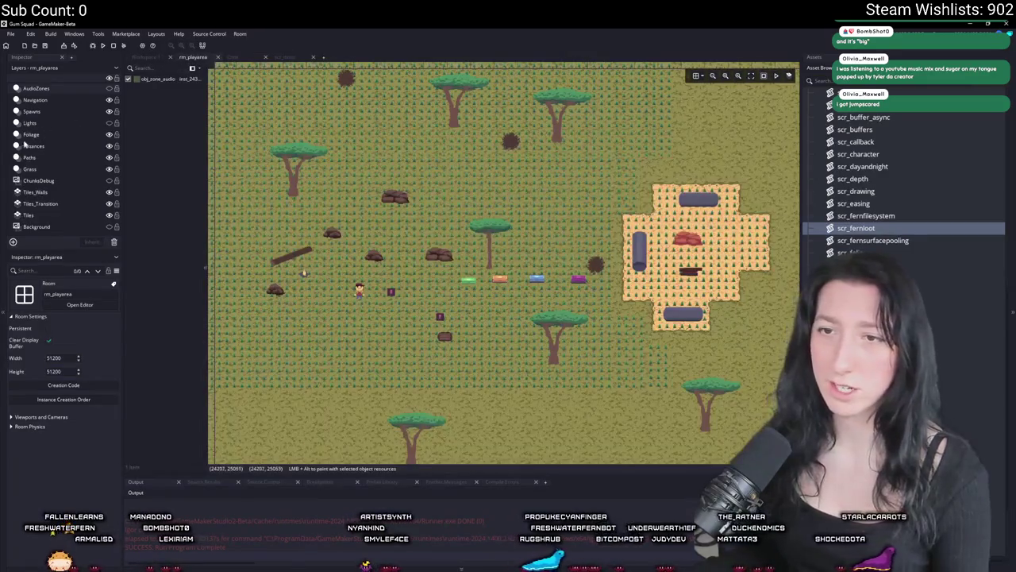
- Add a new instance layer and name it LootZones, without a space
left_click(30, 145)
left_click(13, 242)
left_click(57, 259)
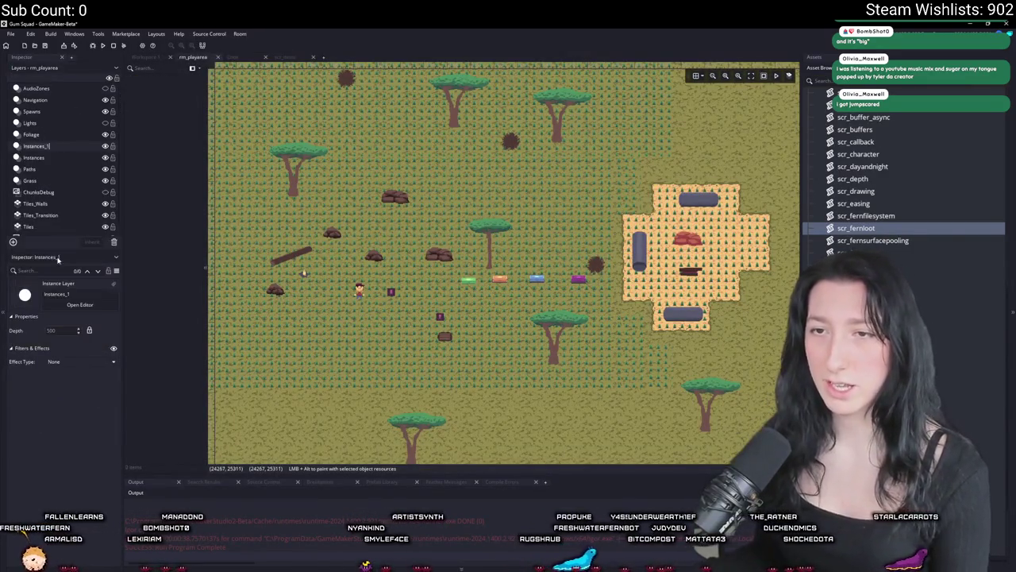
type("Loot")
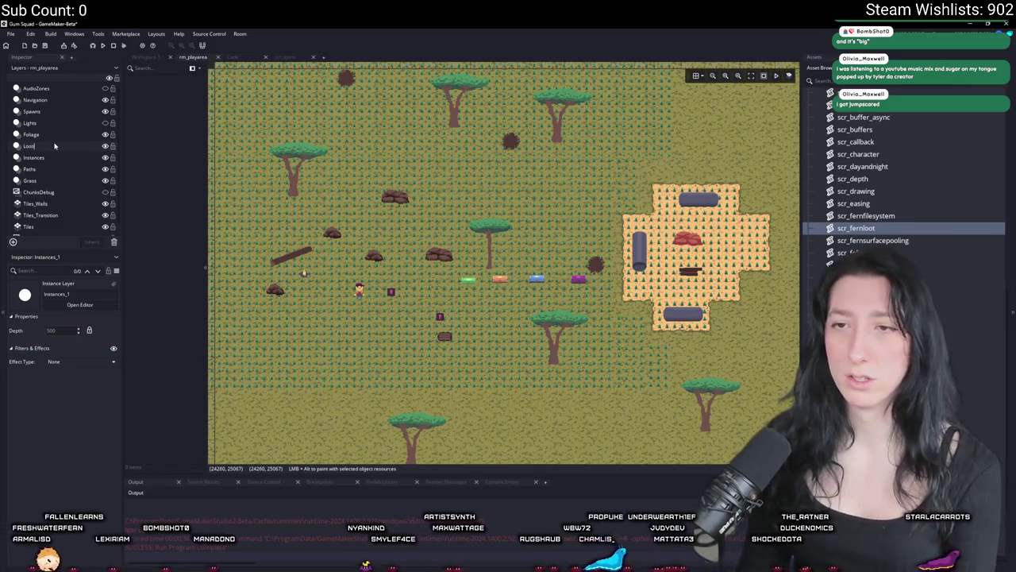
type(" Zones")
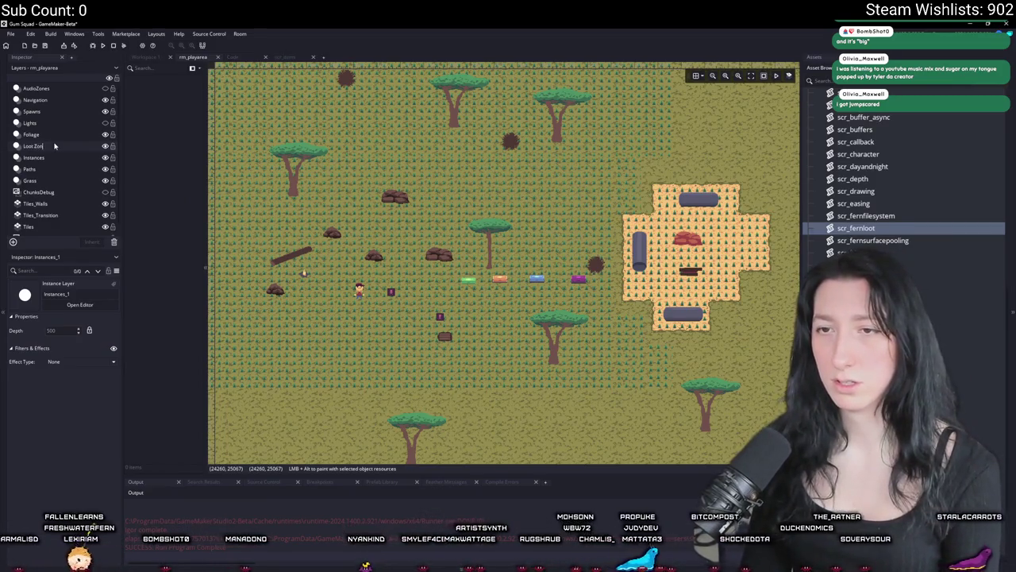
key("Return")
key("Return")
type("LootZones")
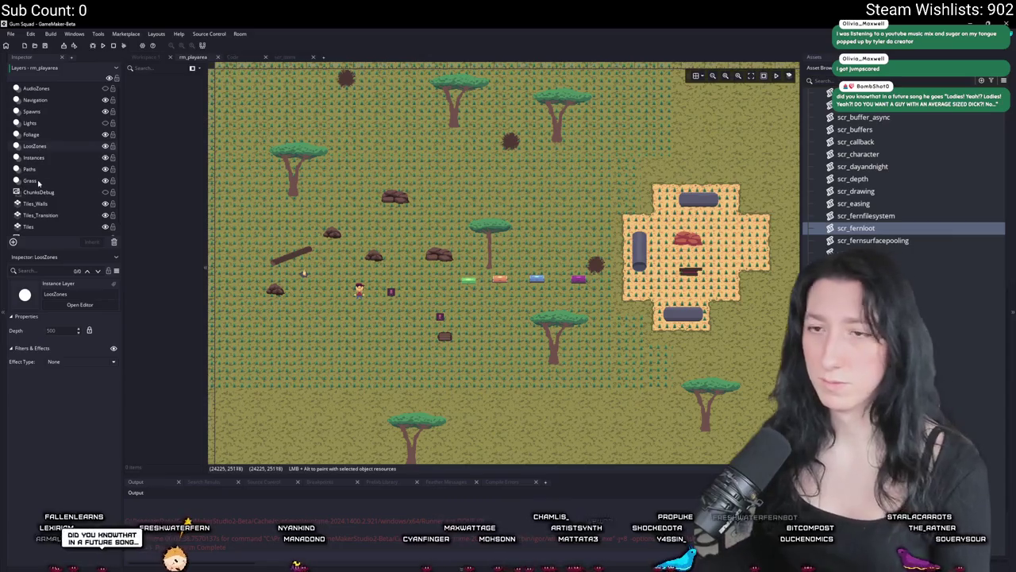
left_click(31, 180)
- Select the LootZones layer and widen the room editor view
left_click(43, 204)
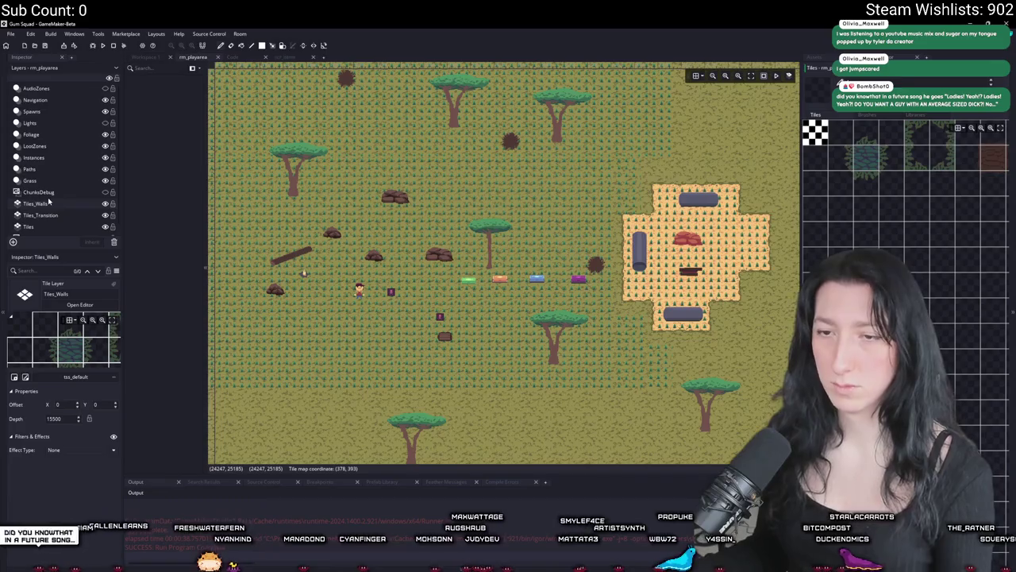
left_click(34, 146)
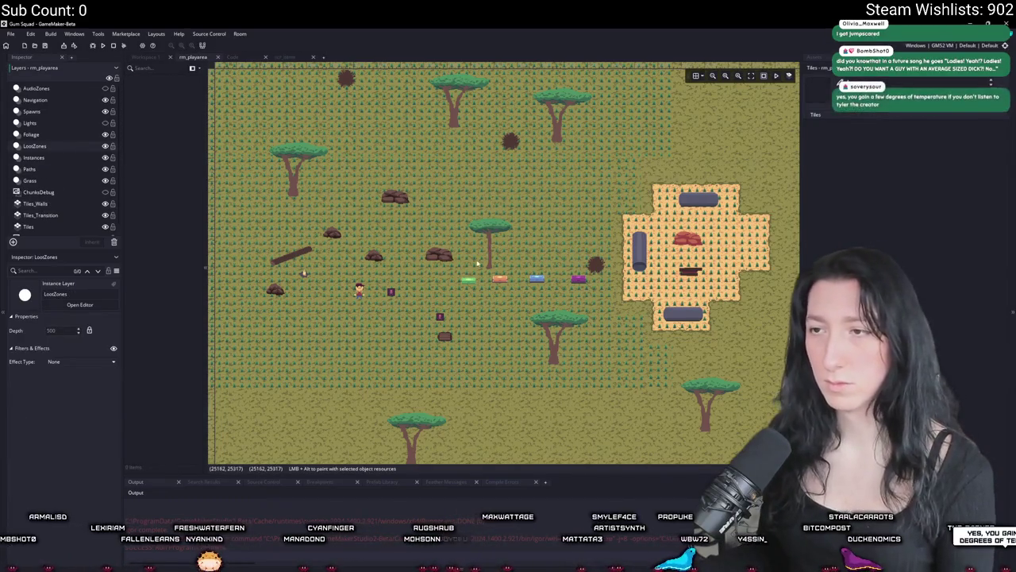
scroll(479, 216, "up", 1)
left_click_drag(800, 141, 837, 141)
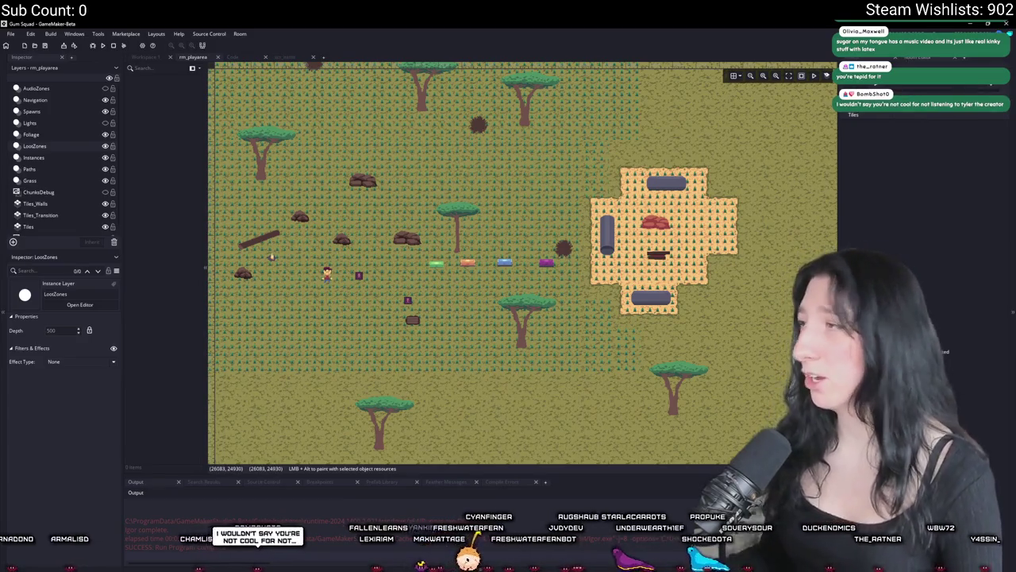
scroll(991, 440, "up", 8)
scroll(991, 440, "down", 2)
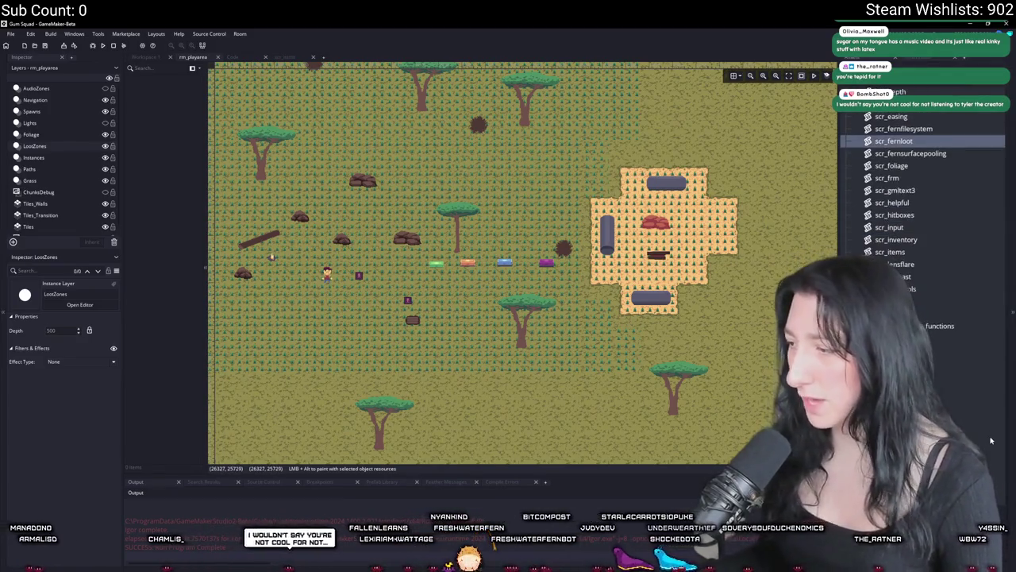
key("alt+Tab")
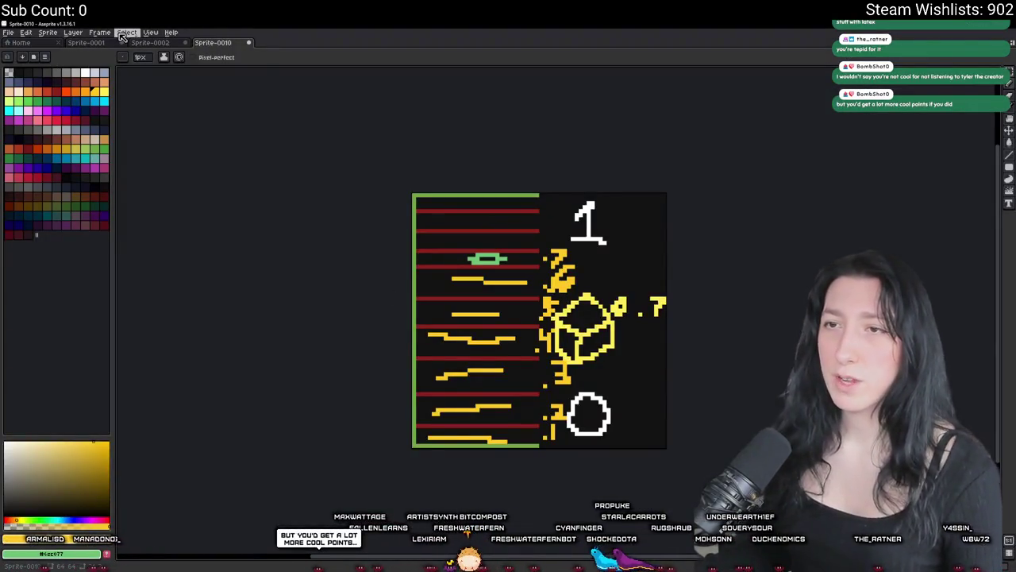
left_click(89, 42)
left_click(151, 42)
scroll(342, 172, "up", 2)
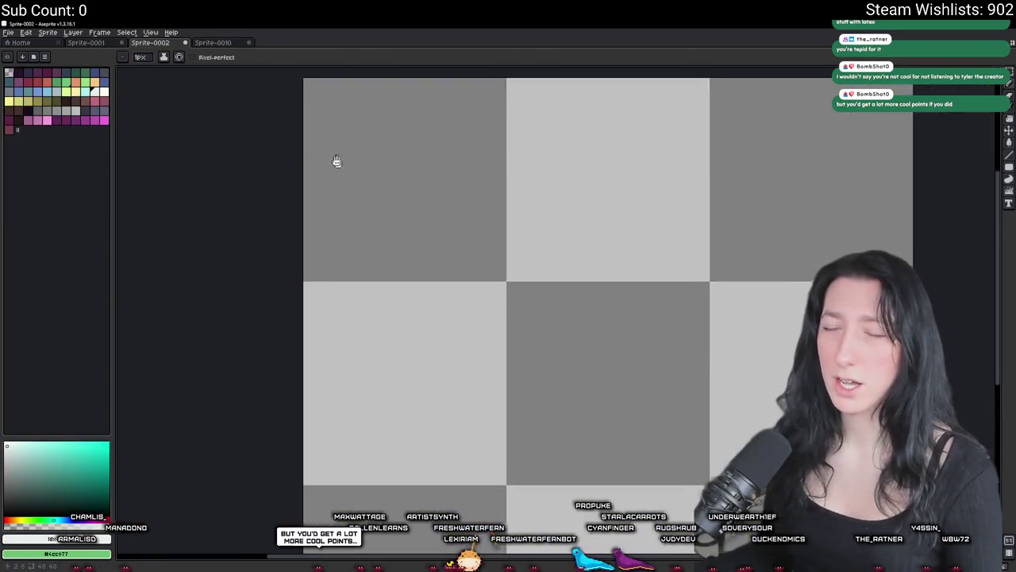
left_click(89, 43)
key("Tab")
scroll(355, 270, "down", 2)
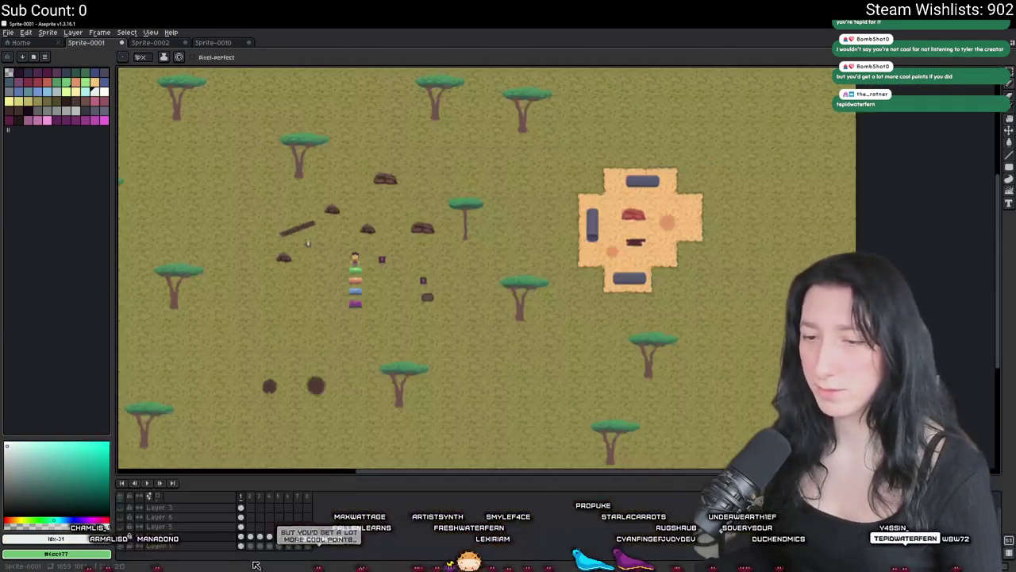
scroll(127, 517, "up", 1)
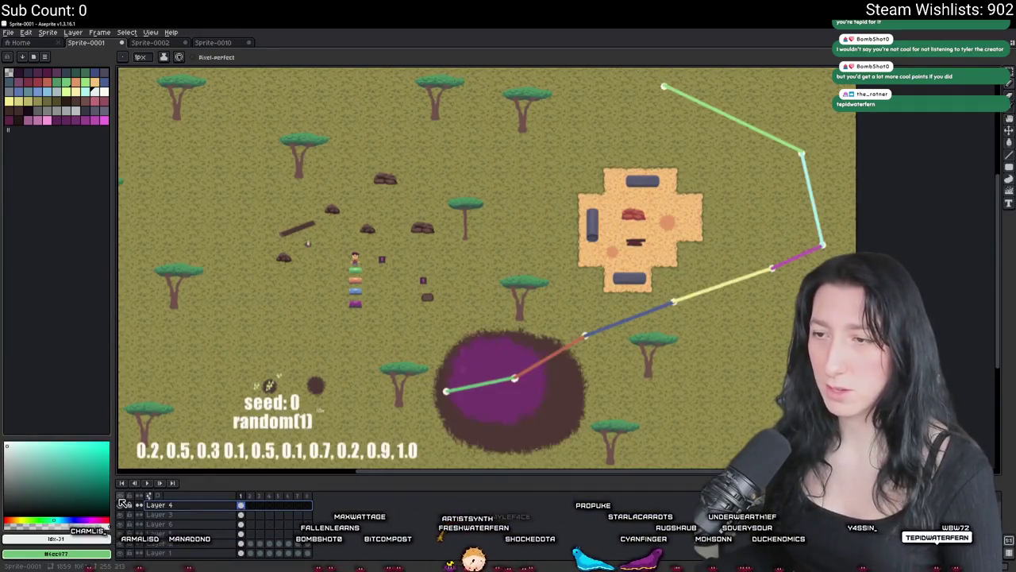
scroll(341, 311, "down", 1)
scroll(342, 311, "up", 1)
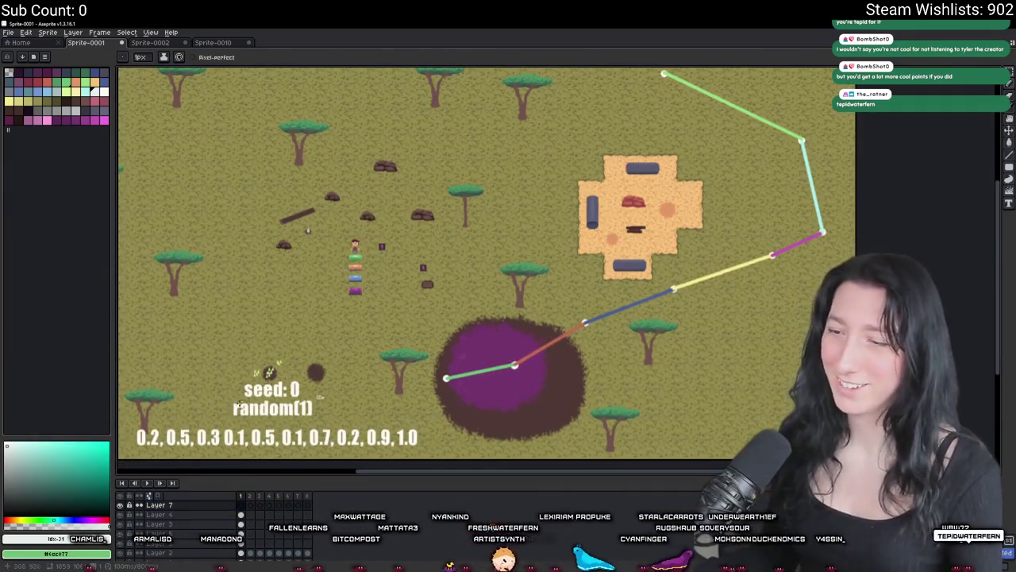
scroll(476, 270, "down", 2)
scroll(477, 270, "up", 2)
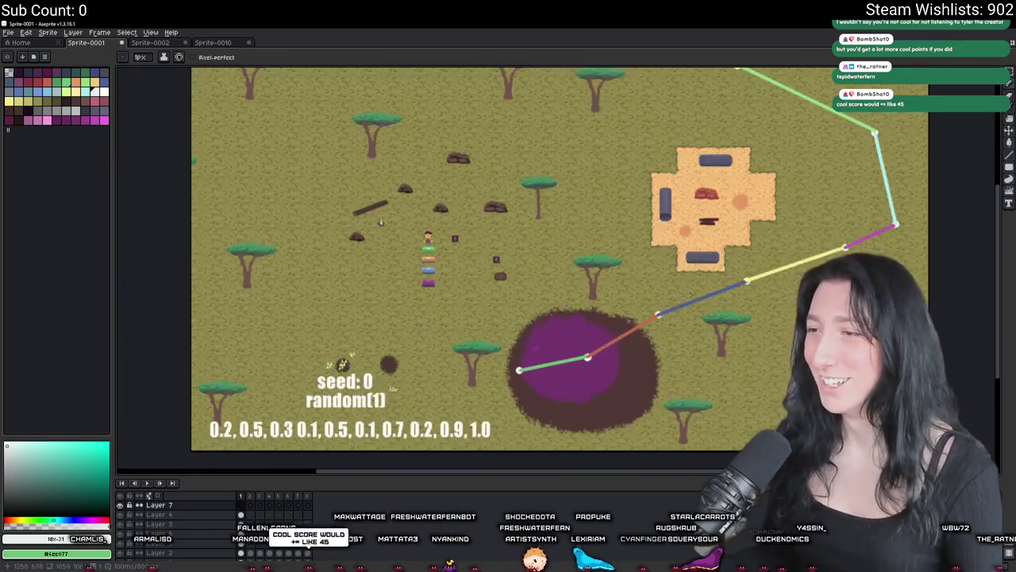
scroll(556, 262, "up", 2)
scroll(556, 262, "right", 3)
scroll(556, 262, "left", 6)
scroll(556, 262, "down", 3)
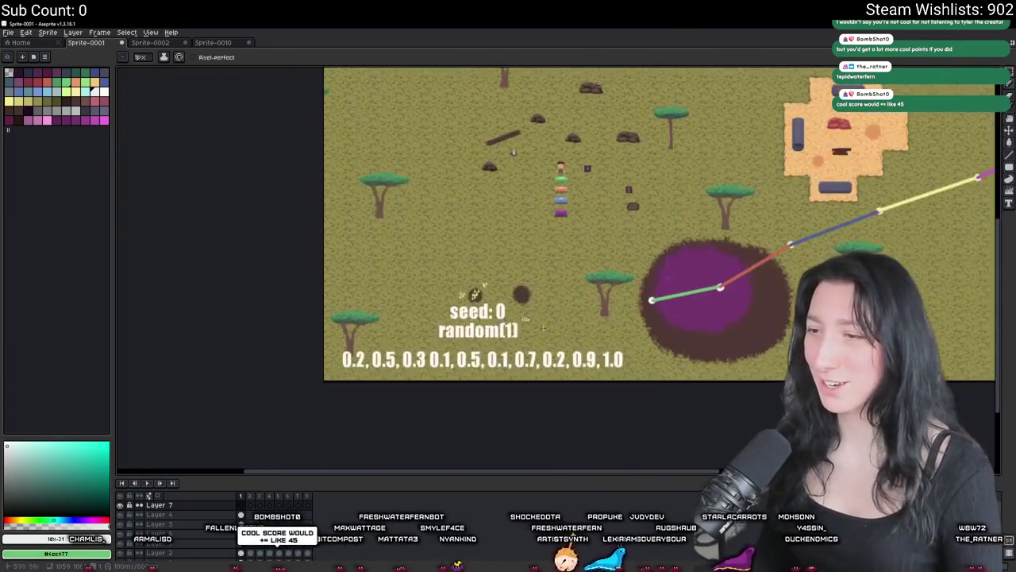
scroll(556, 262, "up", 1)
scroll(556, 262, "right", 1)
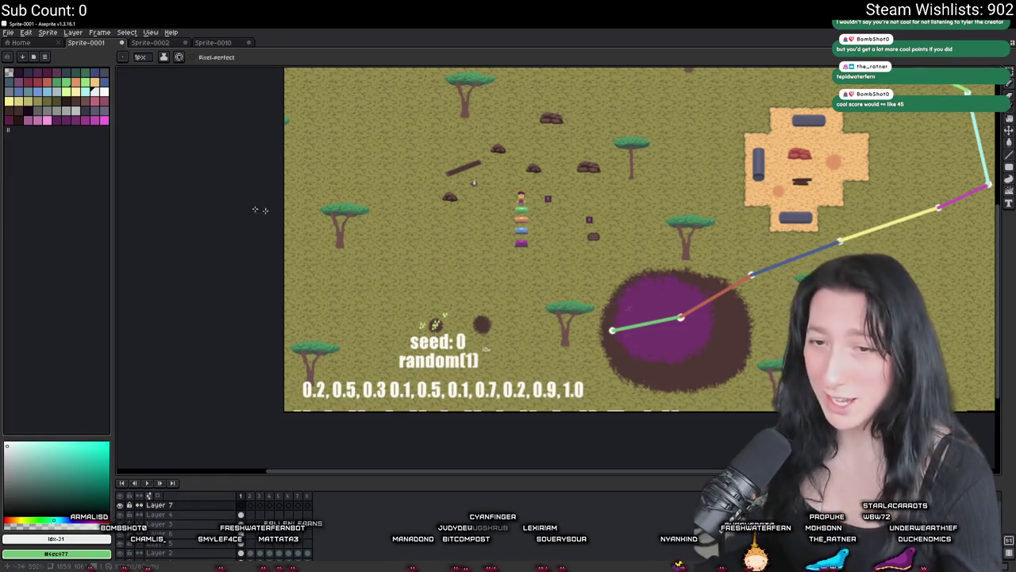
scroll(455, 151, "up", 4)
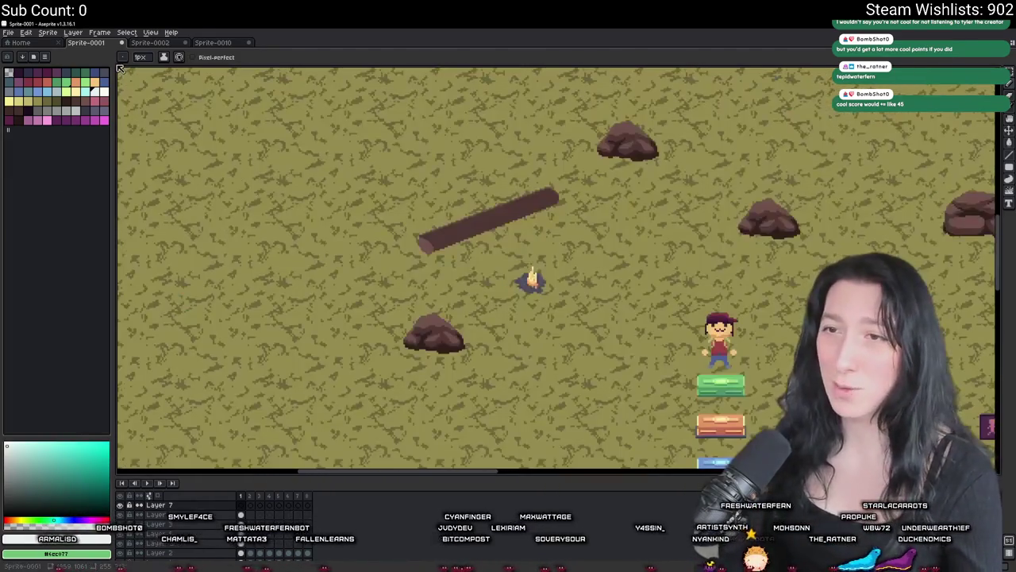
scroll(113, 127, "down", 5)
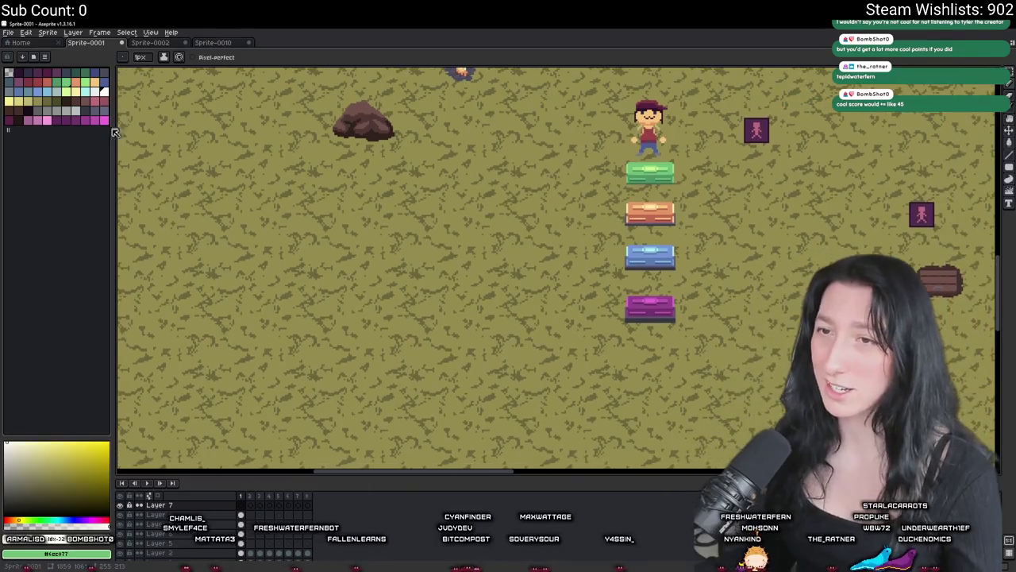
left_click(47, 120)
- Make a rectangular selection and draw a pink outline along its edges with the Pencil
key("m")
scroll(363, 220, "up", 5)
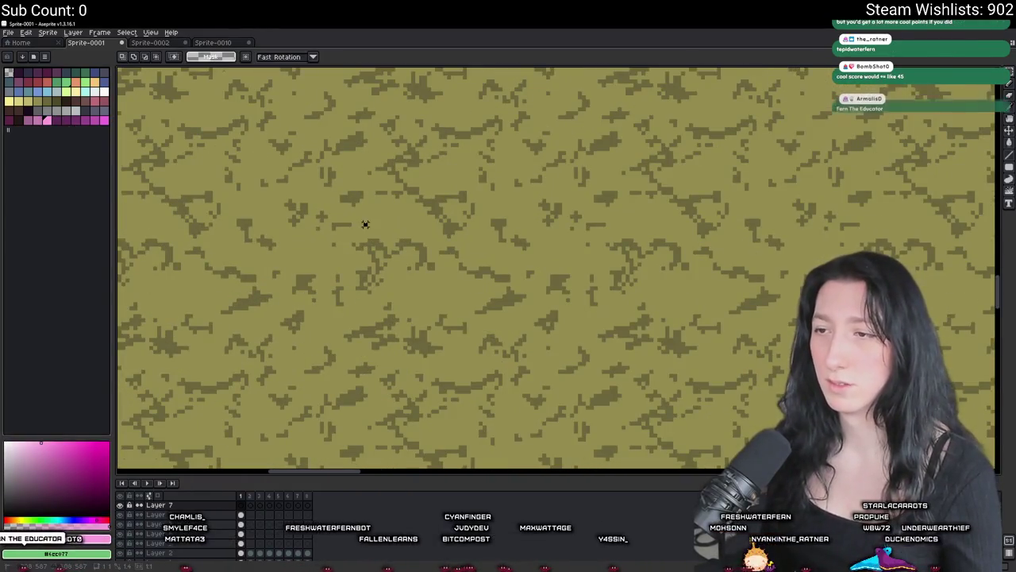
scroll(382, 242, "up", 3)
key("b")
left_click(342, 204)
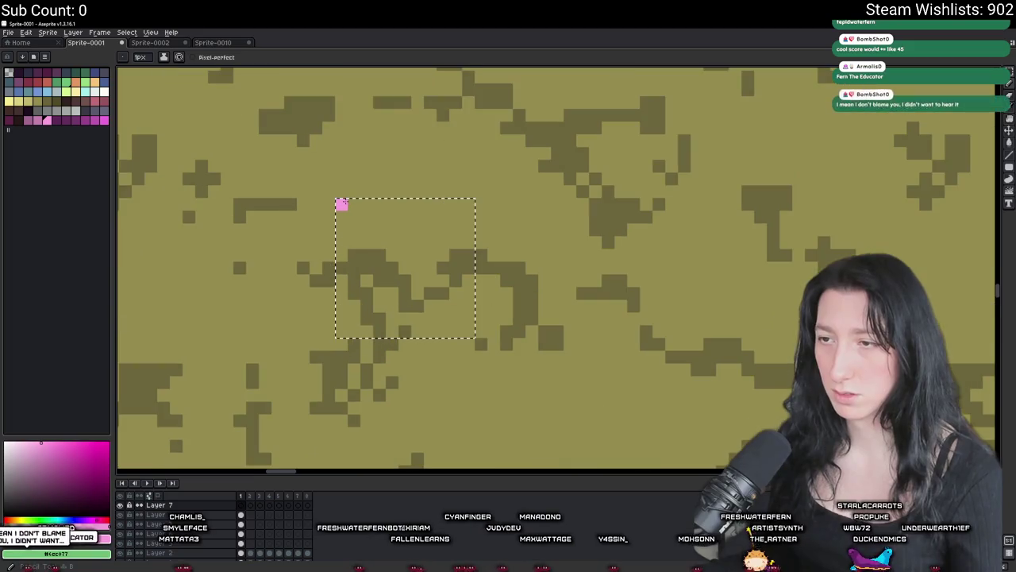
scroll(313, 281, "up", 2)
scroll(341, 206, "up", 2)
left_click_drag(341, 206, 338, 397)
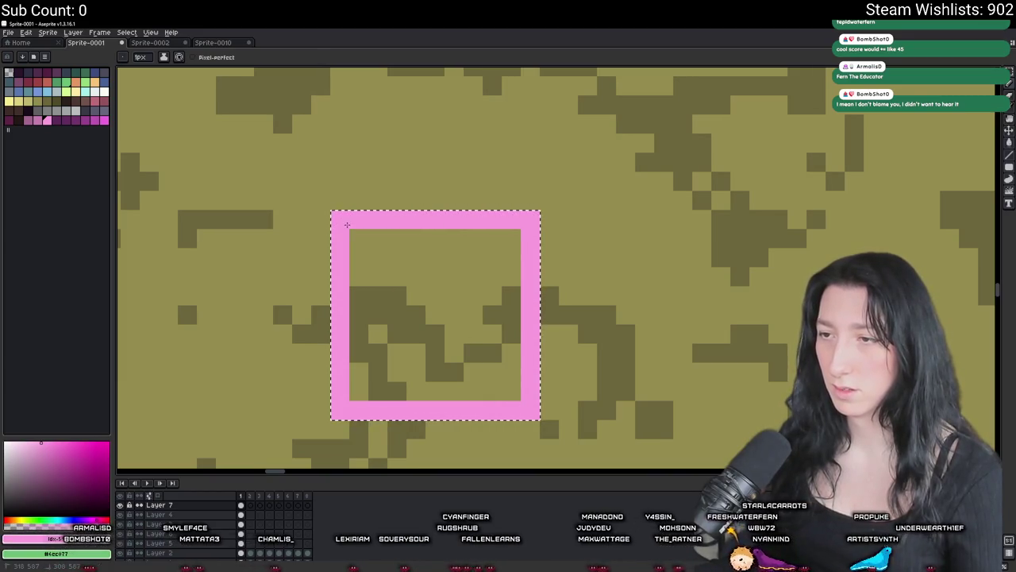
- Recolour the square outline light pink with the Paint Bucket
left_click(59, 121)
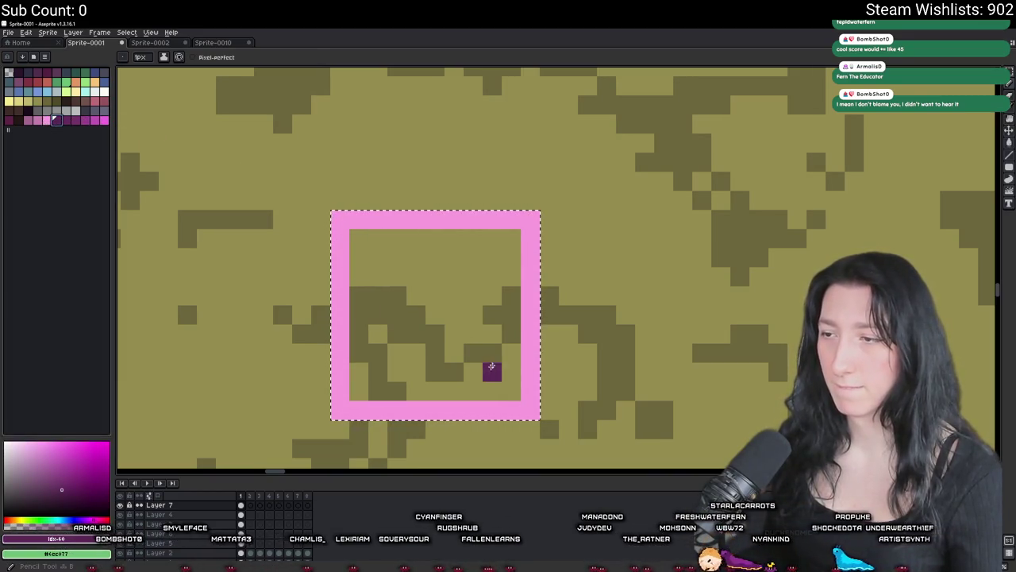
left_click(95, 120)
key("g")
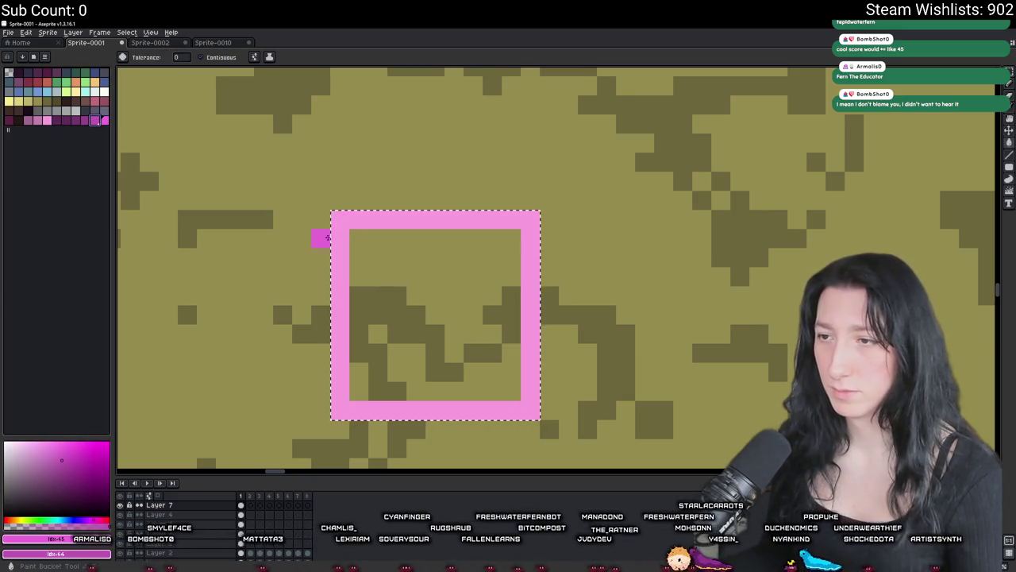
left_click(47, 121)
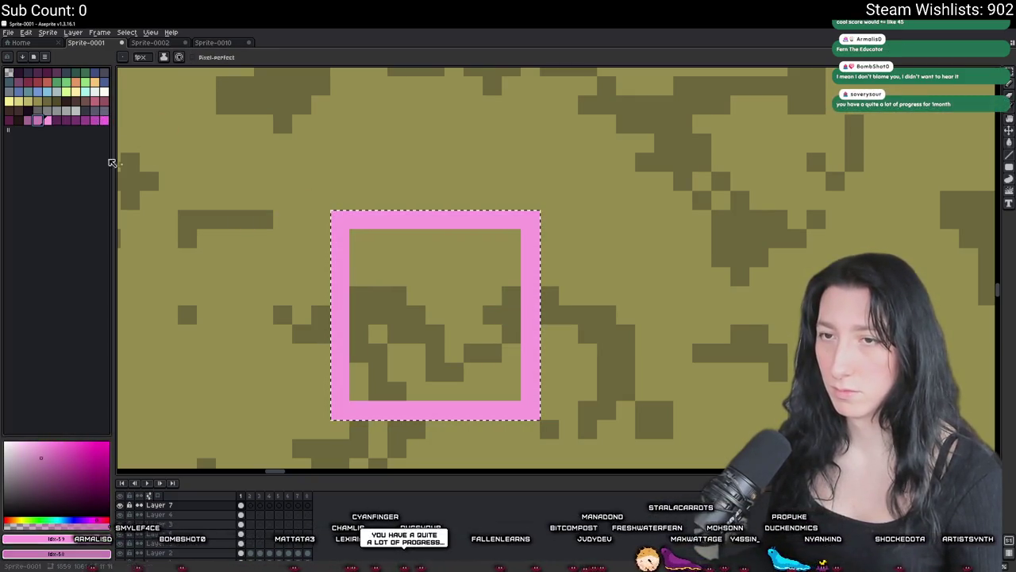
key("b")
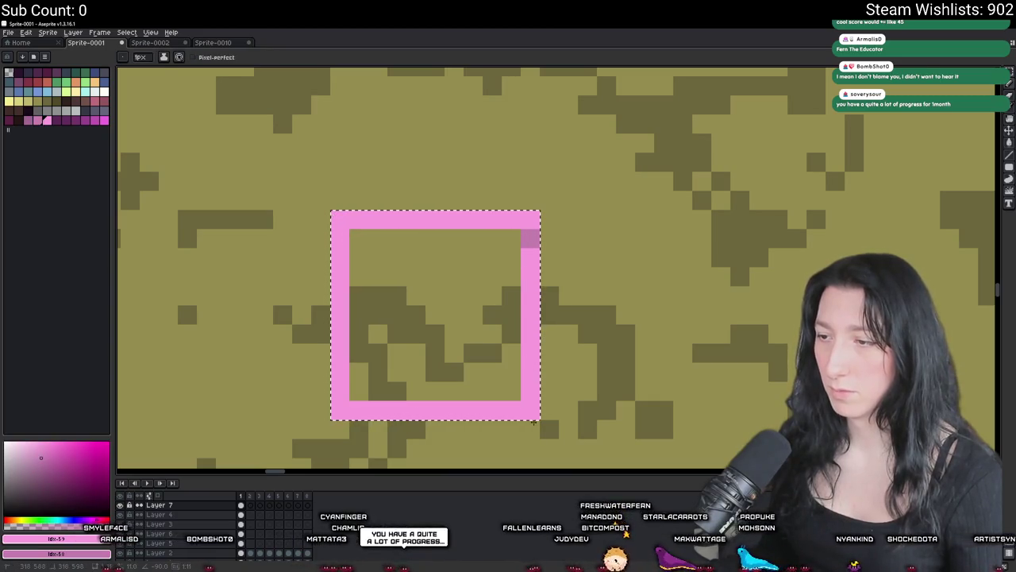
- Hide the map layer so the square stands alone on transparency
scroll(389, 354, "down", 5)
scroll(389, 354, "down", 4)
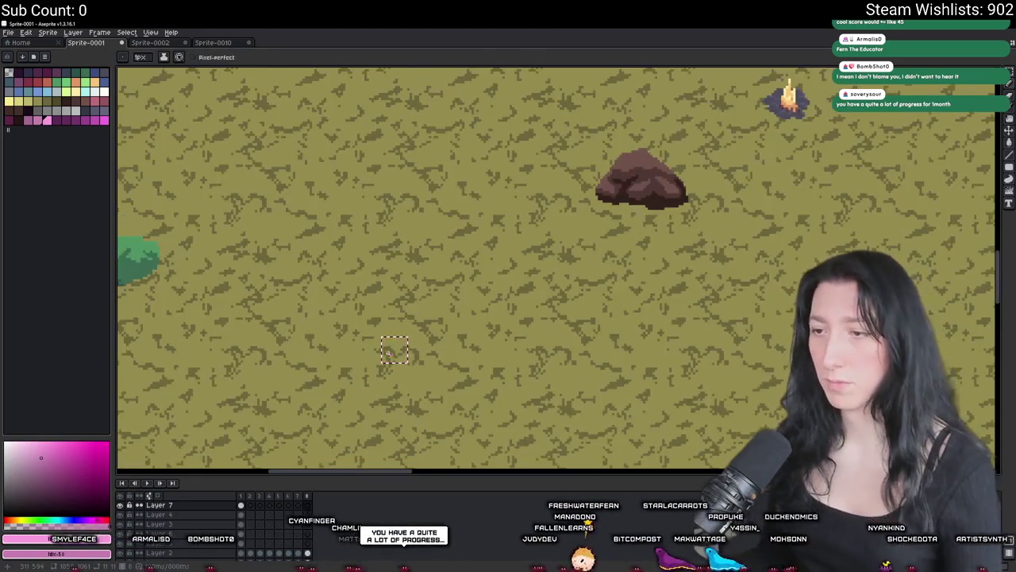
scroll(389, 354, "up", 4)
scroll(390, 354, "up", 1)
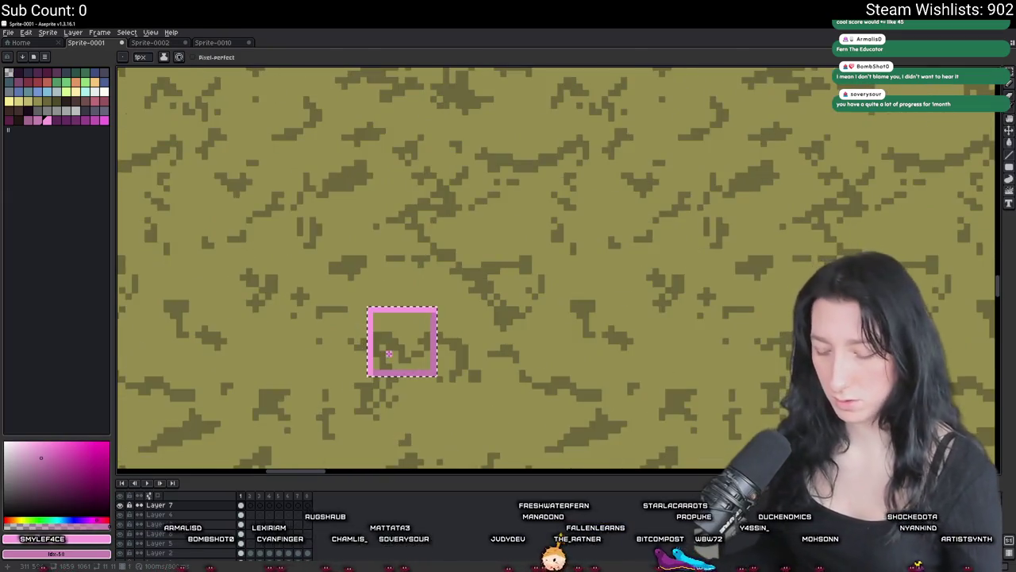
key("v")
left_click(120, 505)
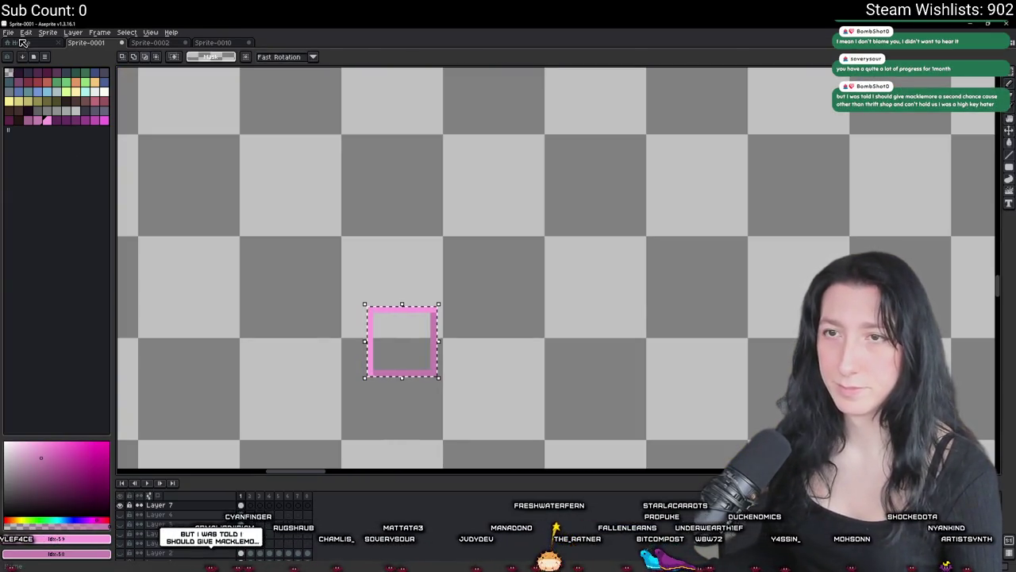
- Export the square as ZoneRectangle.png into the game's Art folder
key("ctrl+alt+shift+s")
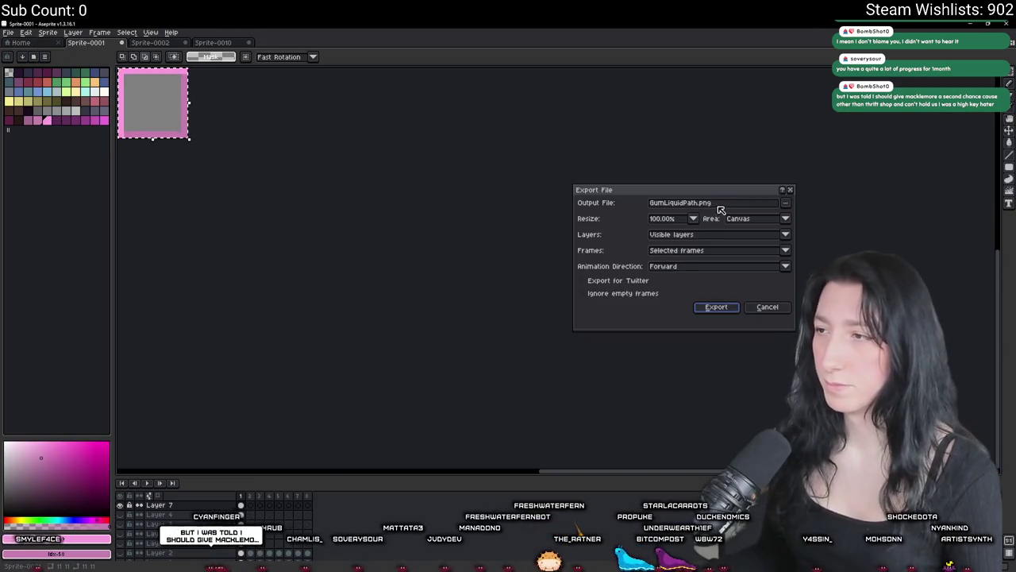
left_click(786, 202)
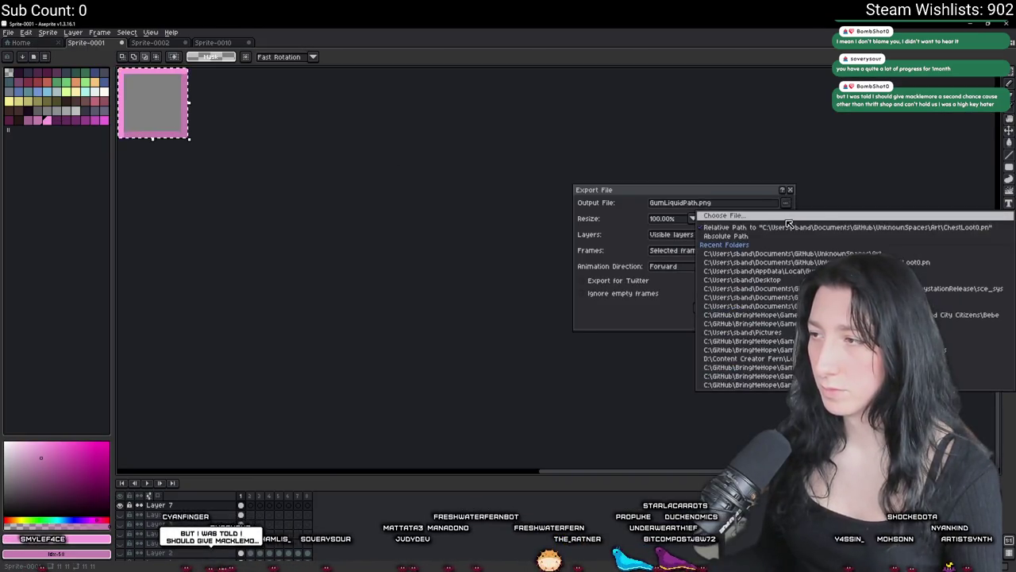
left_click(724, 215)
left_click(178, 51)
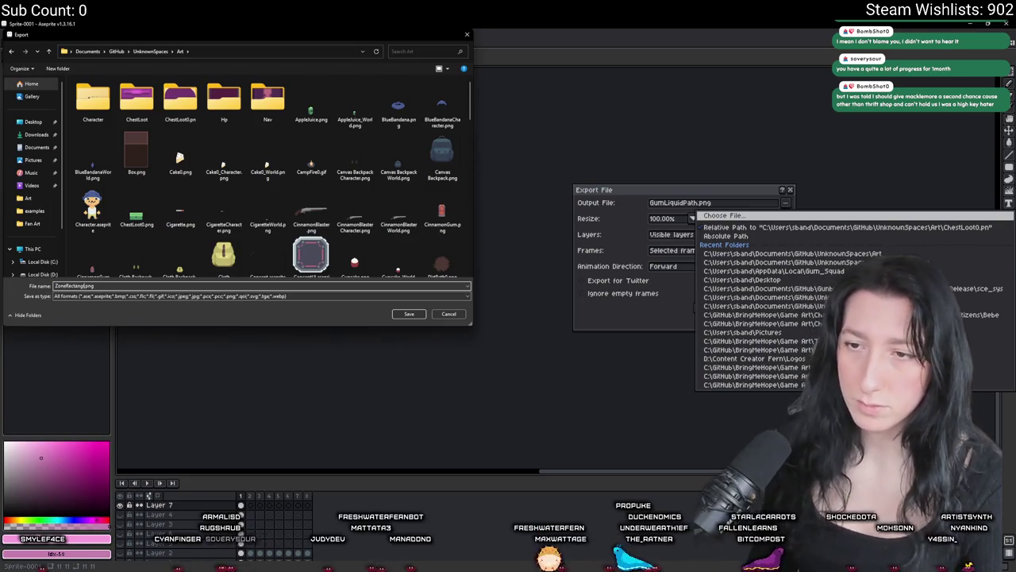
type("le")
key("Return")
left_click(709, 307)
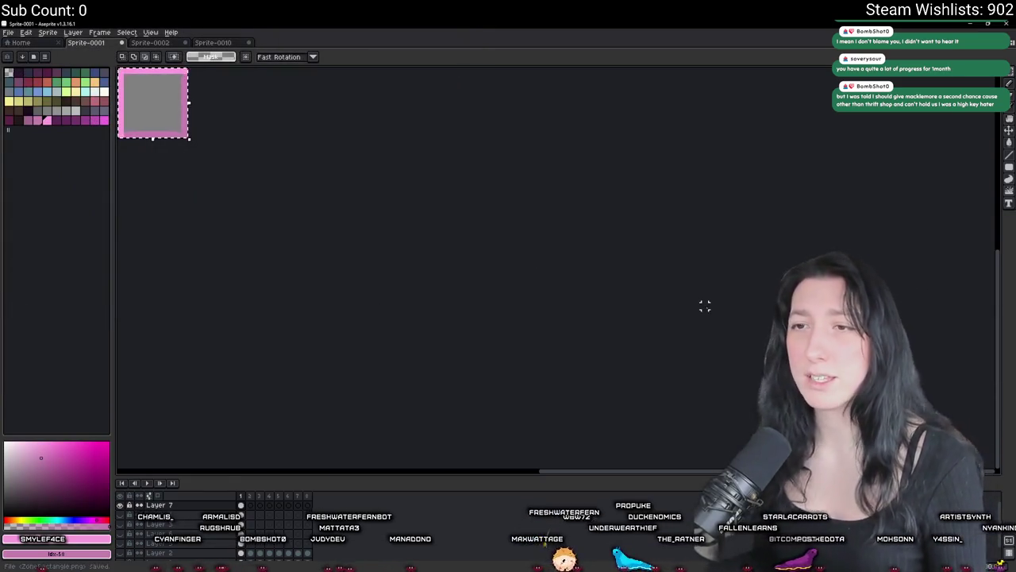
- Check the GameMaker room, then return to the Aseprite canvas
scroll(705, 306, "up", 3)
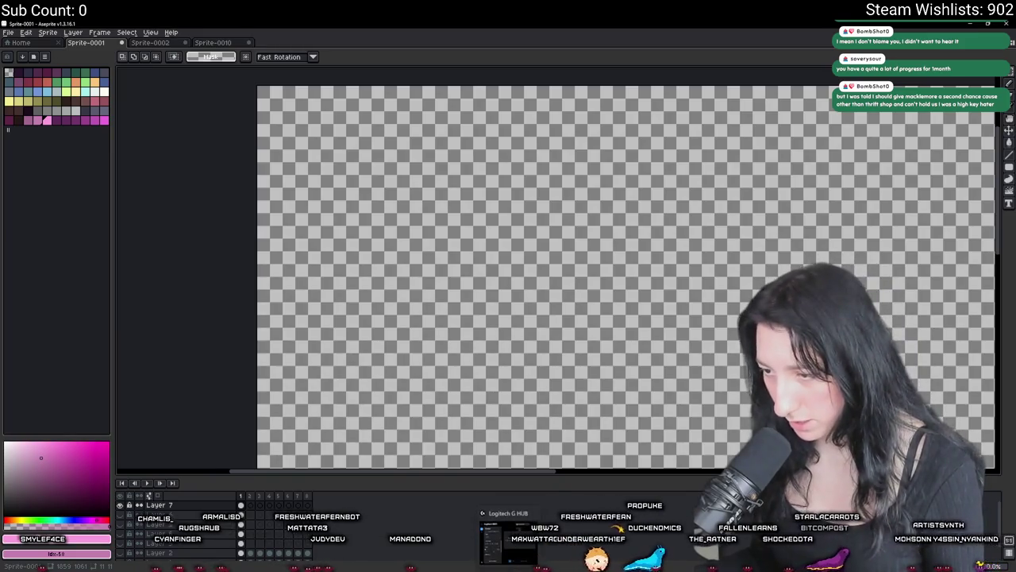
key("alt+Tab")
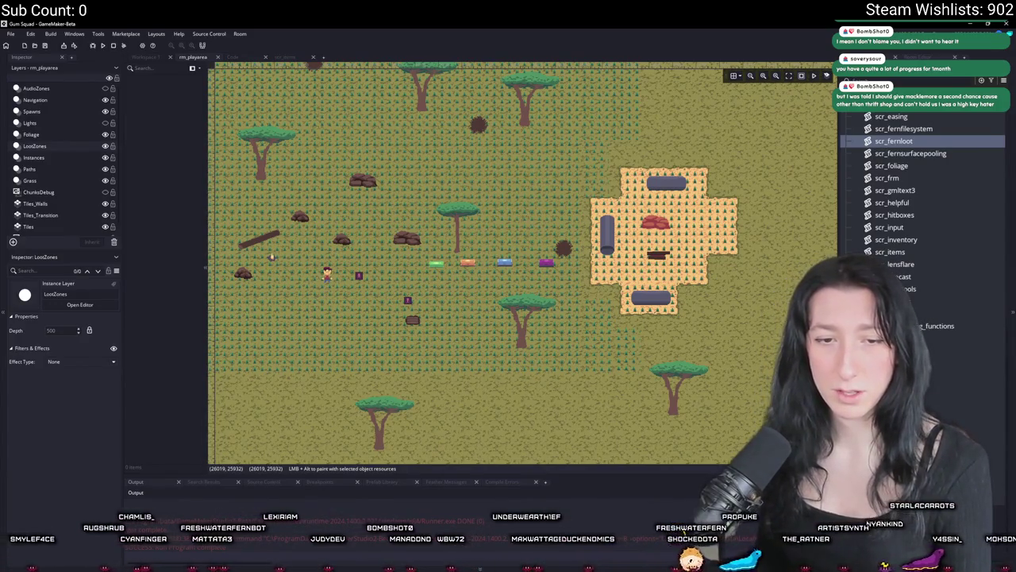
key("alt+Tab")
scroll(531, 301, "down", 5)
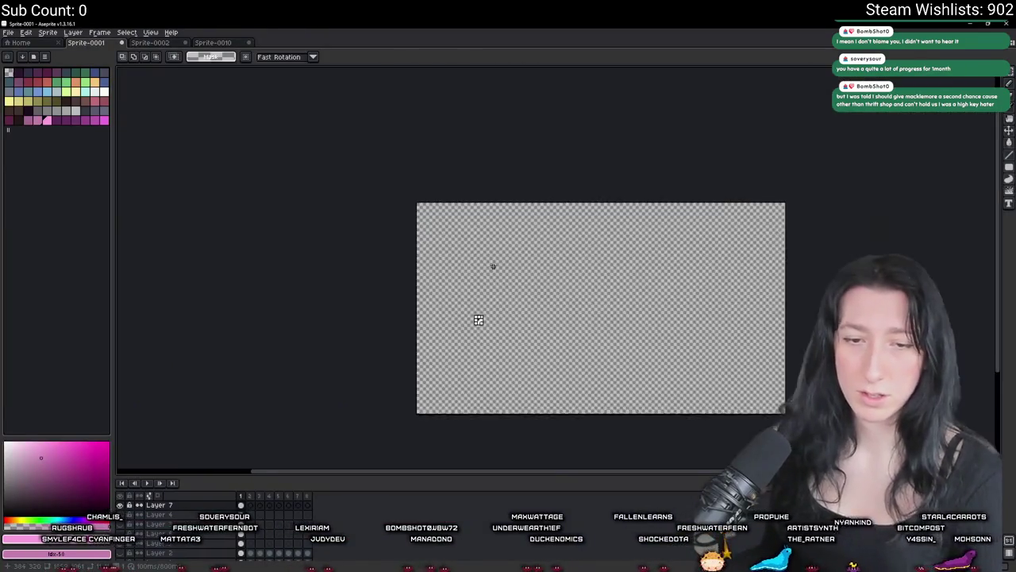
scroll(504, 184, "up", 5)
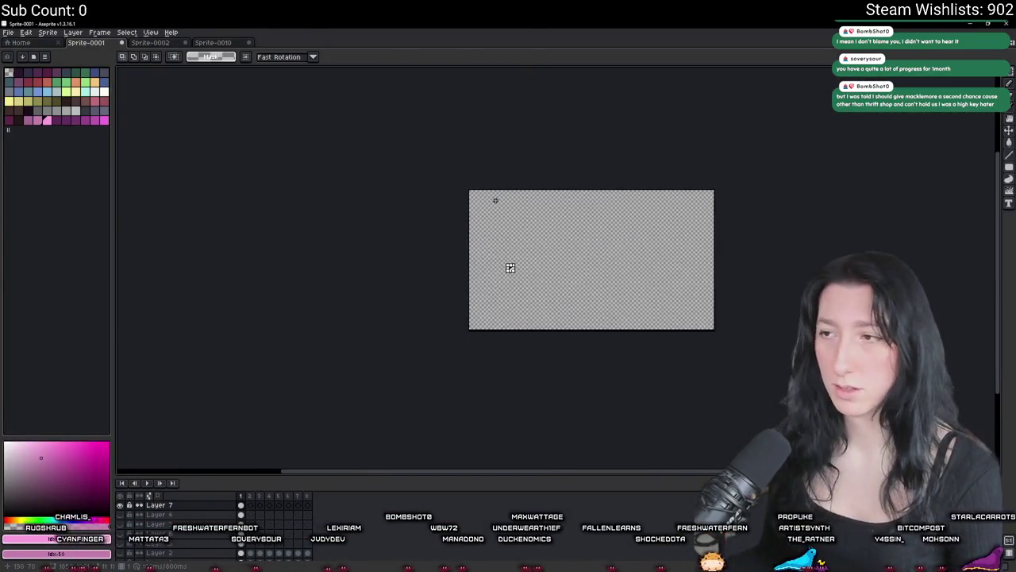
scroll(556, 176, "up", 5)
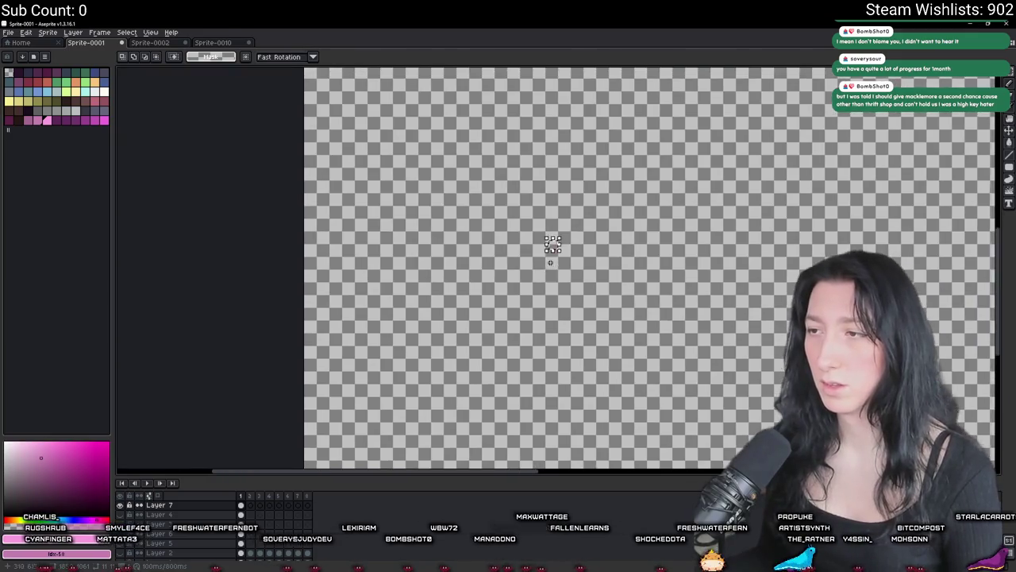
- Sample the darker pink #c47caf and paint the lower-left area of the square with it
key("i")
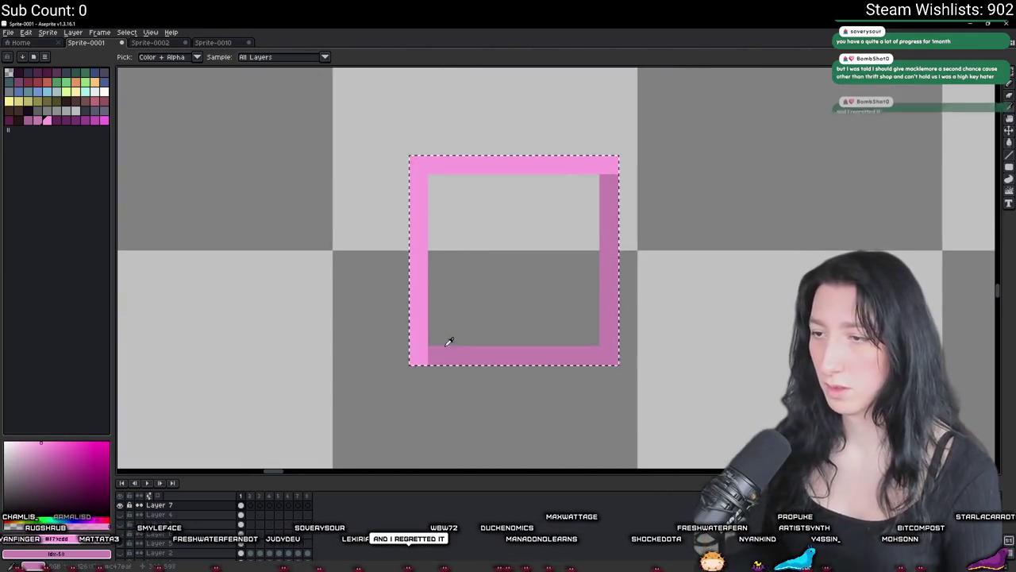
left_click(441, 358)
key("b")
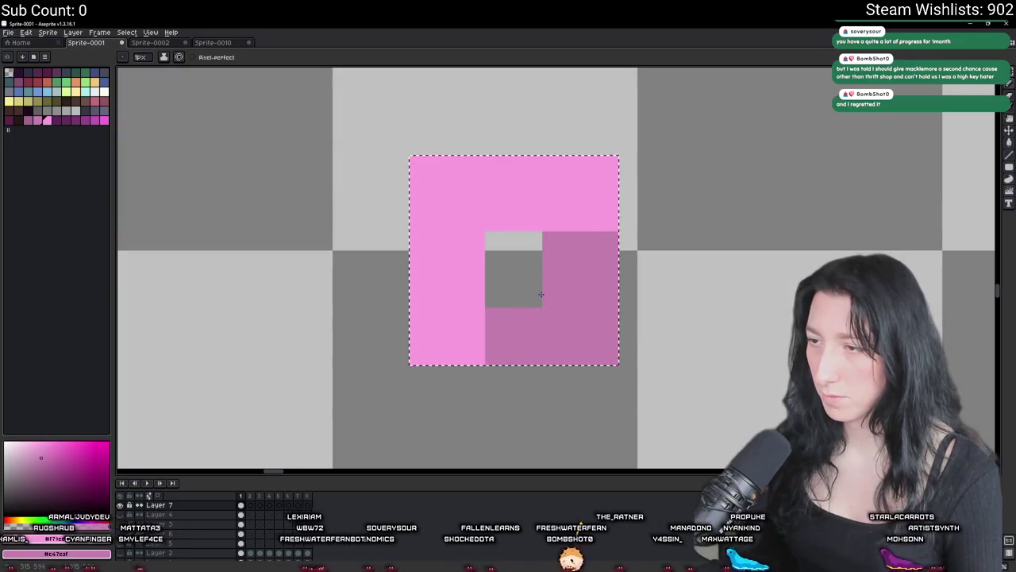
scroll(497, 308, "down", 3)
scroll(493, 300, "up", 3)
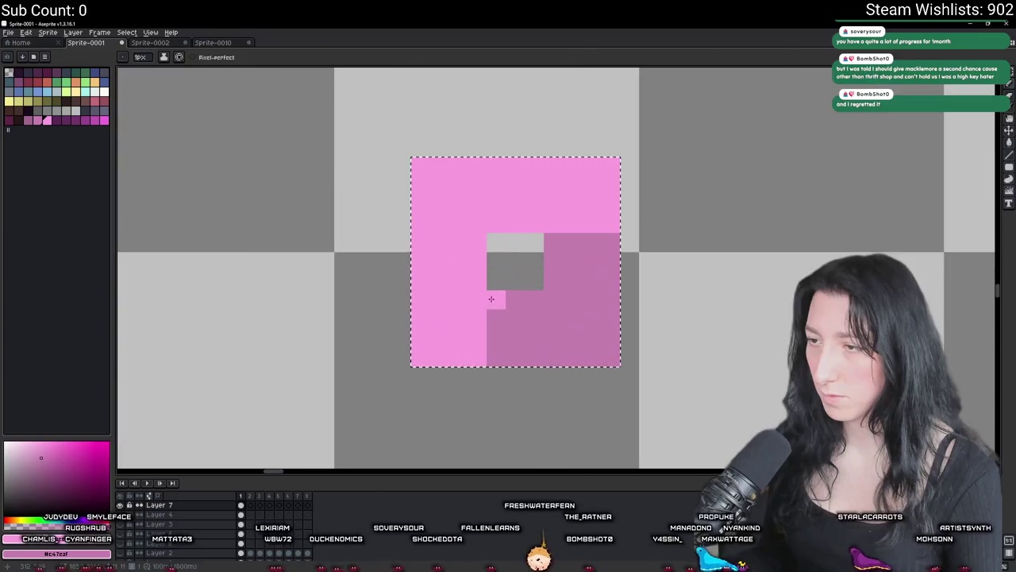
mouse_move(414, 302)
left_mouse_down()
mouse_move(477, 317)
mouse_move(487, 334)
mouse_move(413, 340)
mouse_move(425, 361)
left_mouse_up()
scroll(425, 362, "down", 6)
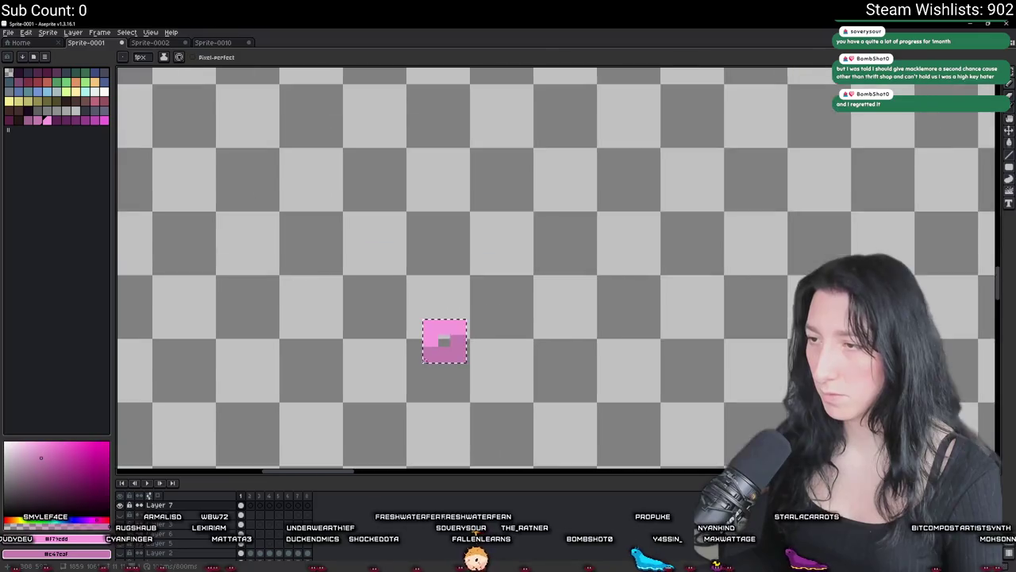
scroll(429, 343, "up", 6)
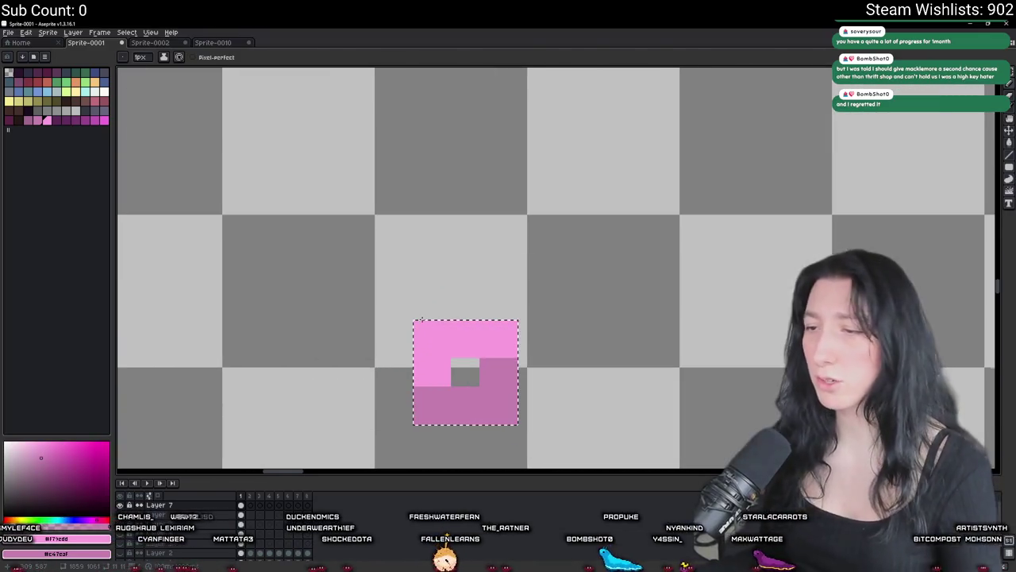
- Crop the canvas to the square and re-export the updated sprite
left_click(437, 331)
left_click(48, 31)
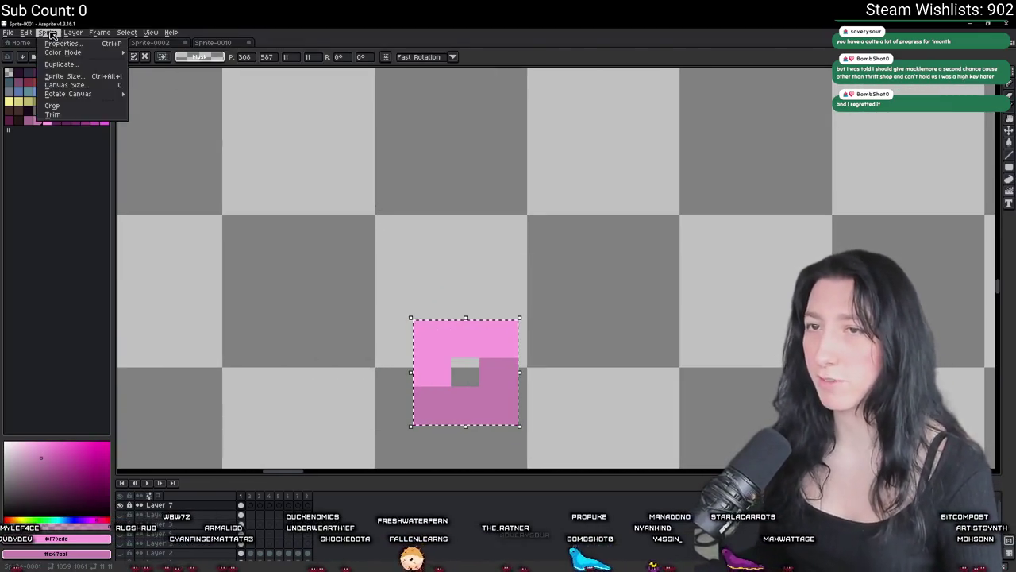
left_click(64, 109)
key("ctrl+alt+shift+s")
left_click(716, 306)
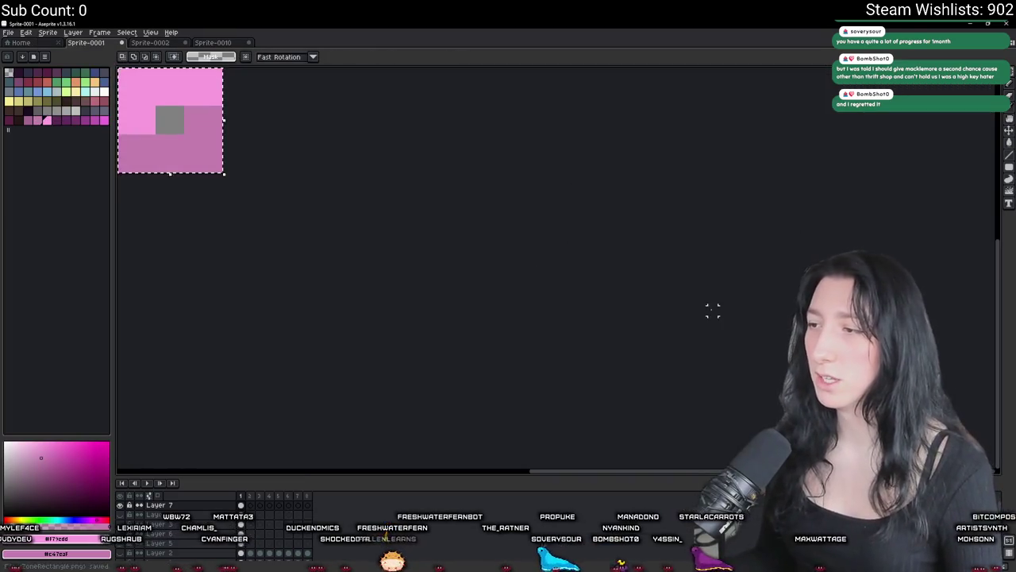
key("alt+Tab")
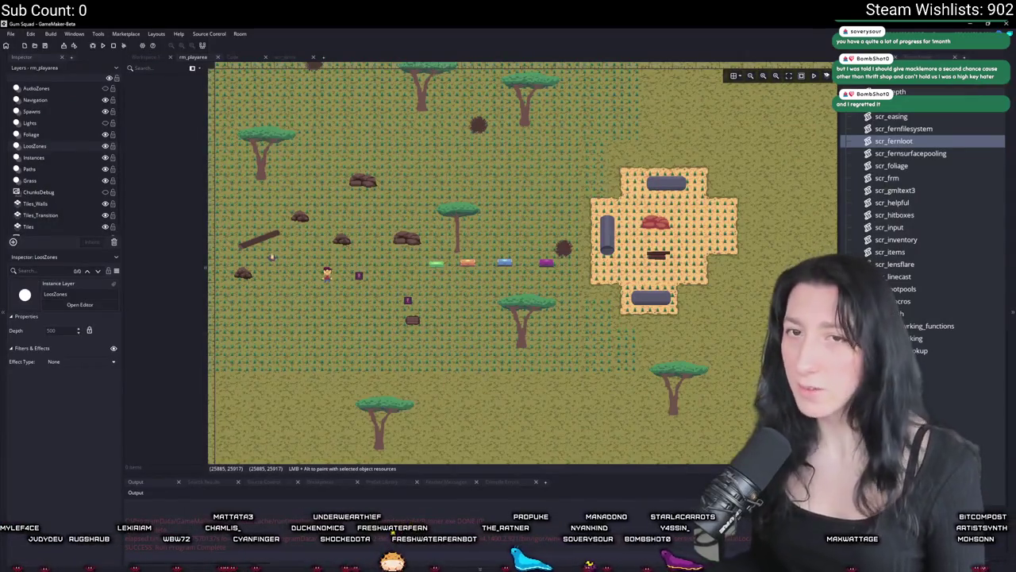
- Open the spr_debug_loot_zone sprite in the Sprite Editor
scroll(923, 345, "down", 5)
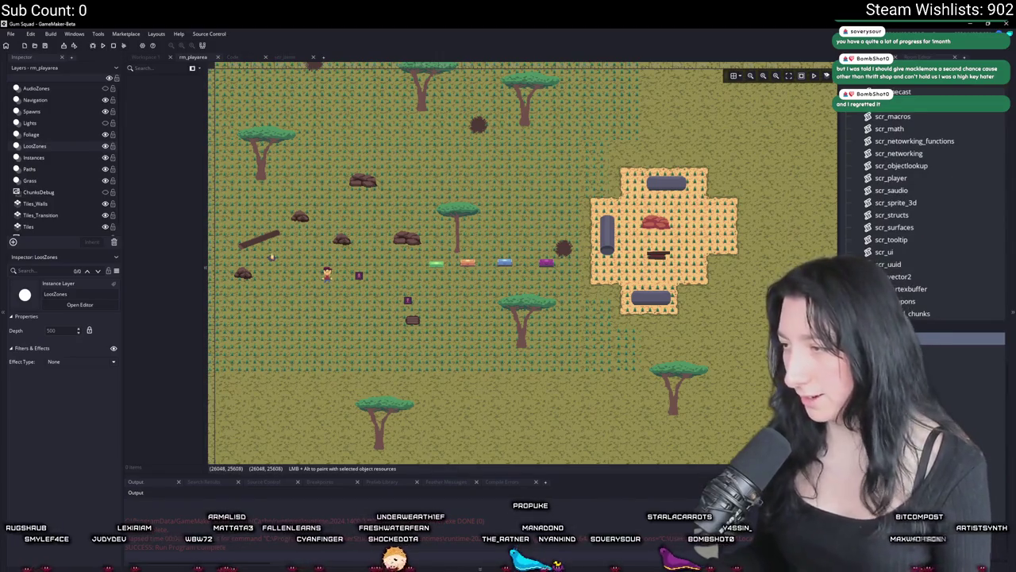
left_click(953, 399)
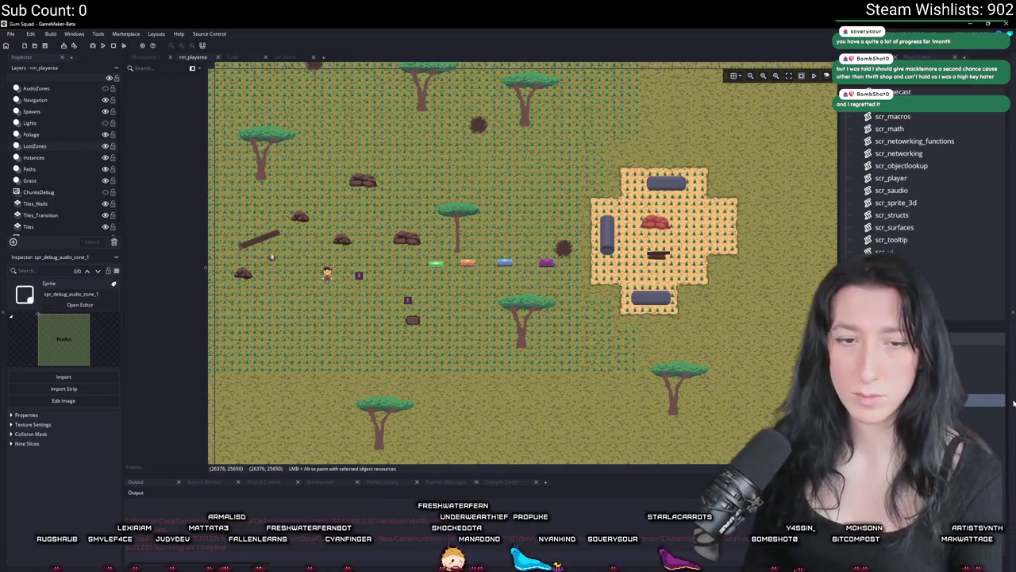
key("Down")
key("Down")
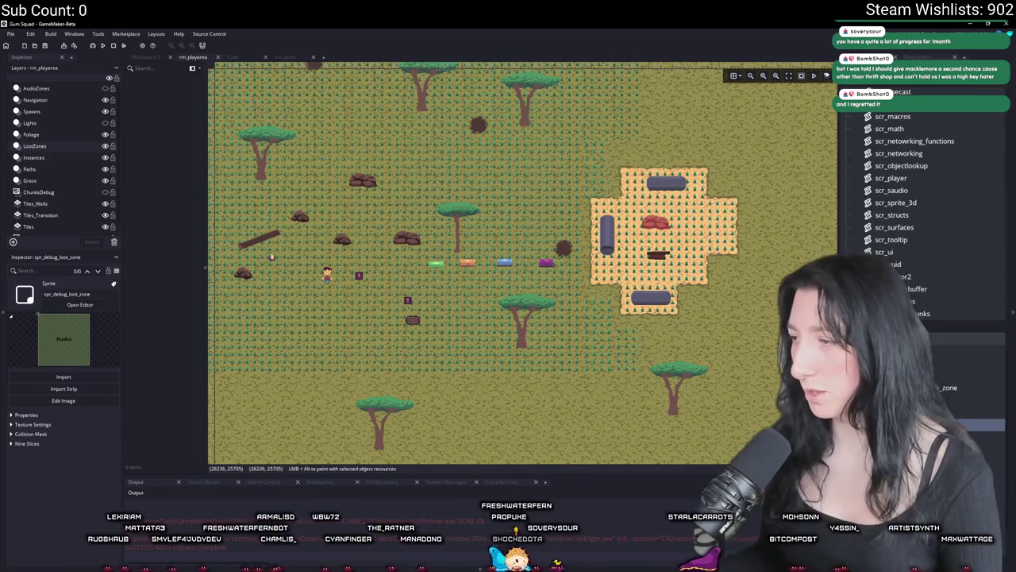
key("Return")
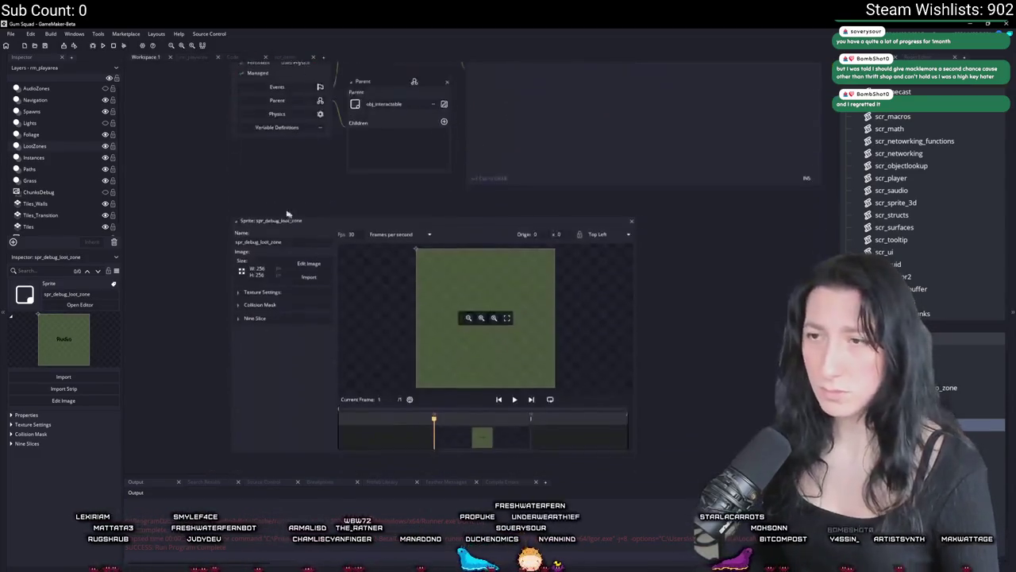
- Browse the Art folder in the import dialog looking for the zone image
left_click(301, 204)
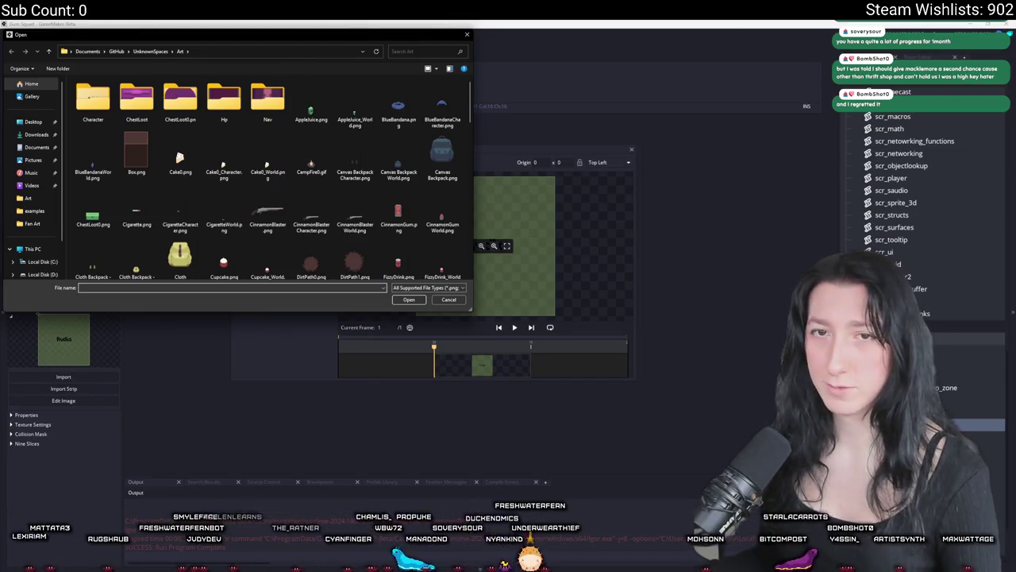
left_click(399, 218)
scroll(428, 204, "down", 10)
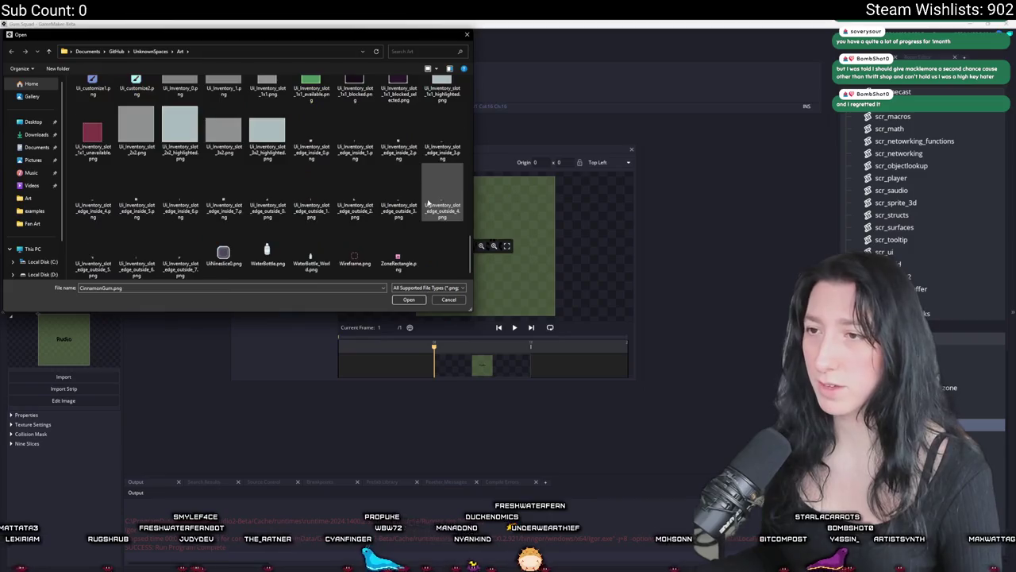
scroll(427, 204, "up", 15)
scroll(421, 175, "down", 15)
scroll(413, 143, "up", 3)
left_click(438, 144)
scroll(141, 206, "up", 10)
scroll(159, 206, "down", 12)
left_click(229, 204)
scroll(230, 205, "up", 5)
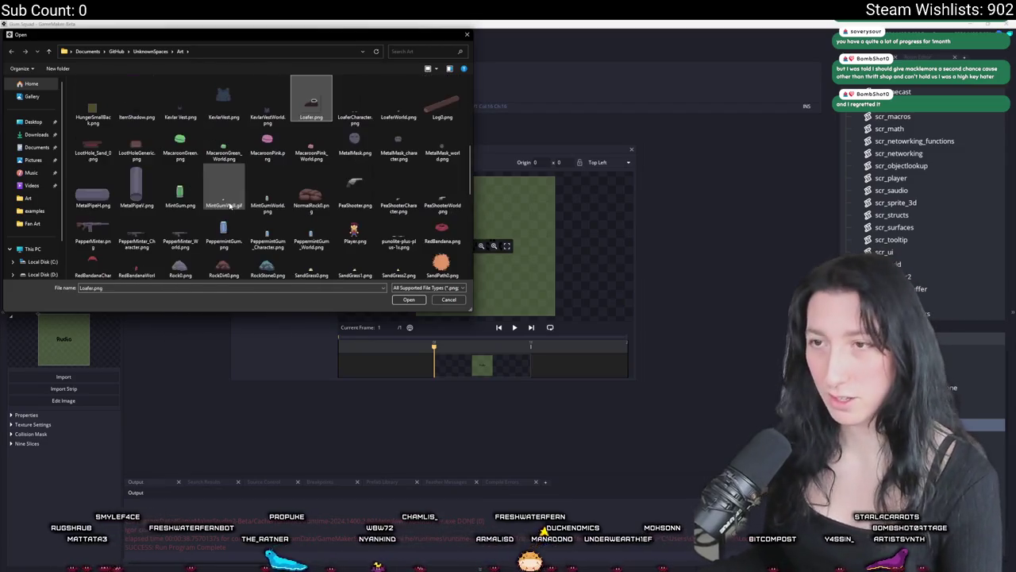
- Check the export name in Aseprite, then import ZoneRectangle.png and confirm replacing the image
key("alt+Tab")
key("ctrl+alt+shift+s")
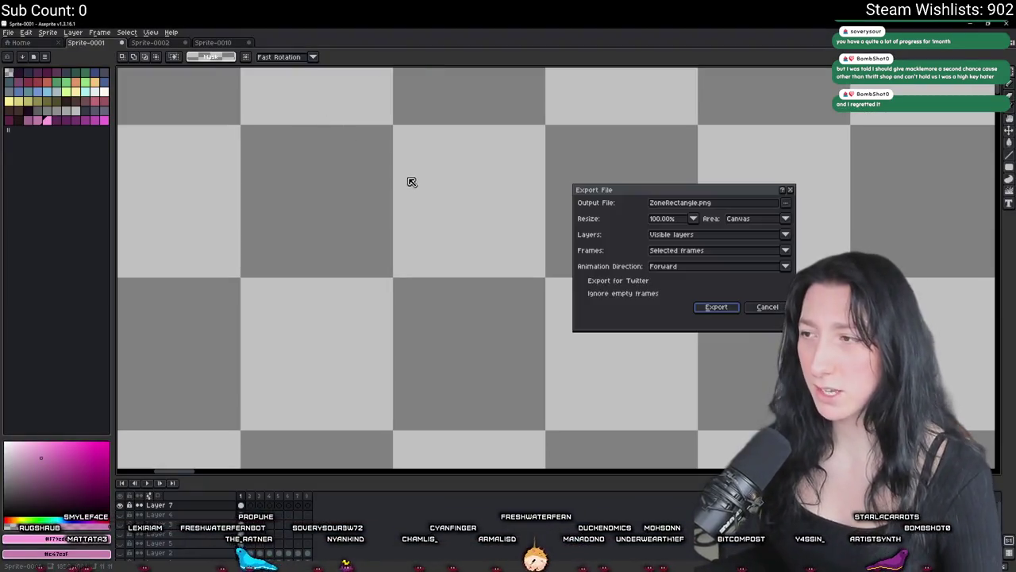
key("Return")
key("alt+Tab")
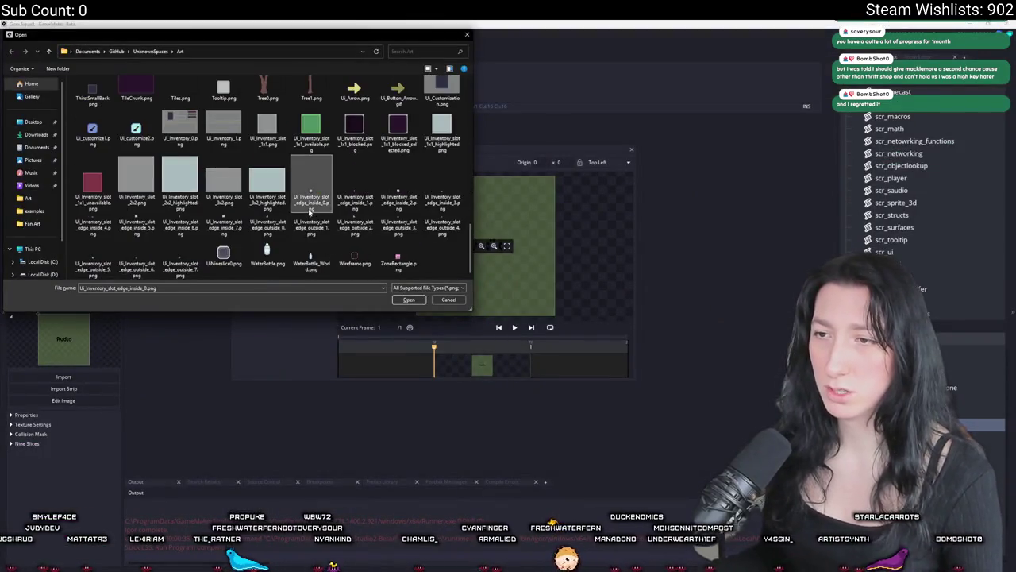
double_click(398, 258)
left_click(538, 315)
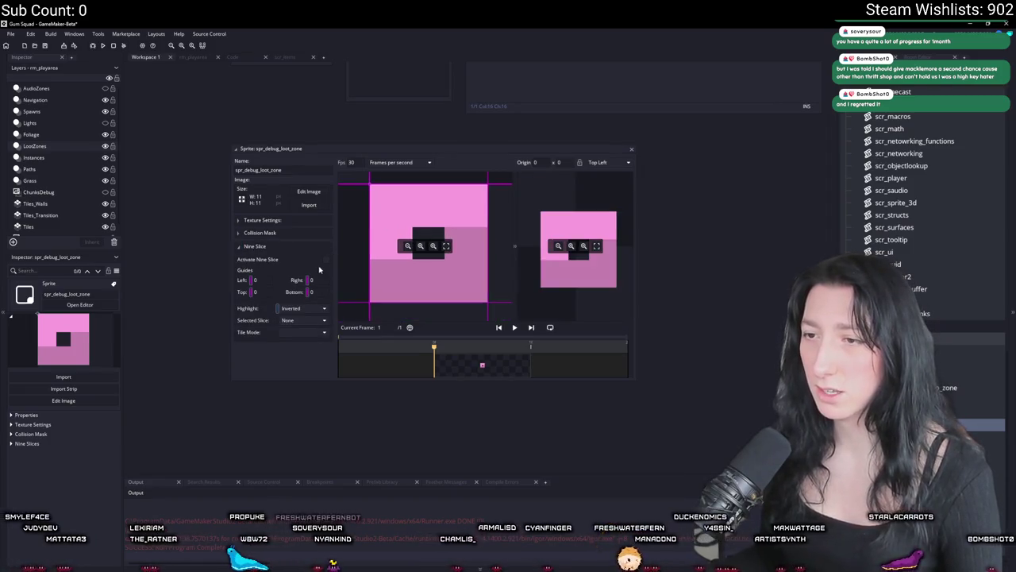
- Set the left, right, top and bottom nine-slice borders to 4 pixels
mouse_move(371, 219)
left_mouse_down()
mouse_move(420, 218)
mouse_move(412, 211)
left_mouse_up()
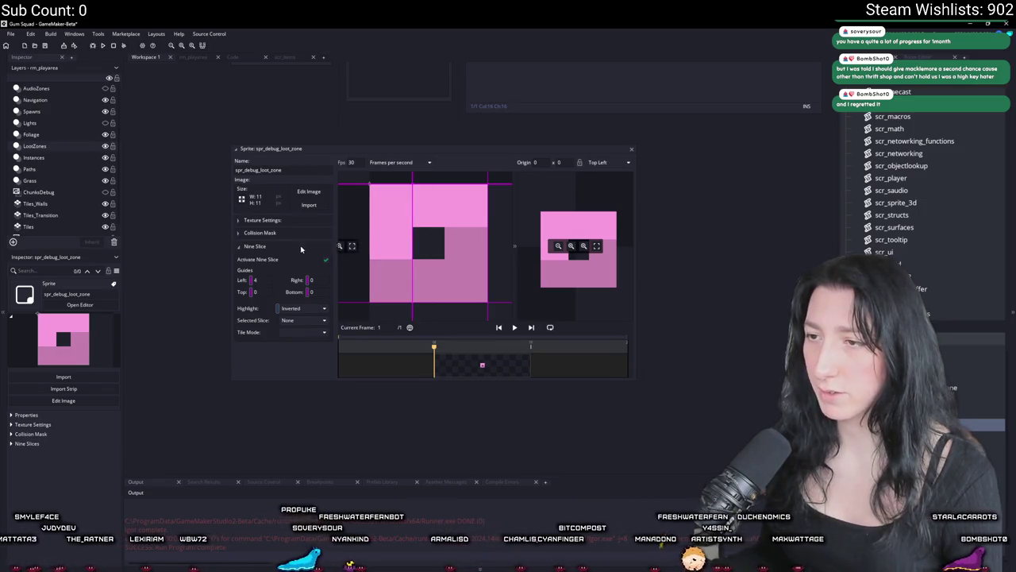
left_click_drag(490, 220, 445, 222)
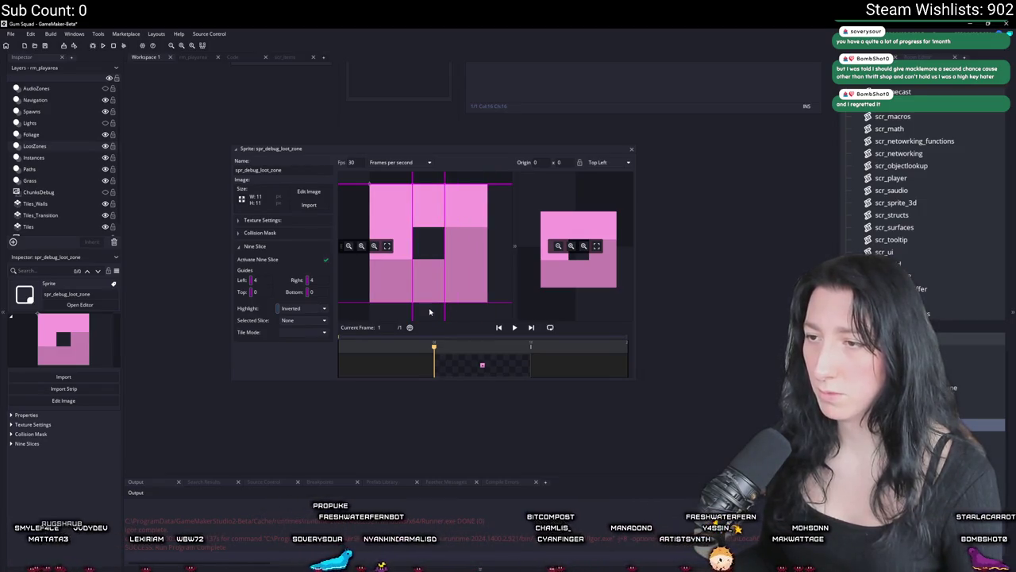
left_click_drag(433, 280, 433, 259)
left_click_drag(428, 184, 427, 231)
- Enlarge the sprite editor, stretch the preview to test slicing, then return to rm_playarea
left_click_drag(427, 149, 325, 85)
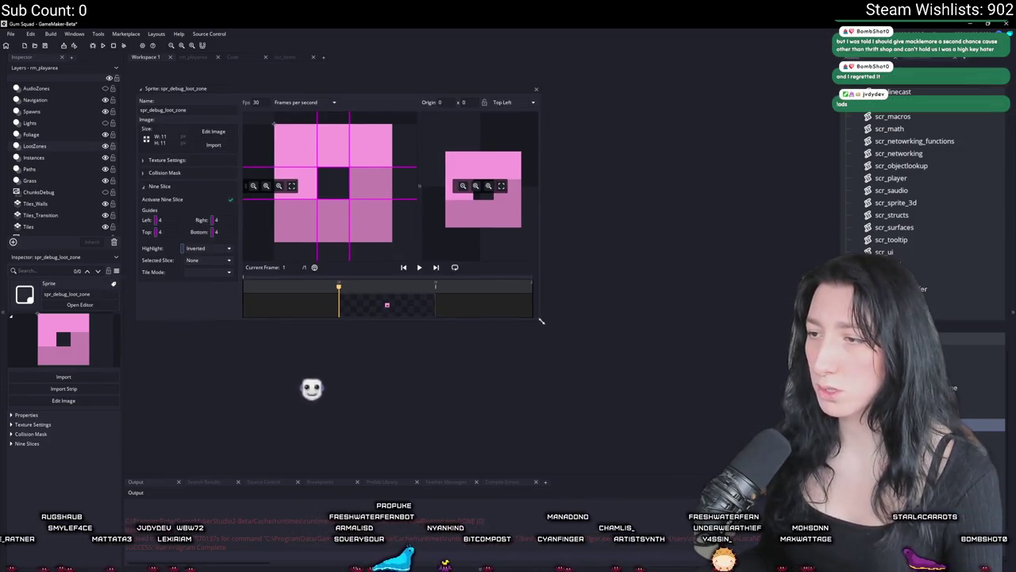
left_click_drag(538, 314, 742, 431)
mouse_move(643, 228)
left_mouse_down()
mouse_move(682, 322)
mouse_move(730, 391)
mouse_move(681, 387)
mouse_move(740, 333)
mouse_move(681, 220)
mouse_move(739, 239)
mouse_move(740, 345)
mouse_move(739, 316)
left_mouse_up()
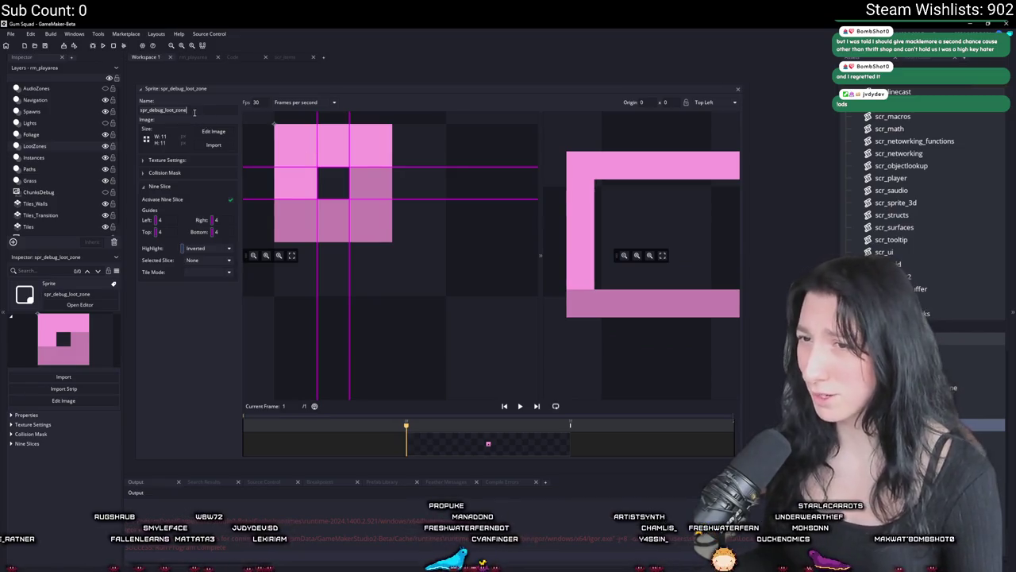
left_click(176, 173)
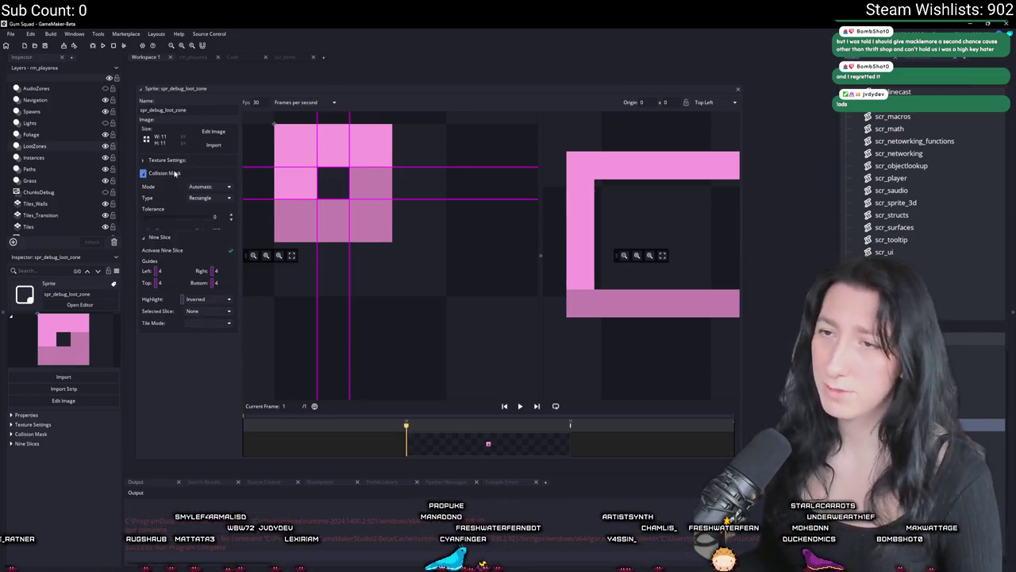
left_click(176, 173)
left_click(737, 89)
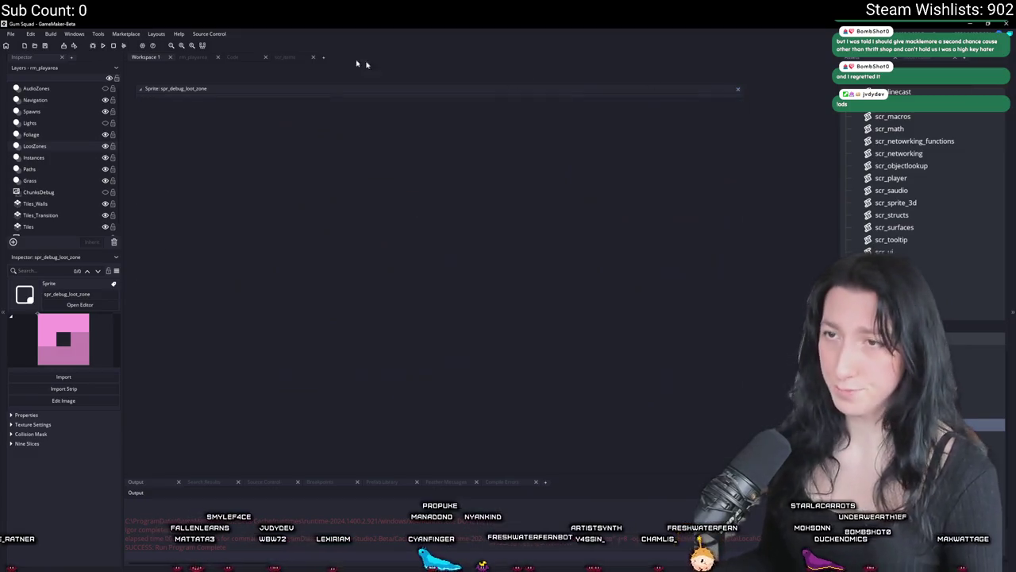
left_click(191, 55)
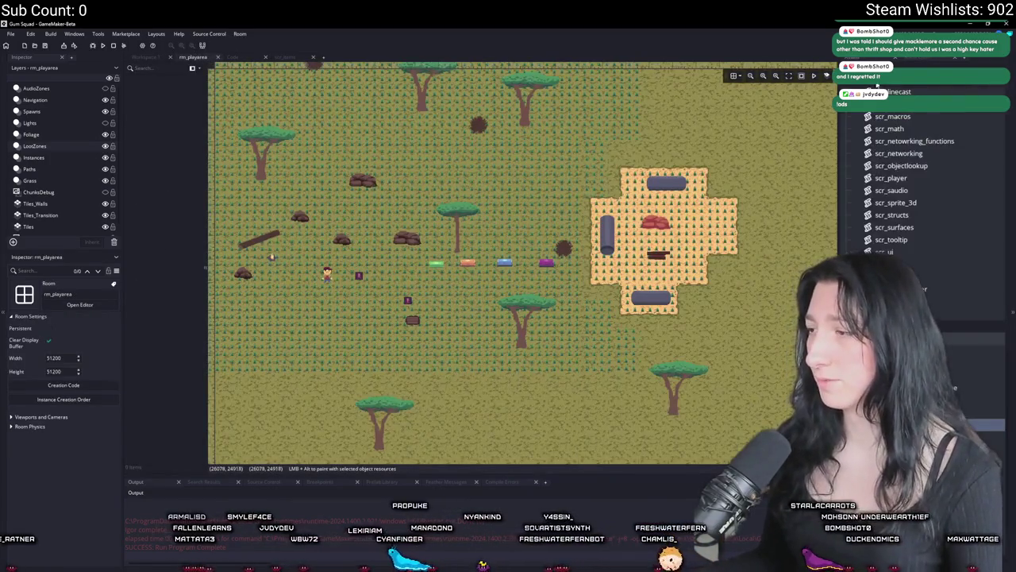
- Create a new group named Editors under the Objects folder
left_click(270, 256)
scroll(882, 193, "up", 15)
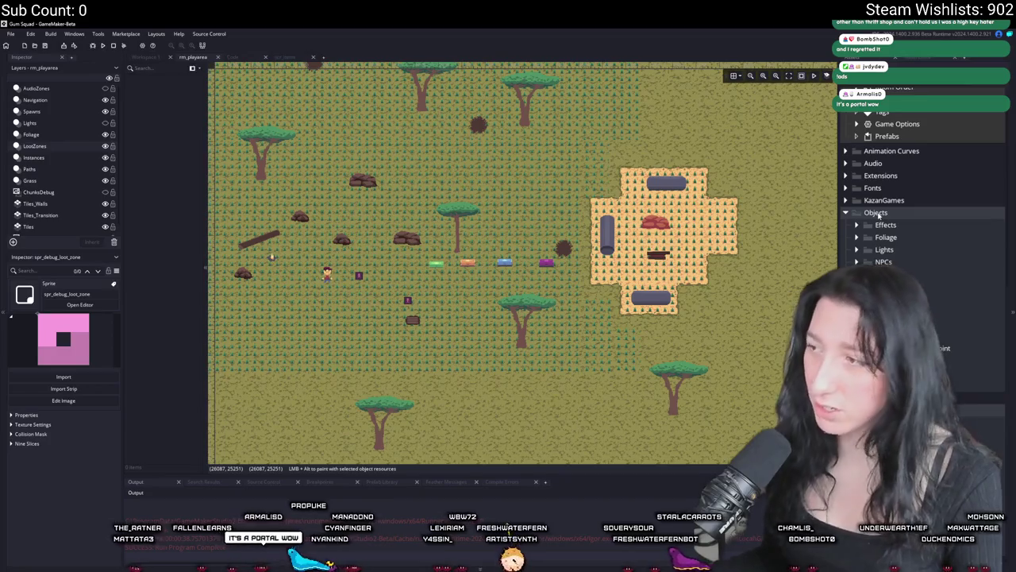
right_click(878, 212)
type("Editors")
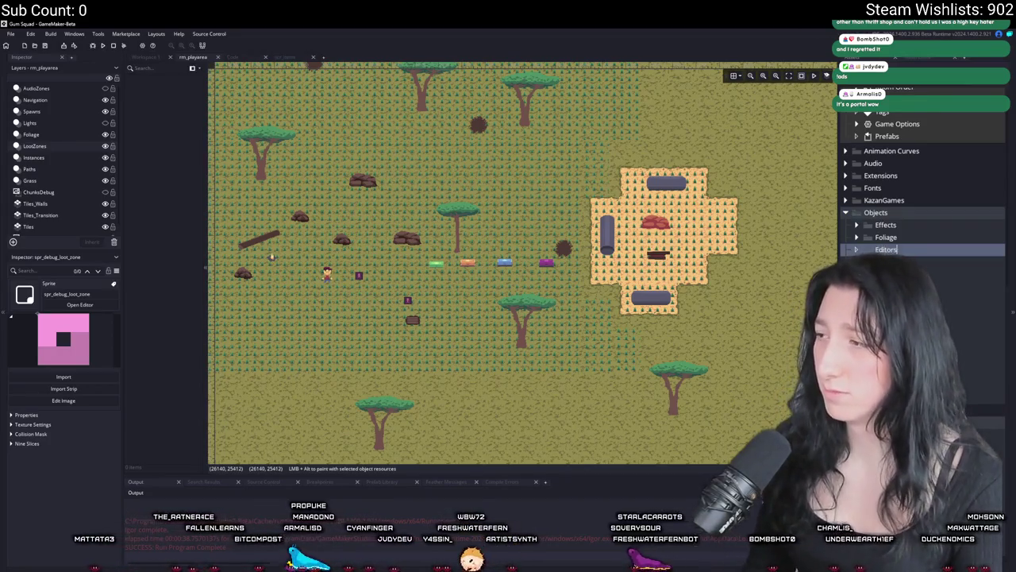
key("Return")
- Create obj_loot_zone inside Editors and assign it the spr_debug_loot_zone sprite
right_click(896, 225)
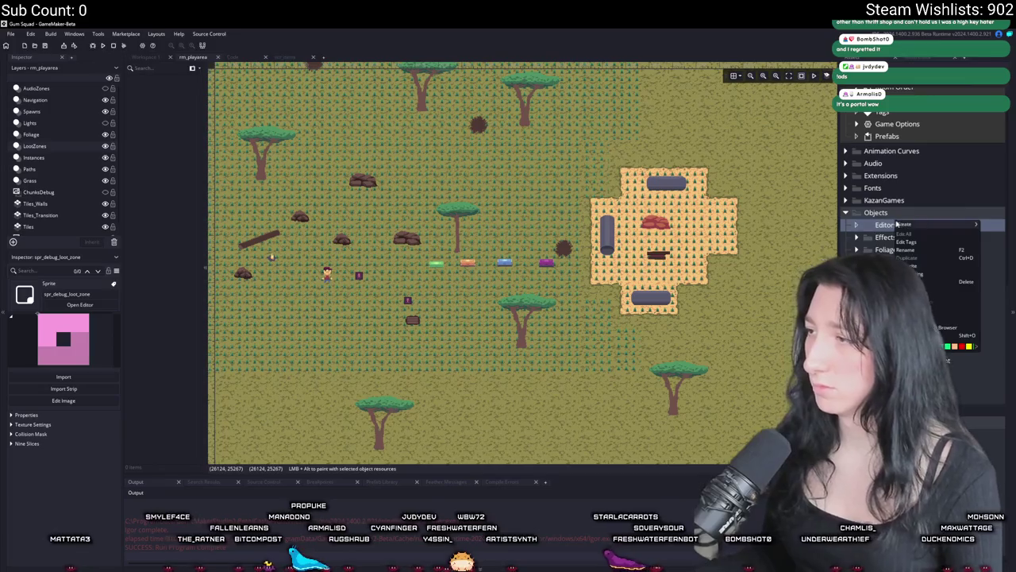
mouse_move(915, 228)
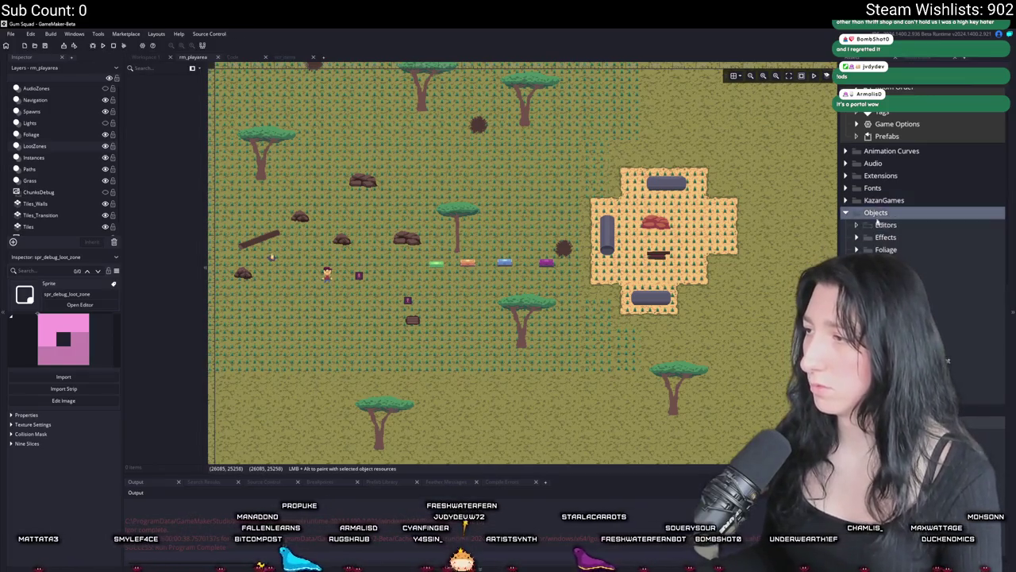
right_click(883, 226)
left_click(830, 268)
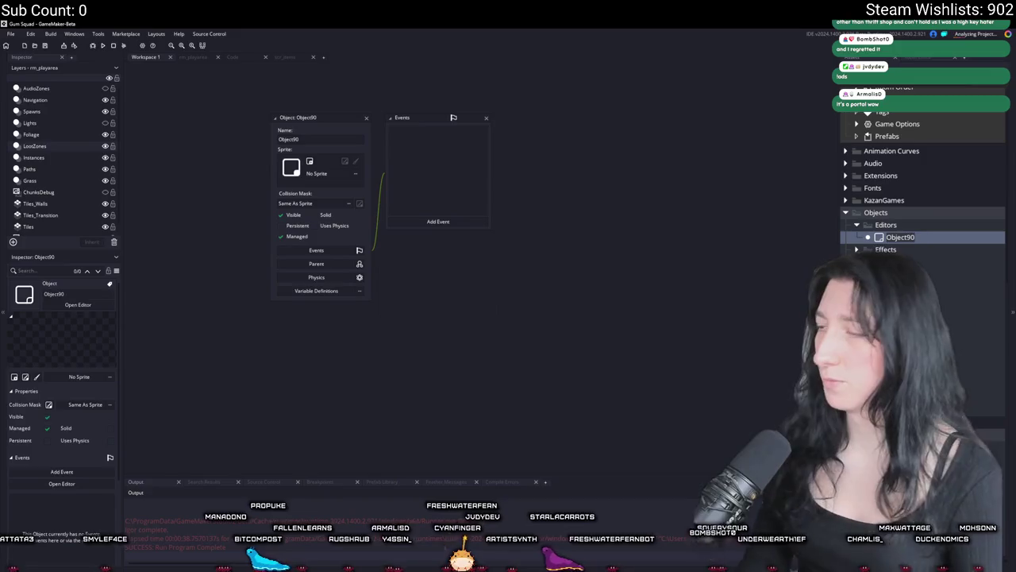
type("obj_loot_zone")
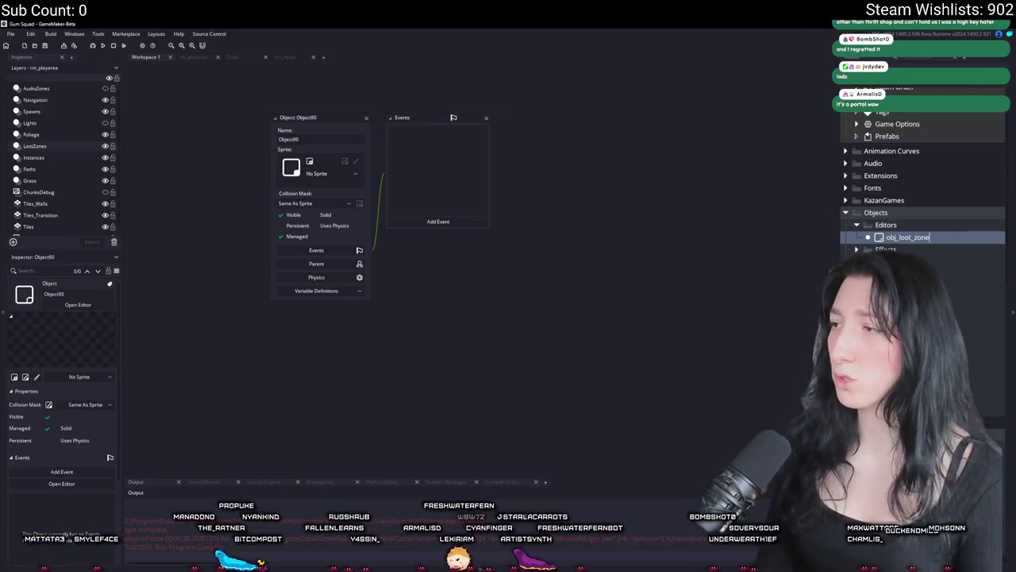
key("Return")
left_click(321, 177)
double_click(342, 221)
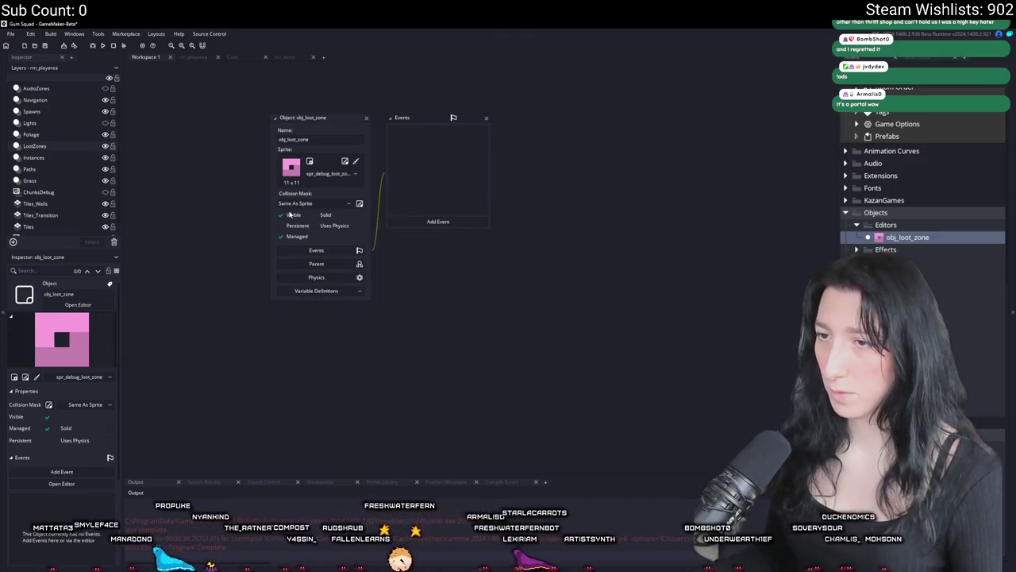
- Place an obj_loot_zone instance scaled to 52.9 × 43.7 left of the sandy building, then open its editor
left_click(202, 58)
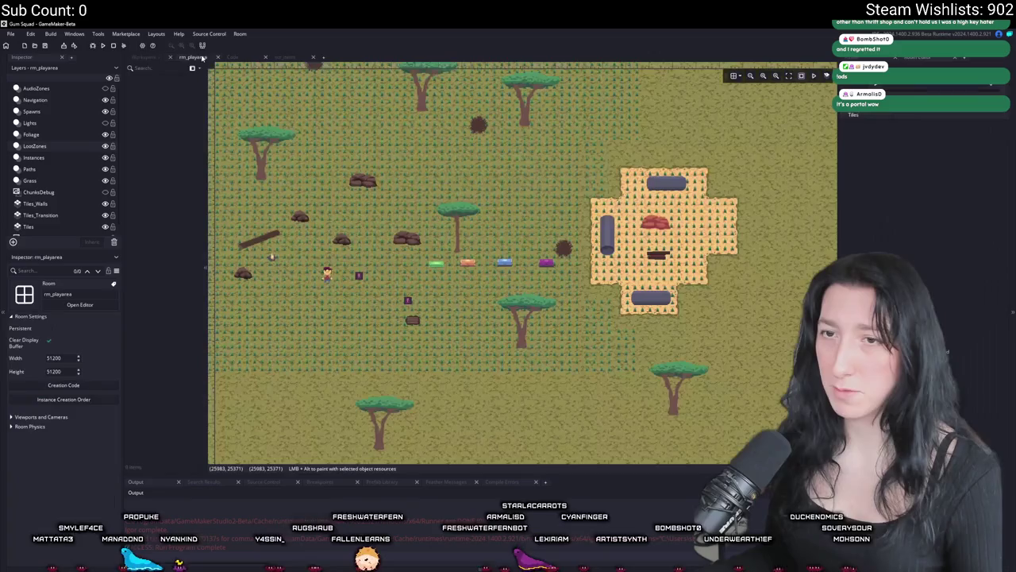
mouse_move(908, 236)
left_mouse_down()
mouse_move(826, 206)
mouse_move(420, 174)
mouse_move(514, 299)
mouse_move(693, 402)
mouse_move(471, 359)
mouse_move(496, 370)
left_mouse_up()
scroll(671, 272, "down", 2)
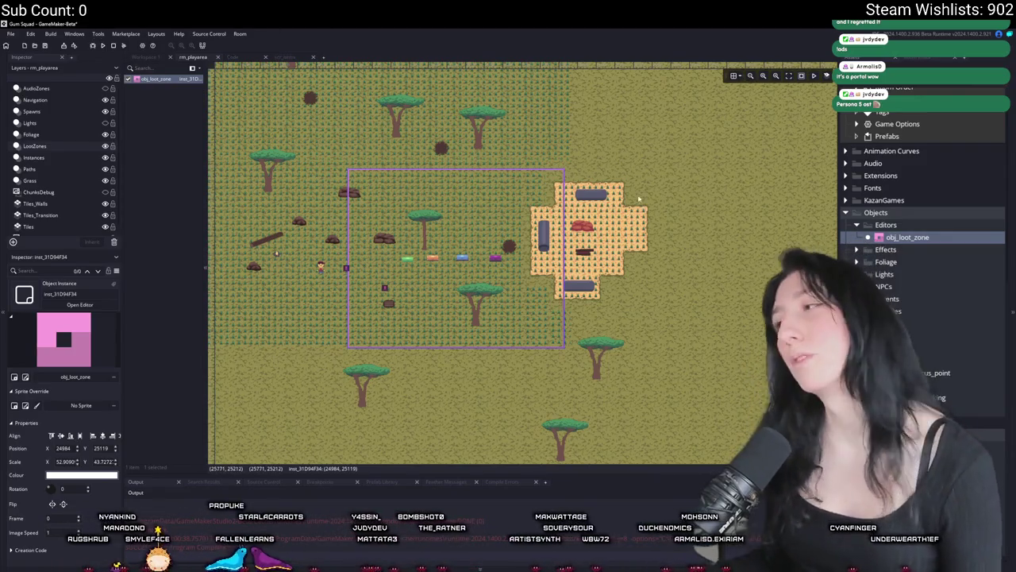
double_click(900, 237)
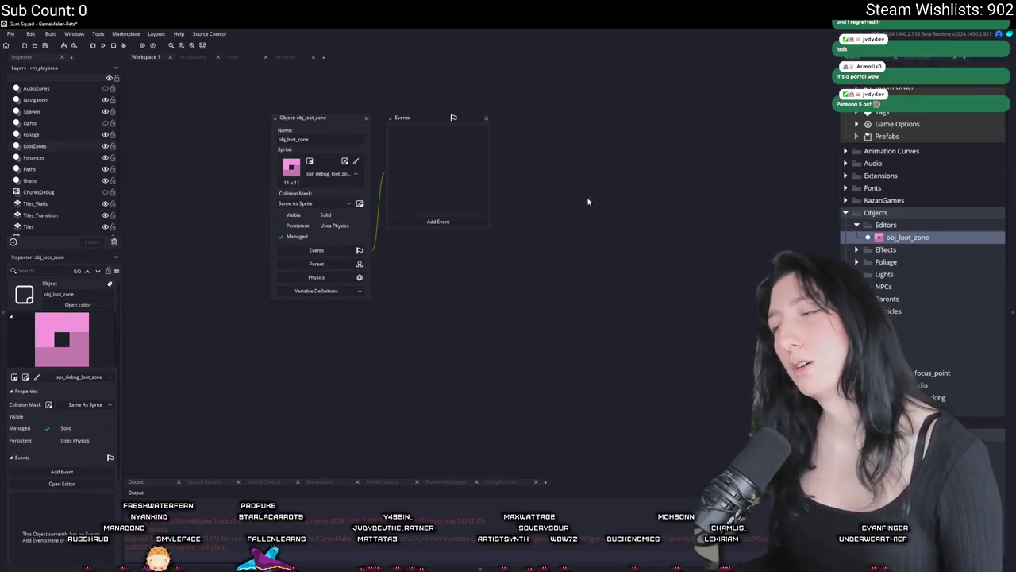
- Open obj_lootchest_0's Create code and copy its map_entity_id line
key("ctrl+t")
type("loot")
left_click(540, 234)
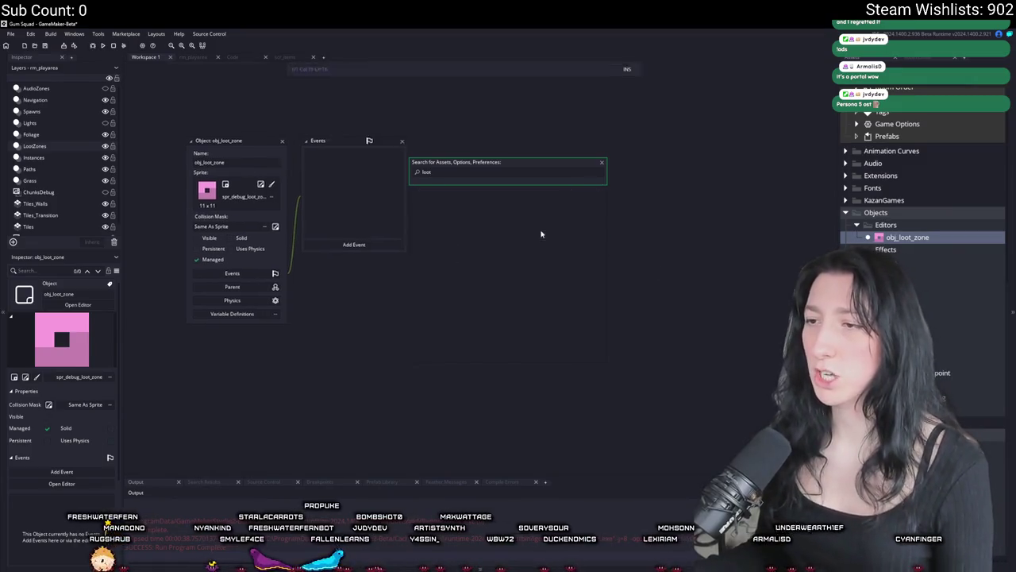
left_click(286, 161)
scroll(421, 167, "up", 2)
triple_click(421, 174)
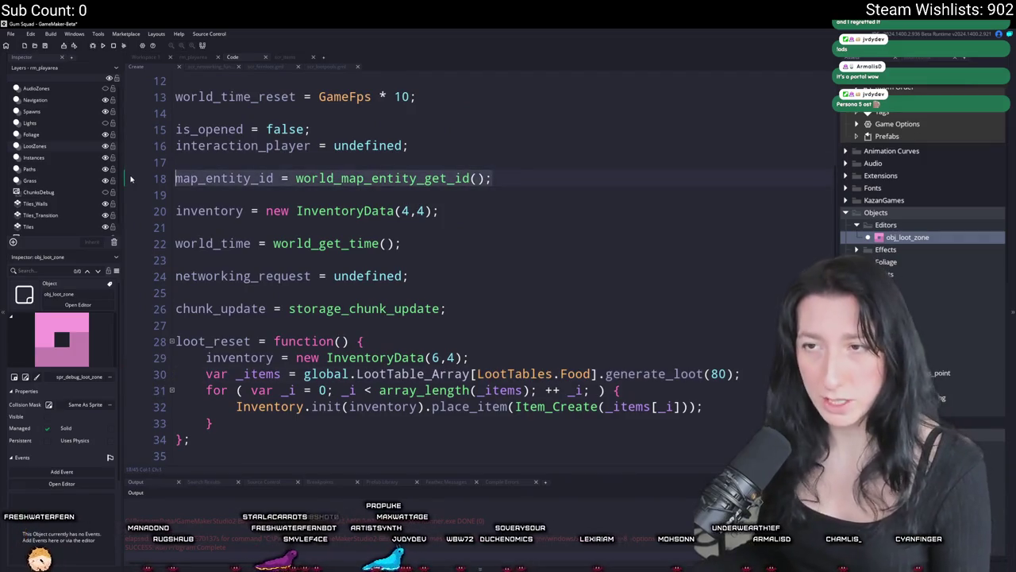
key("ctrl+Tab")
scroll(424, 223, "down", 5)
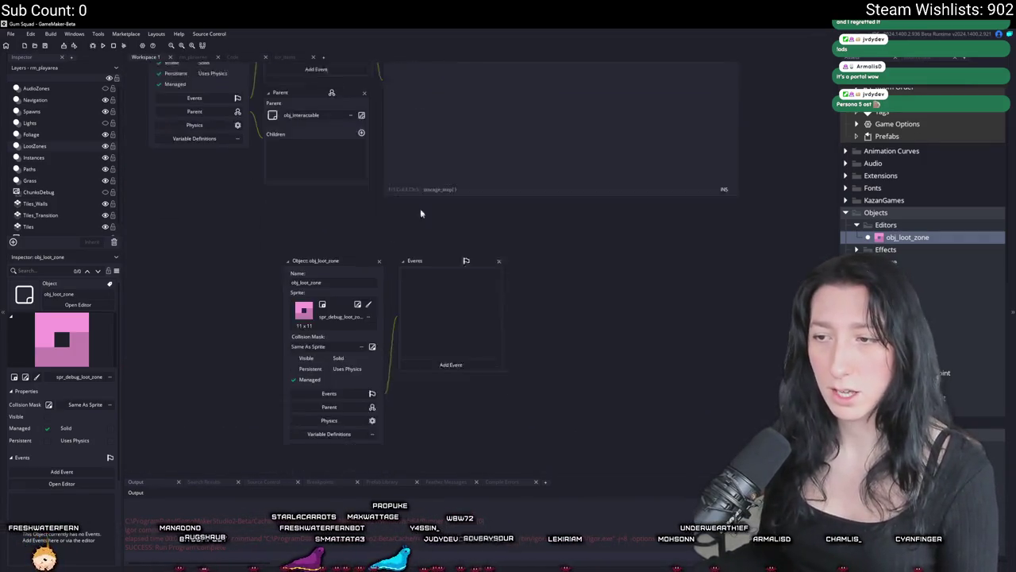
scroll(341, 198, "up", 1)
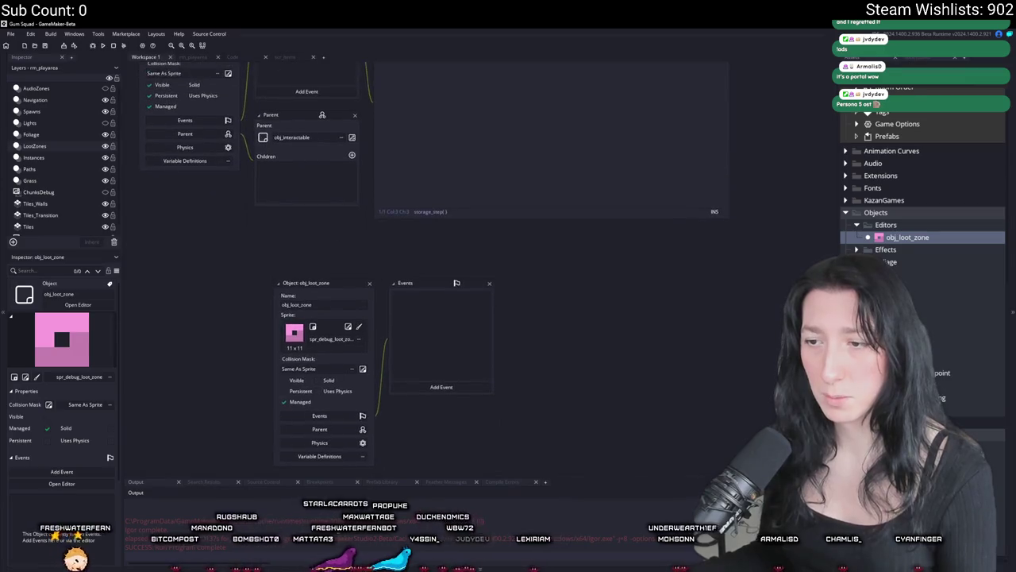
- Set obj_loot_zone's parent to obj_map_entity
left_click(319, 429)
scroll(397, 381, "down", 3)
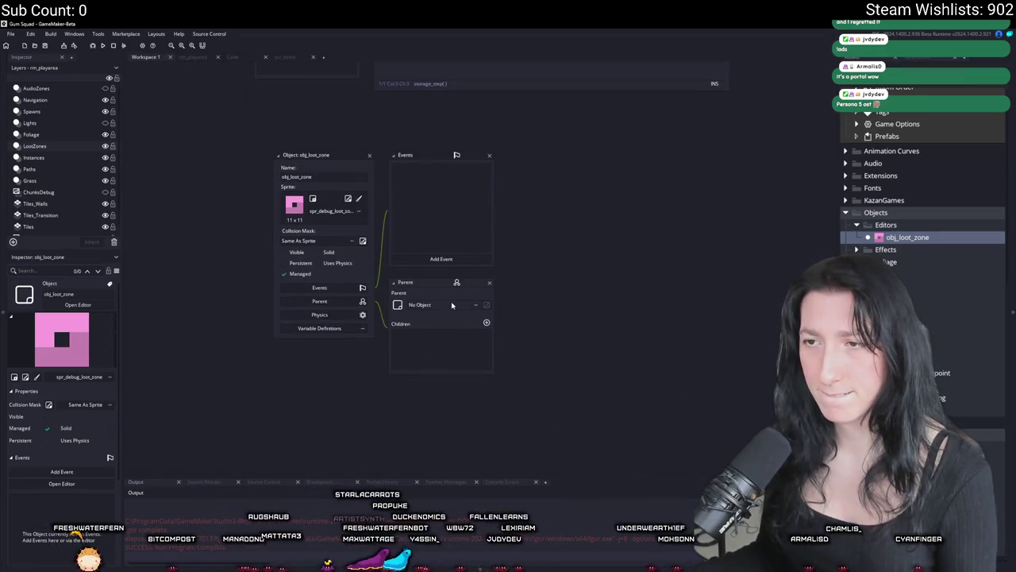
left_click(452, 306)
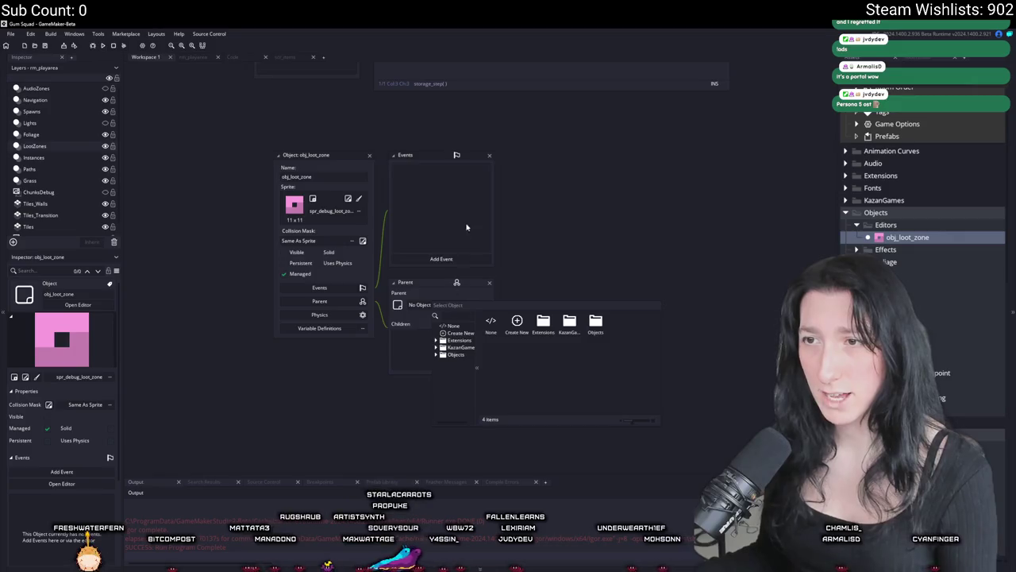
scroll(465, 235, "up", 3)
left_click_drag(461, 237, 443, 395)
key("ctrl+f")
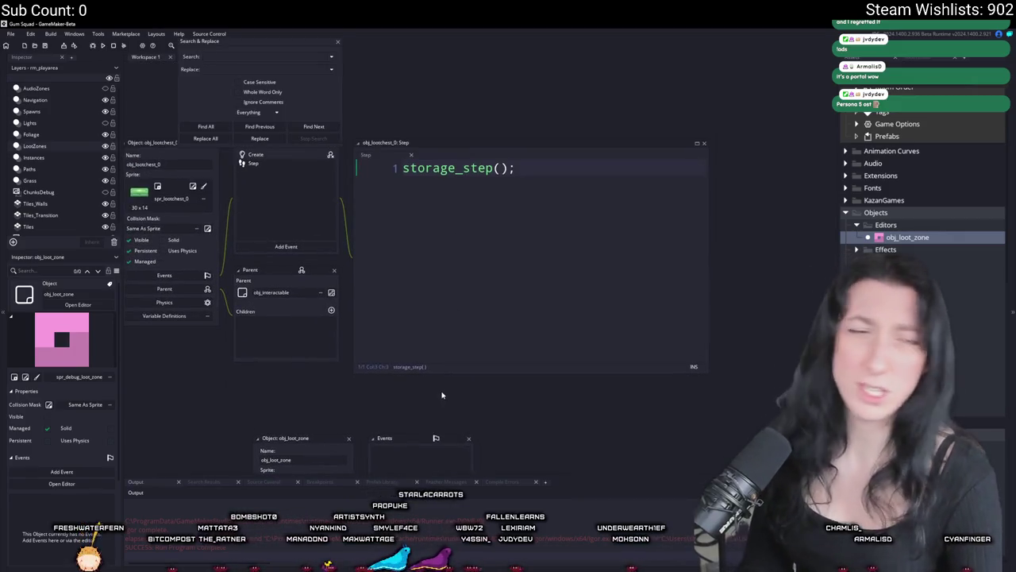
key("Escape")
scroll(309, 422, "down", 4)
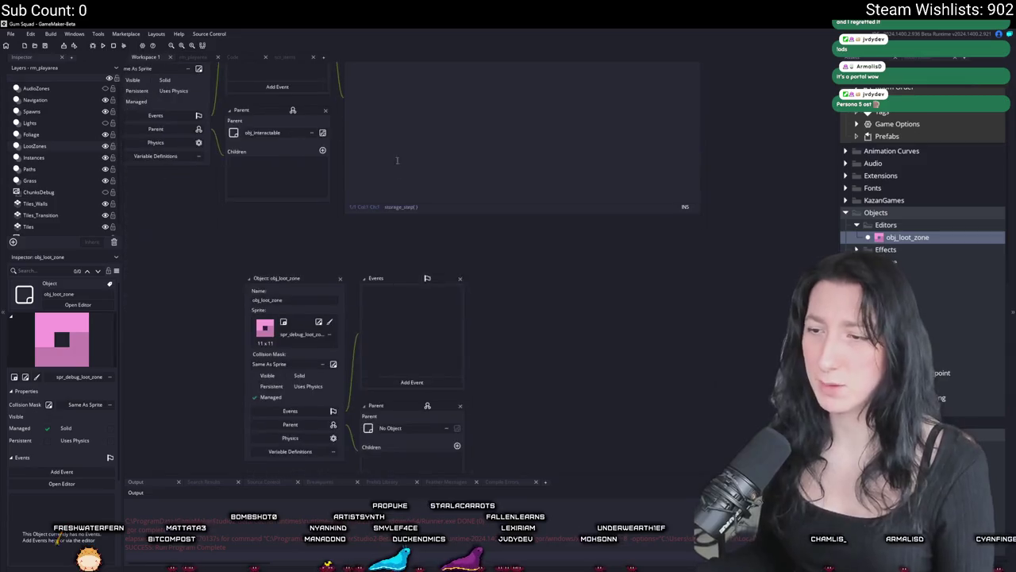
left_click(390, 426)
type("map_en")
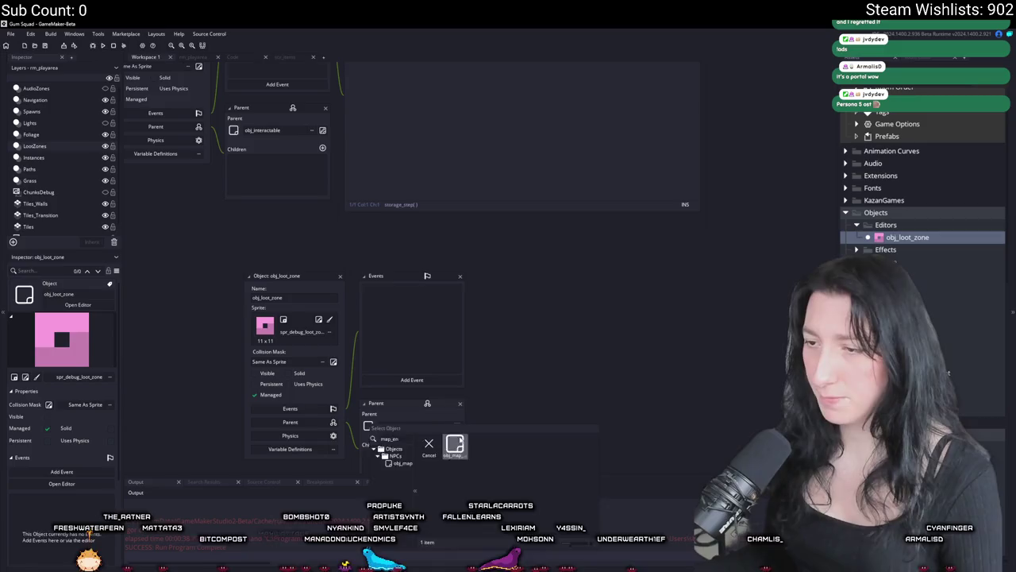
left_click(397, 456)
- Give obj_loot_zone its own Create event inheriting obj_map_entity's Create code
left_click(411, 380)
left_click(389, 288)
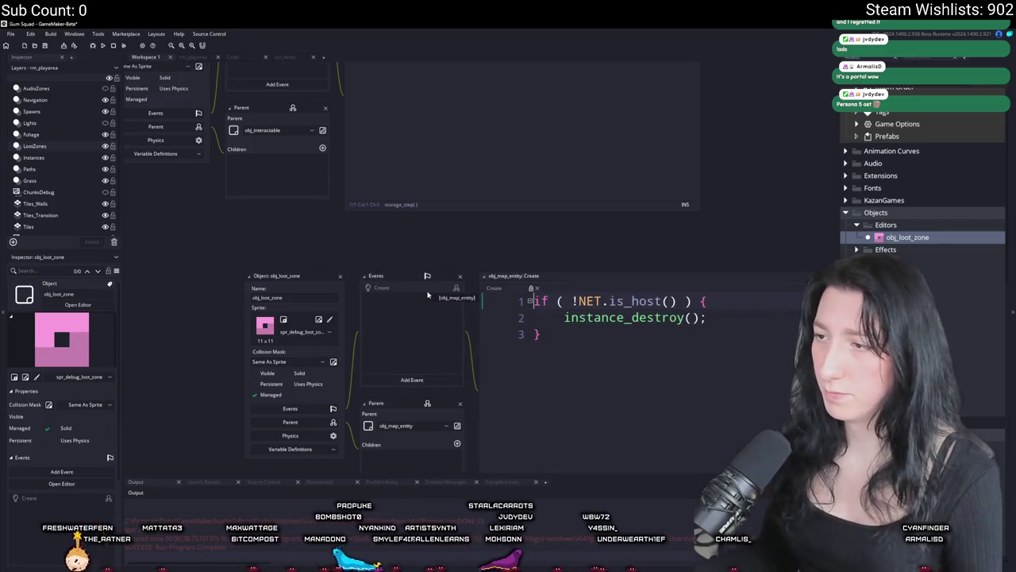
right_click(429, 291)
left_click(445, 309)
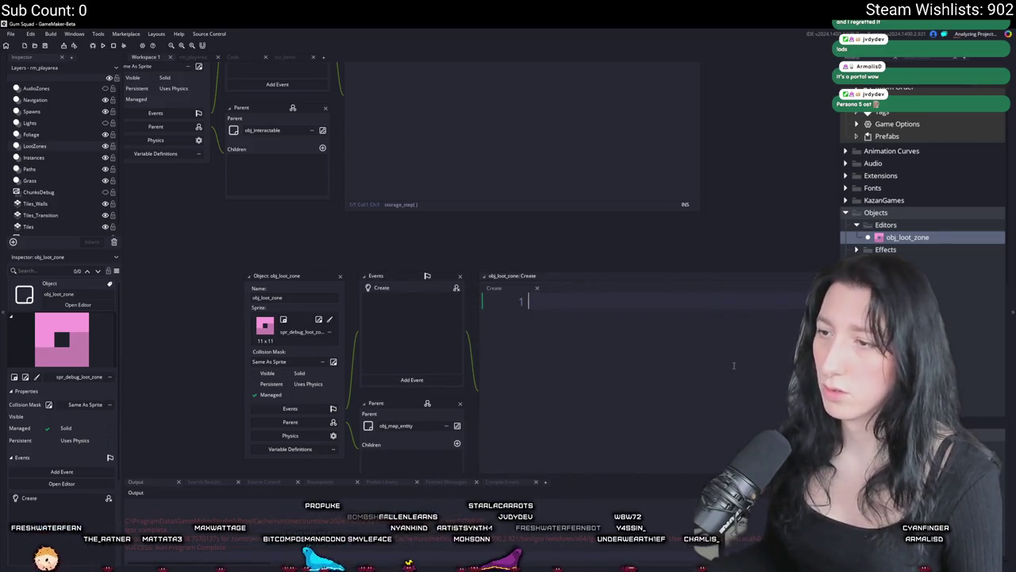
- Write event_inherited(); and map_entity_id = world_map_entity_get_id(); in the Create event
type("event")
key("Return")
type(";")
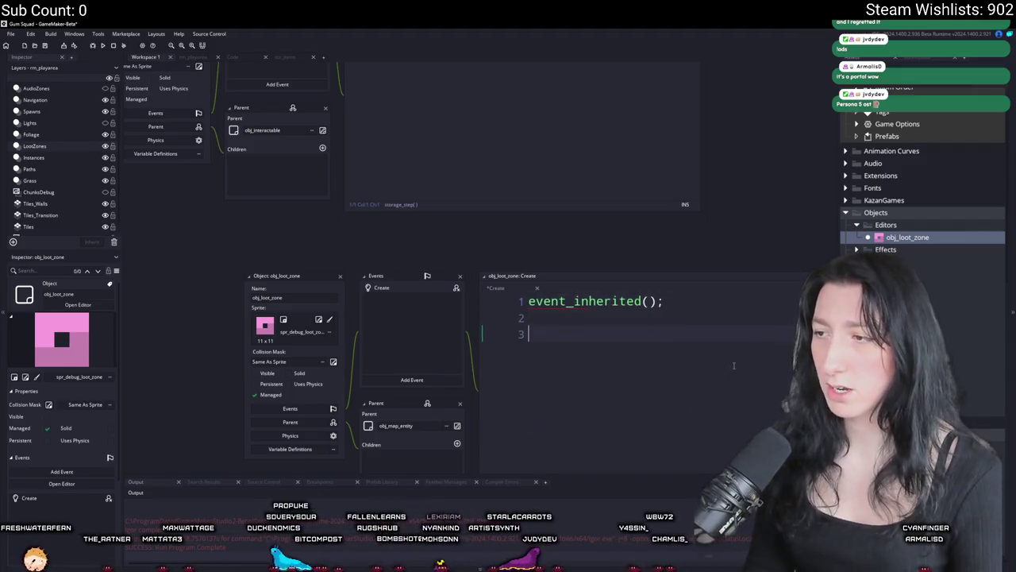
key("Return")
key("Return")
type("map_entity_id = world_map_entity_get_id();")
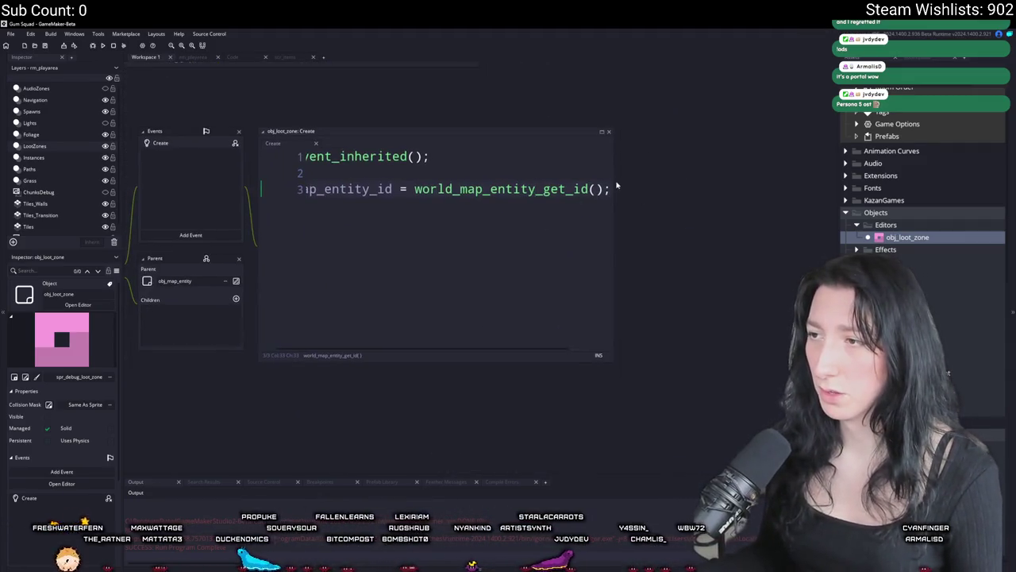
left_click_drag(613, 180, 781, 183)
left_click_drag(631, 188, 703, 188)
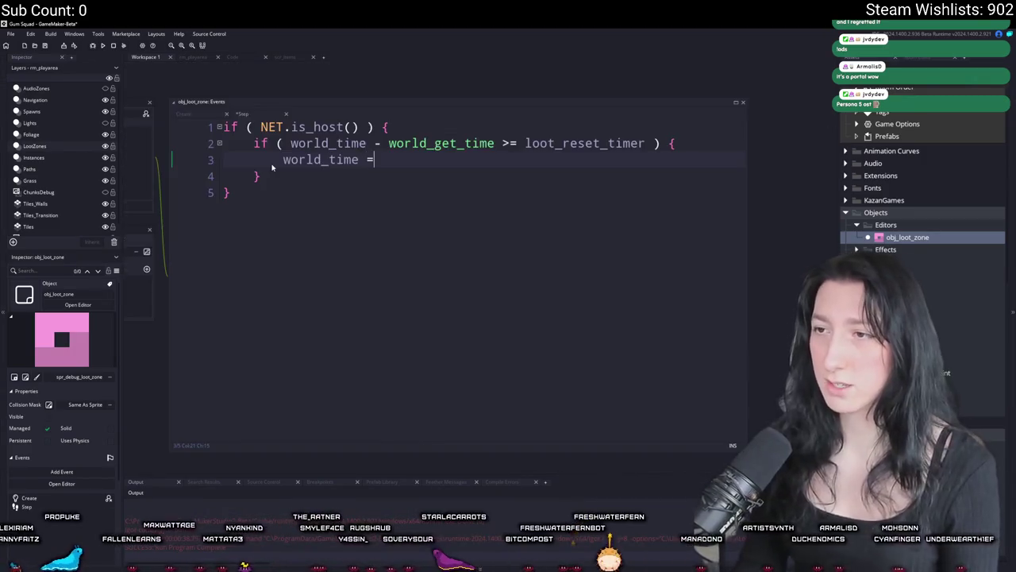
- Begin the host-only Step timer check using world_get_time()
type("world_get_Time")
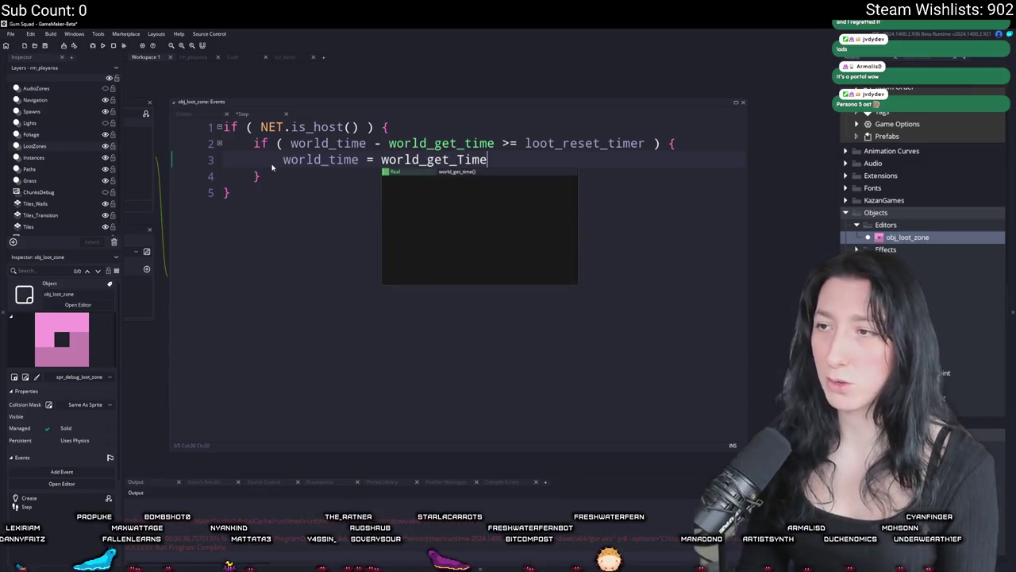
key("Return")
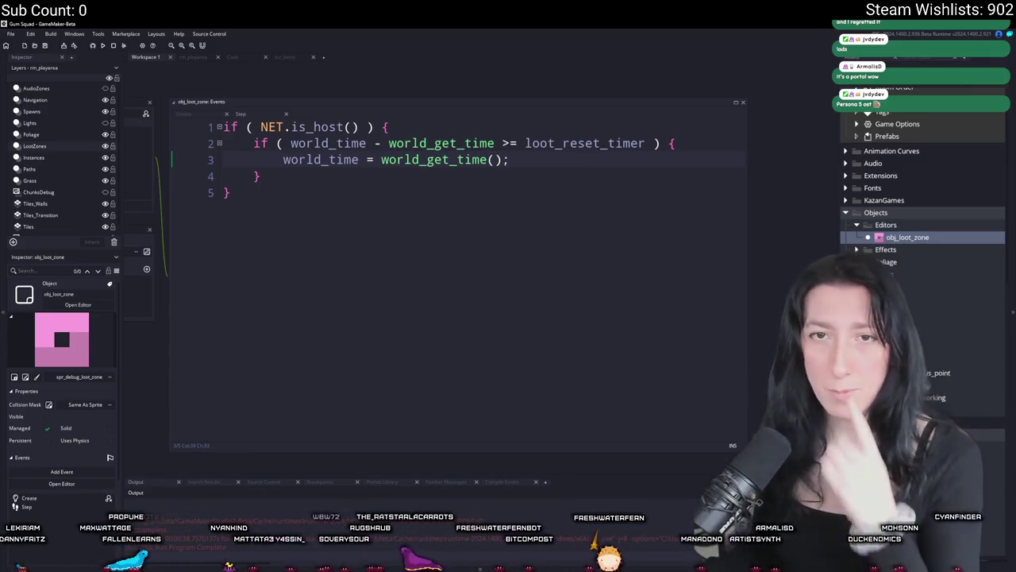
left_click(186, 115)
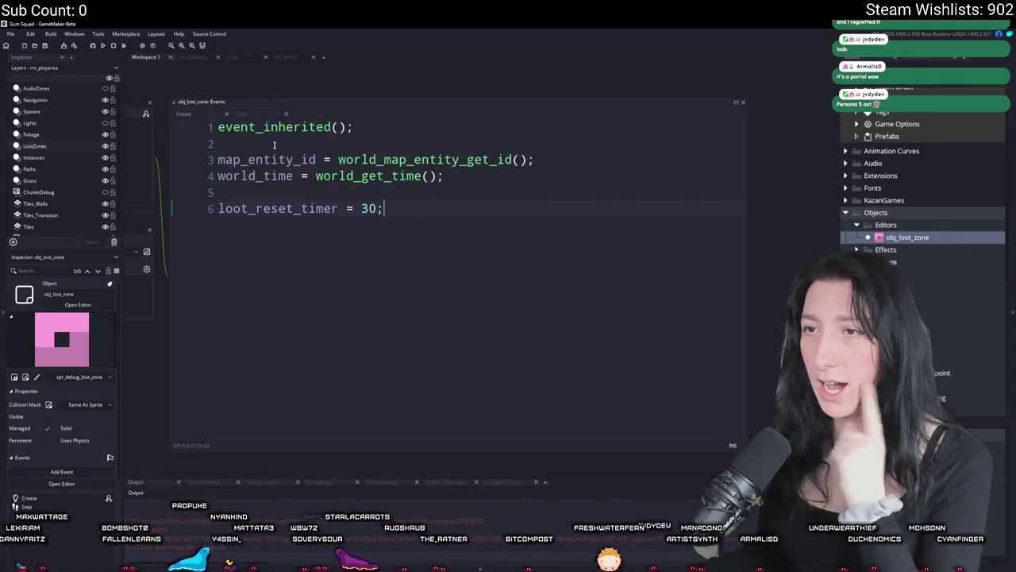
left_click(262, 115)
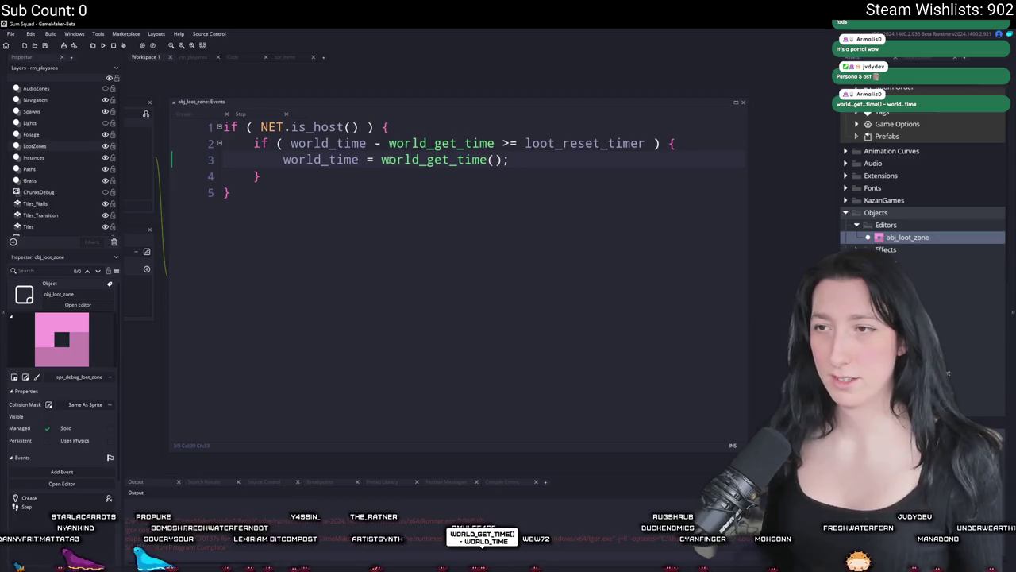
- Reorder the Step check to world_get_time() - world_time compared against loot_reset_timer
left_click(388, 145)
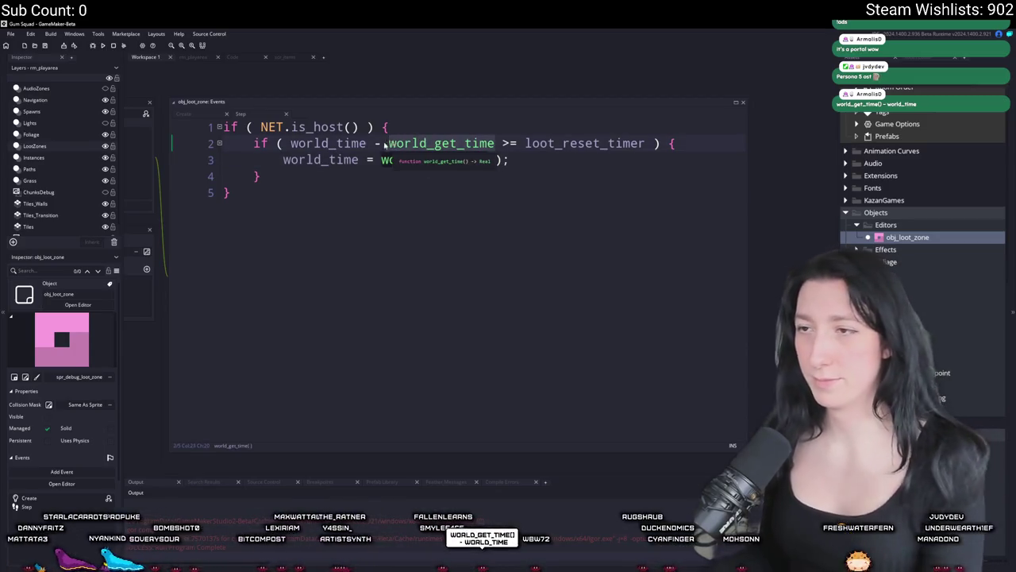
double_click(387, 144)
key("ctrl+x")
key("BackSpace")
key("BackSpace")
key("BackSpace")
left_click(289, 145)
key("ctrl+v")
type("() -")
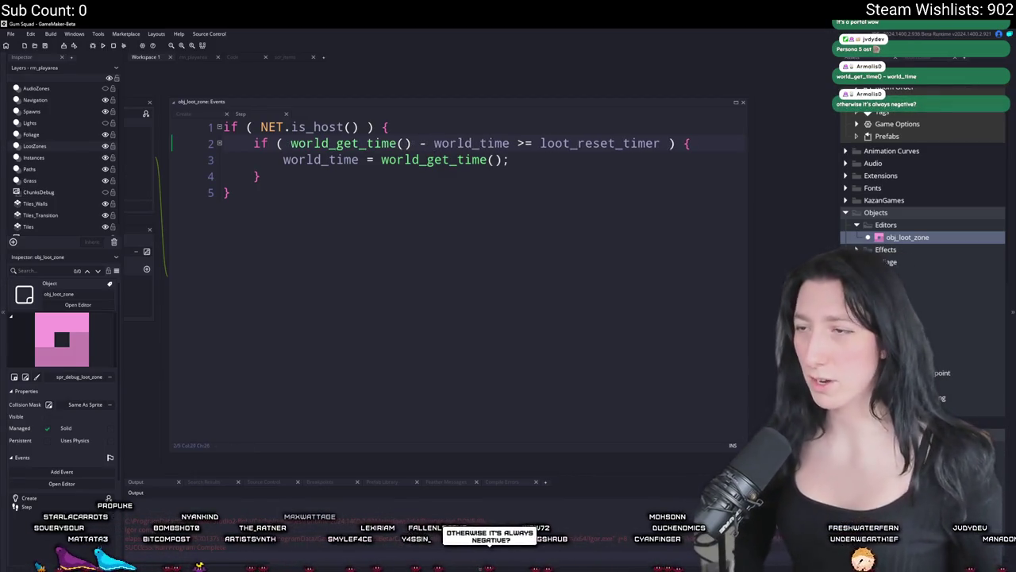
left_click(532, 157)
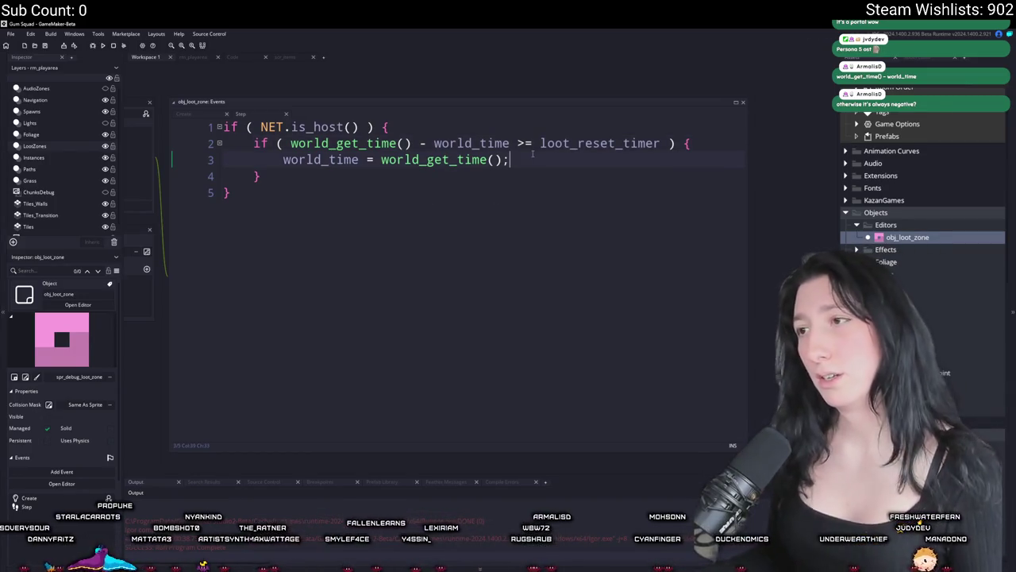
left_click(541, 143)
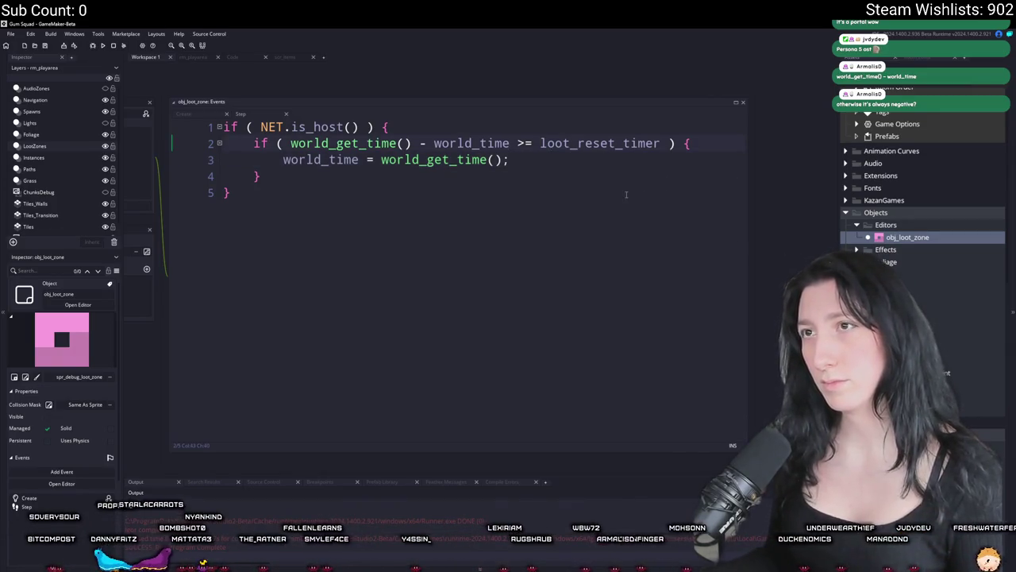
scroll(627, 194, "down", 3)
scroll(632, 236, "up", 3)
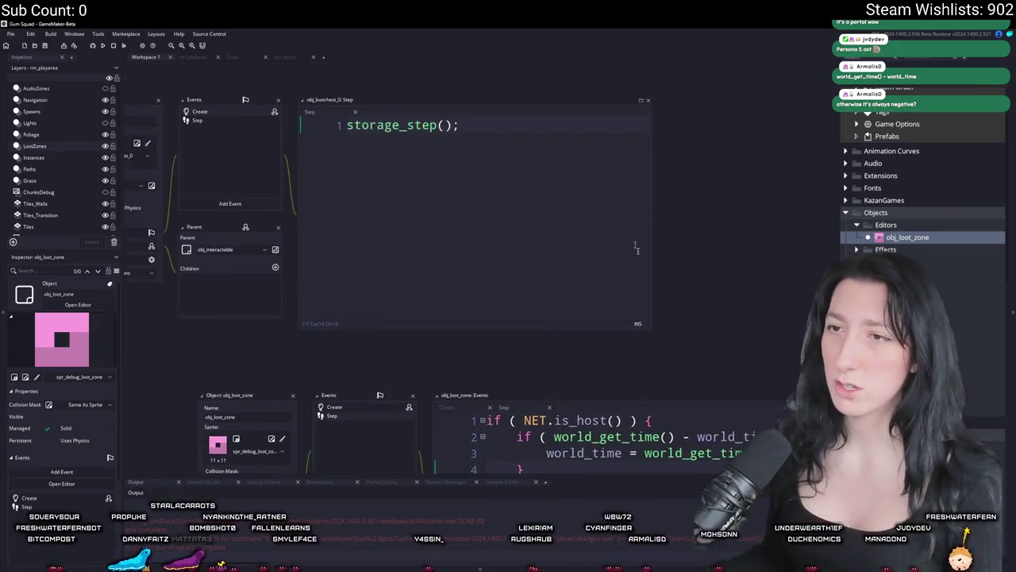
scroll(632, 235, "down", 2)
double_click(321, 255)
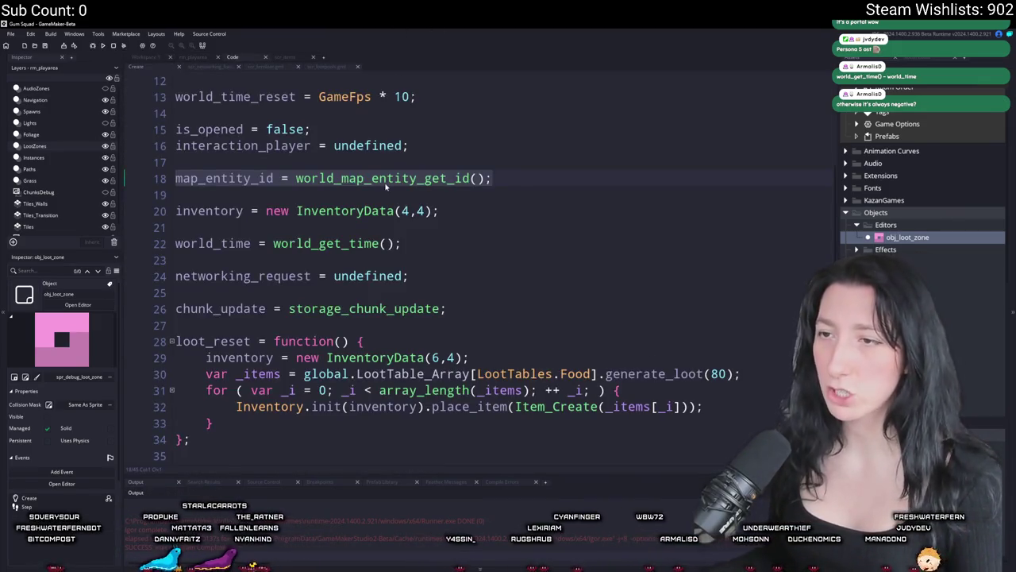
scroll(386, 186, "down", 3)
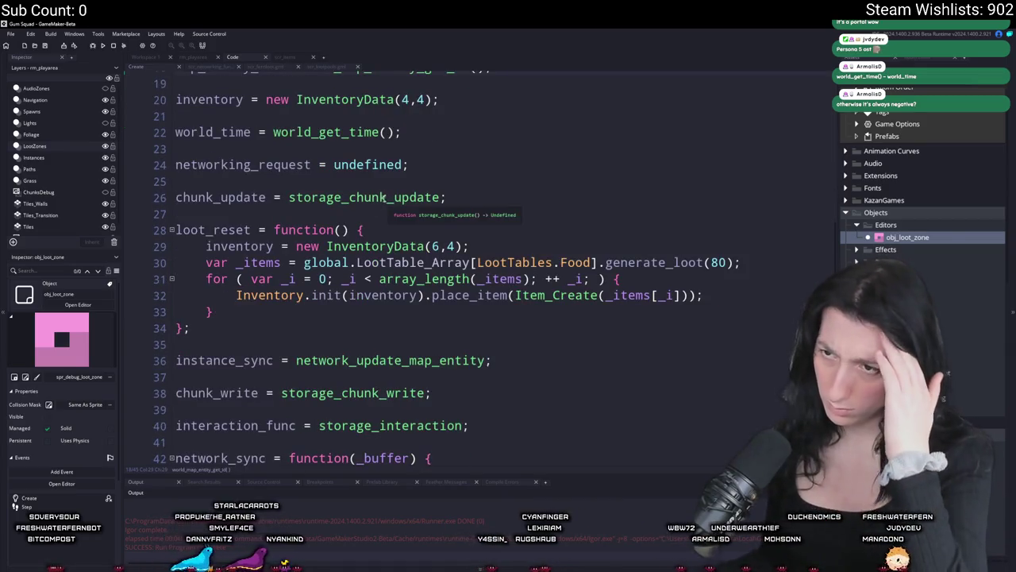
middle_click(380, 199)
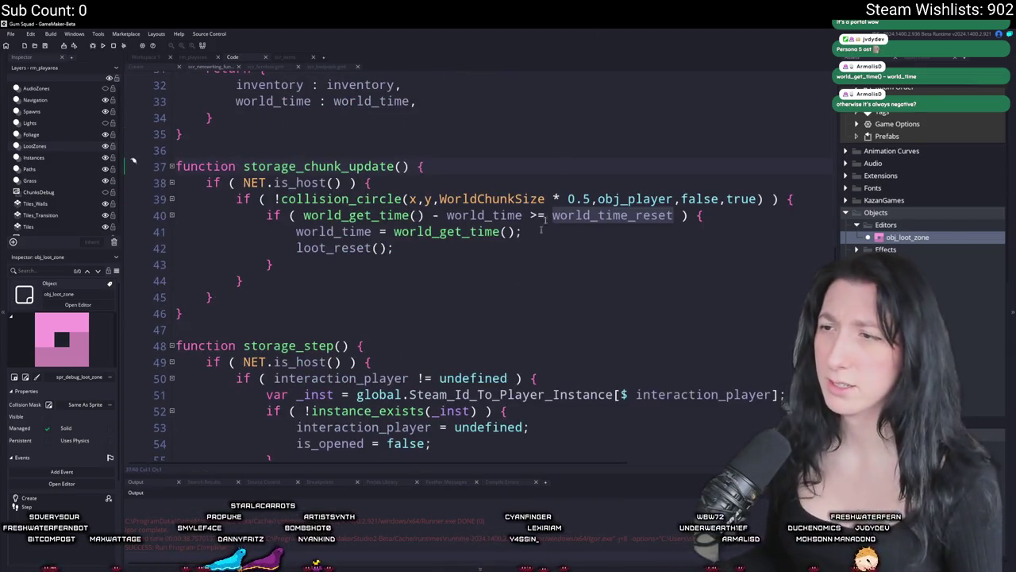
mouse_move(806, 200)
left_mouse_down()
mouse_move(238, 199)
mouse_move(204, 182)
mouse_move(236, 203)
left_mouse_up()
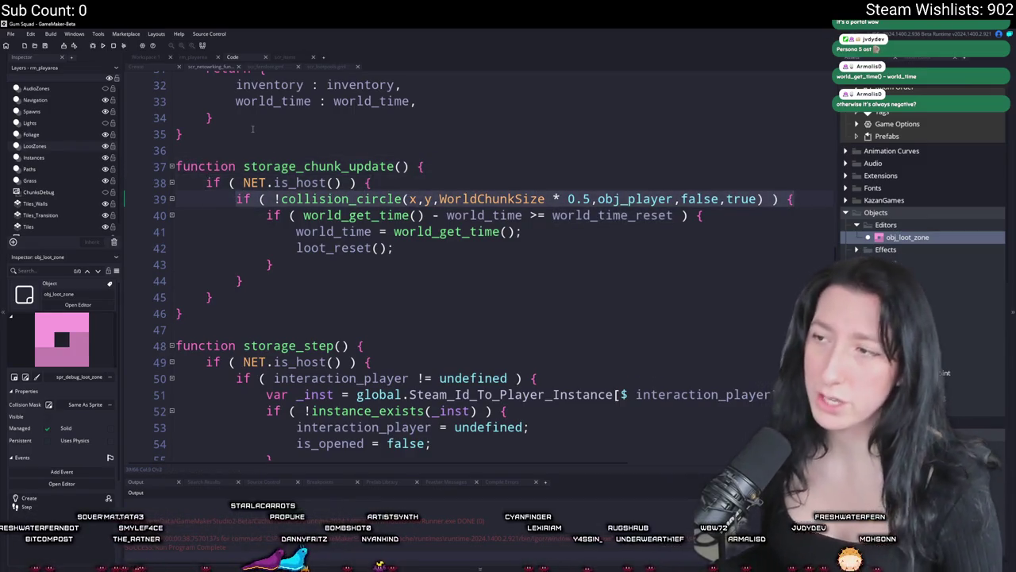
left_click(274, 67)
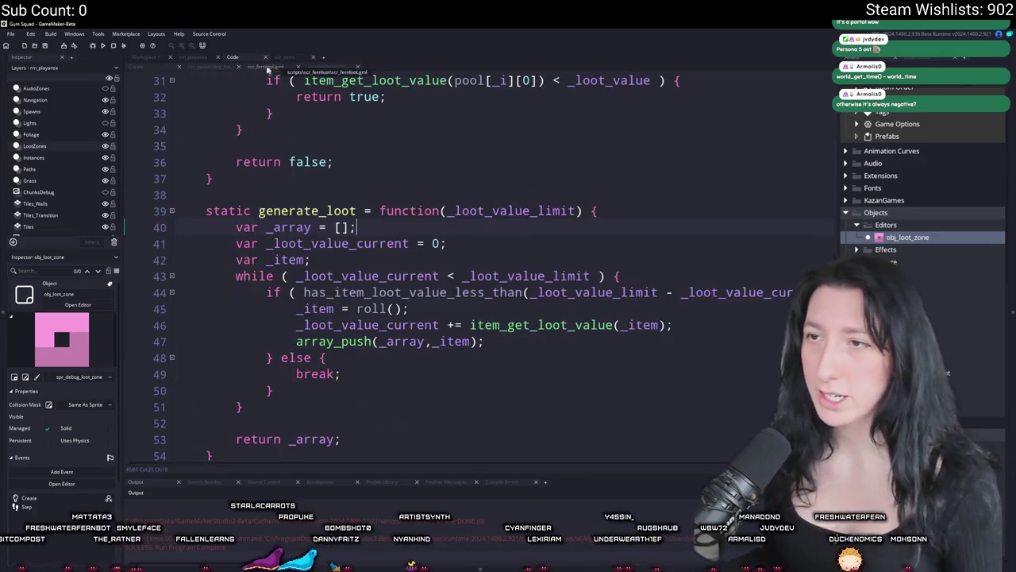
left_click(286, 65)
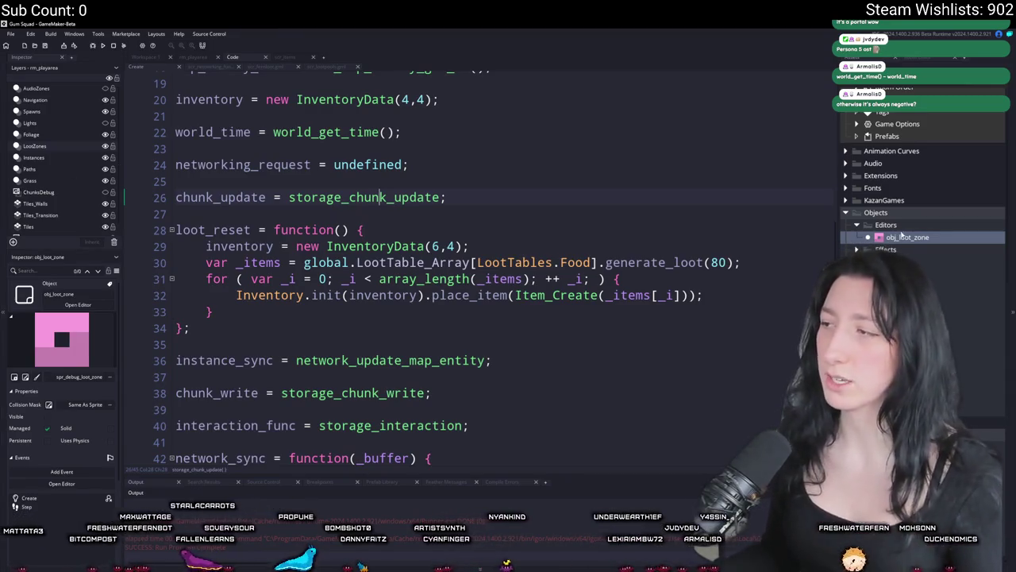
double_click(894, 238)
left_click(497, 178)
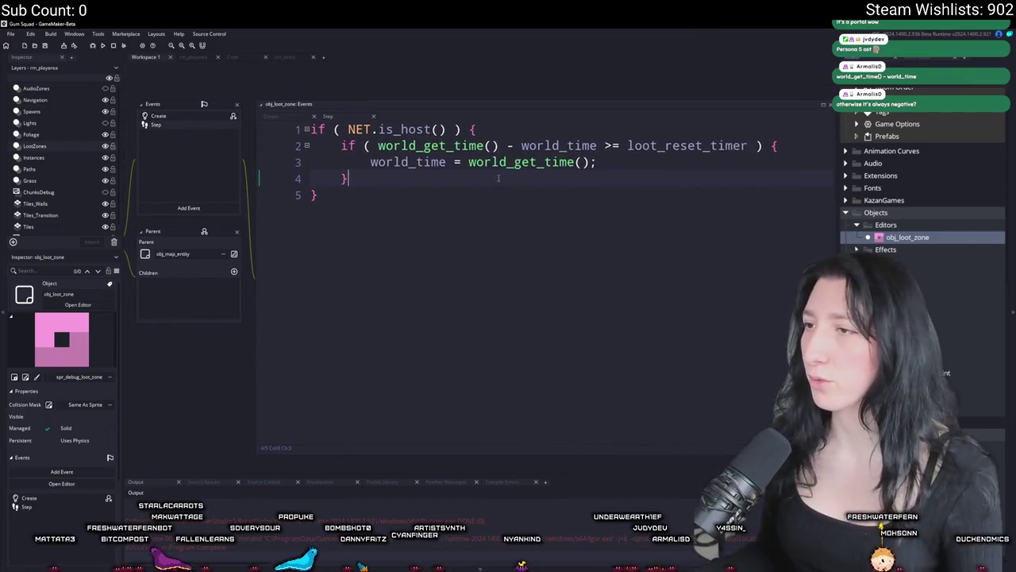
- Wrap the Step timer reset in an if (!place_meeting(x, y, obj_player)) check and indent it
key("ctrl+v")
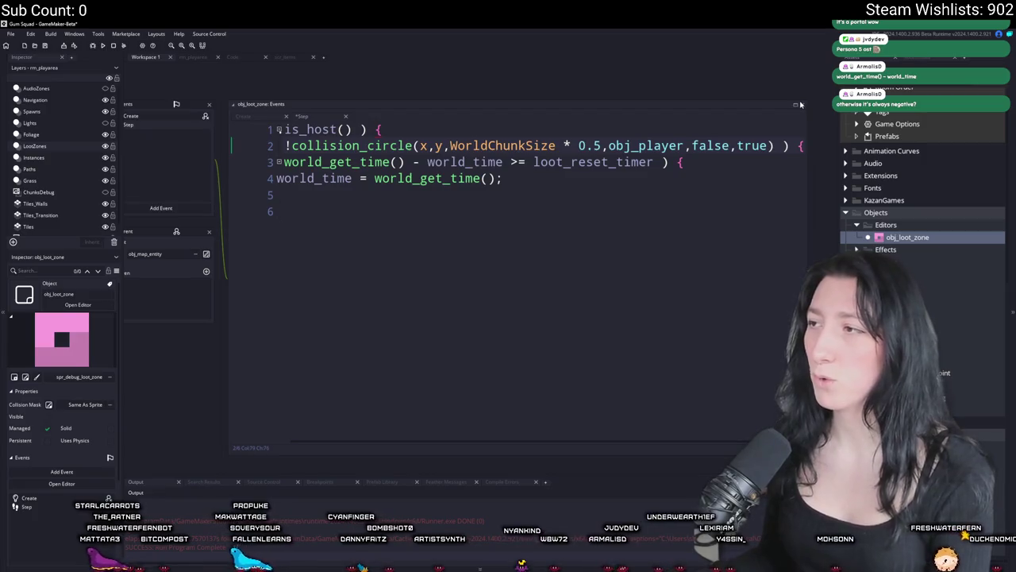
left_click(797, 104)
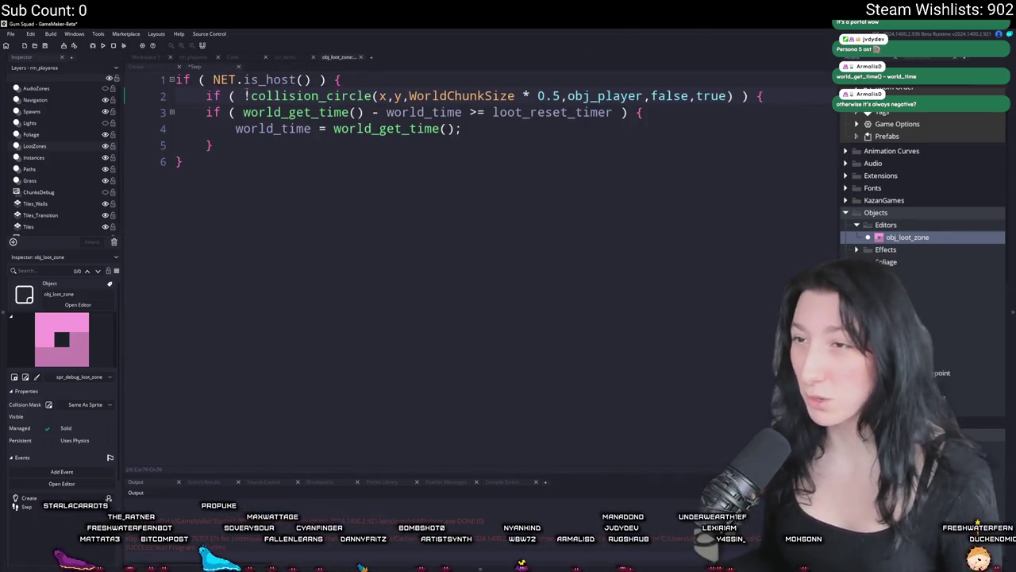
left_click(733, 96)
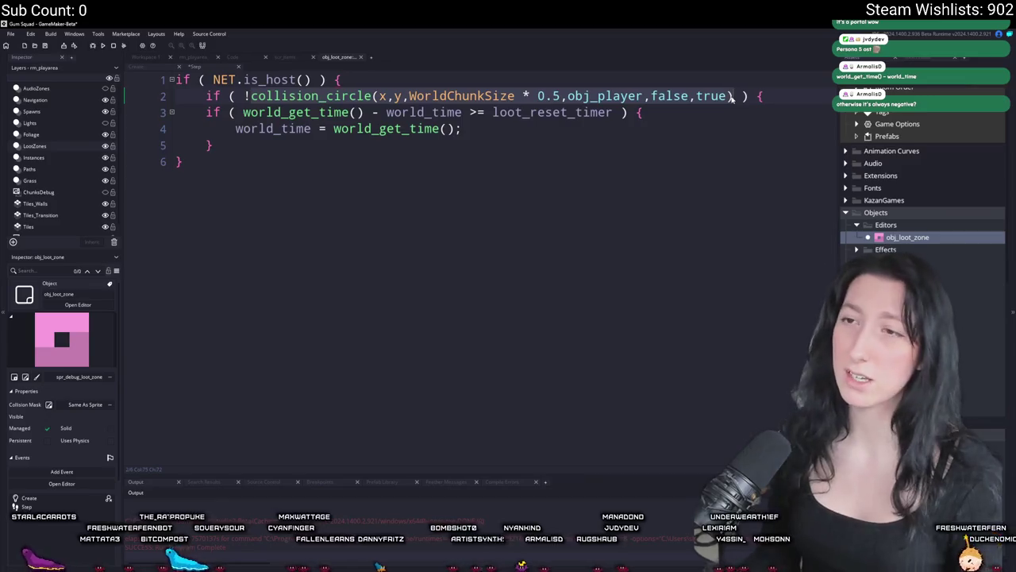
type("p")
type("place_meeting(")
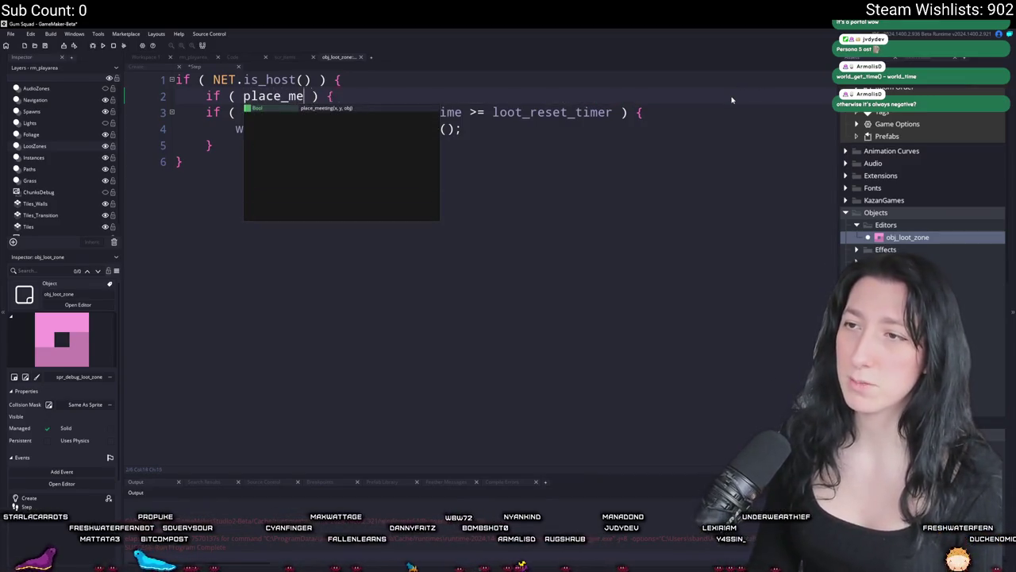
type("j_player)")
left_click(243, 96)
type("!")
key("shift+Up")
key("shift+Up")
key("shift+Home")
key("Tab")
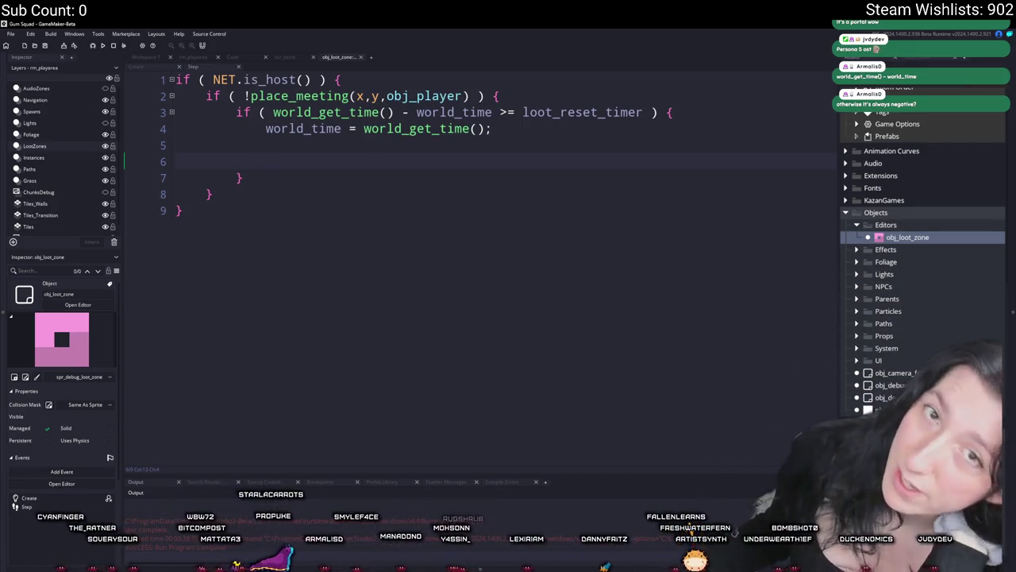
left_click(146, 68)
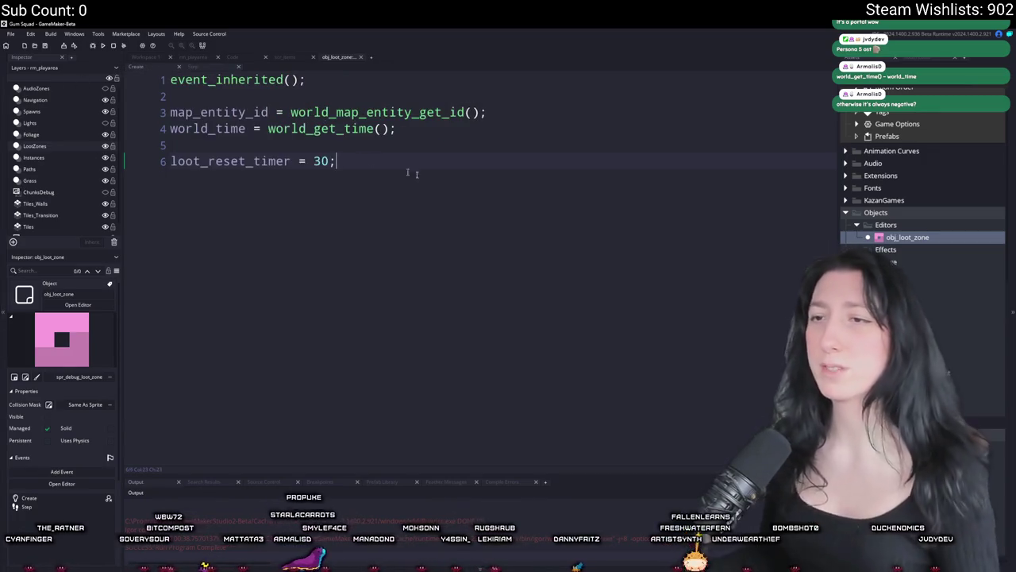
type("ie")
- Start line 8 of the Create code as loot_objects = collision_rectangle_list()
key("BackSpace")
key("BackSpace")
type("llision_re")
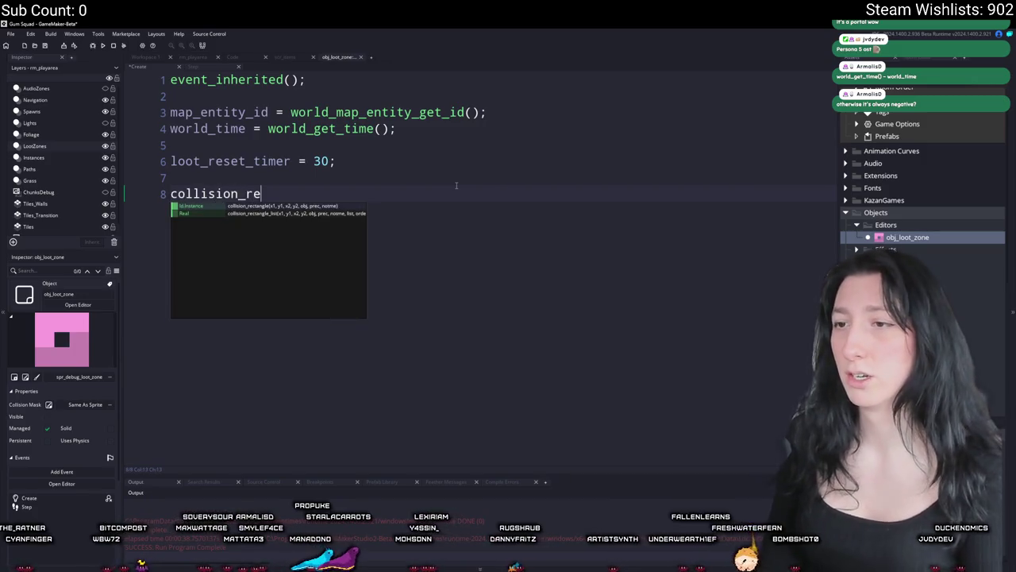
key("Down")
key("Return")
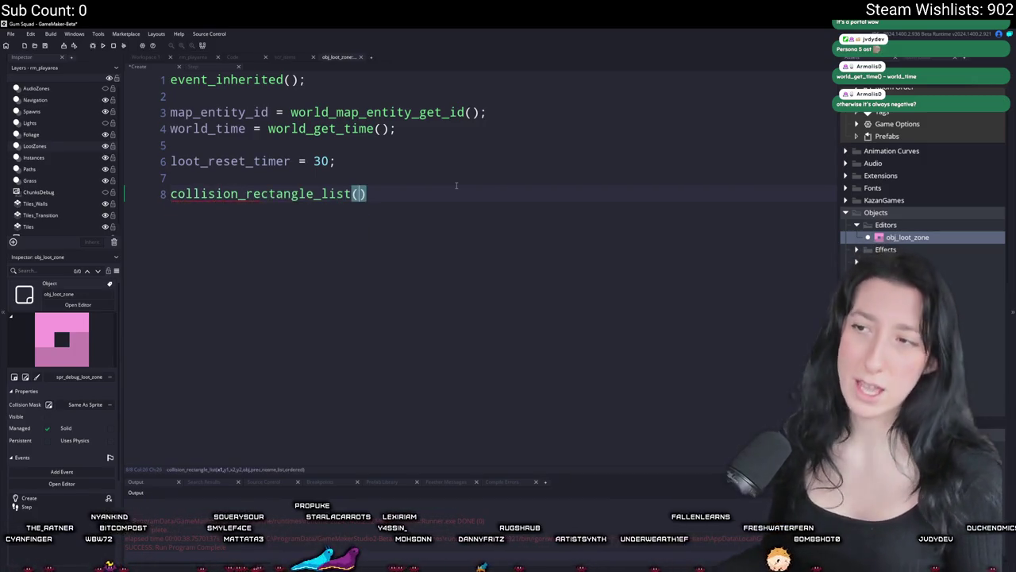
left_click(172, 187)
type("var _")
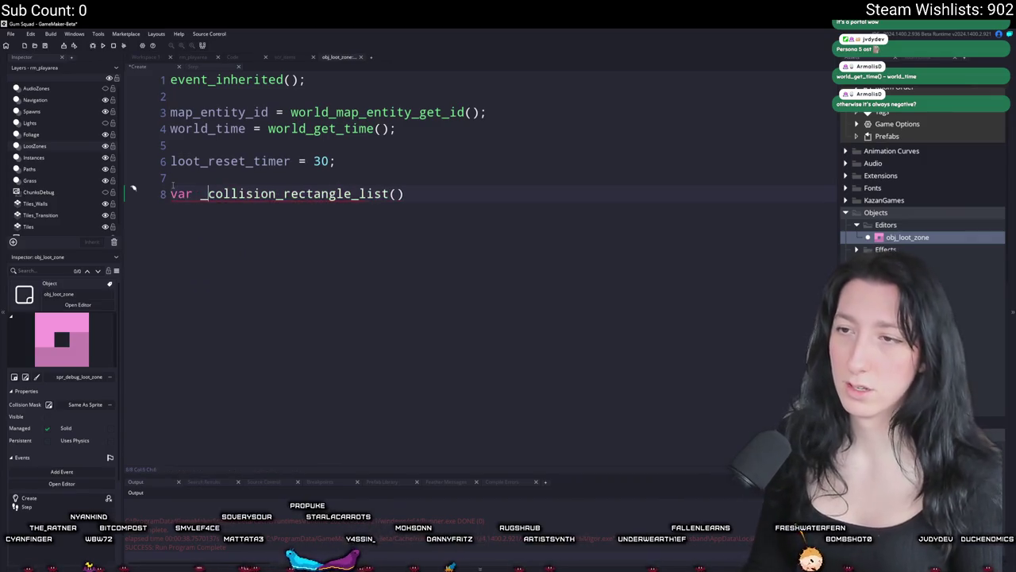
key("BackSpace")
key("BackSpace")
key("BackSpace")
type("loot_ob")
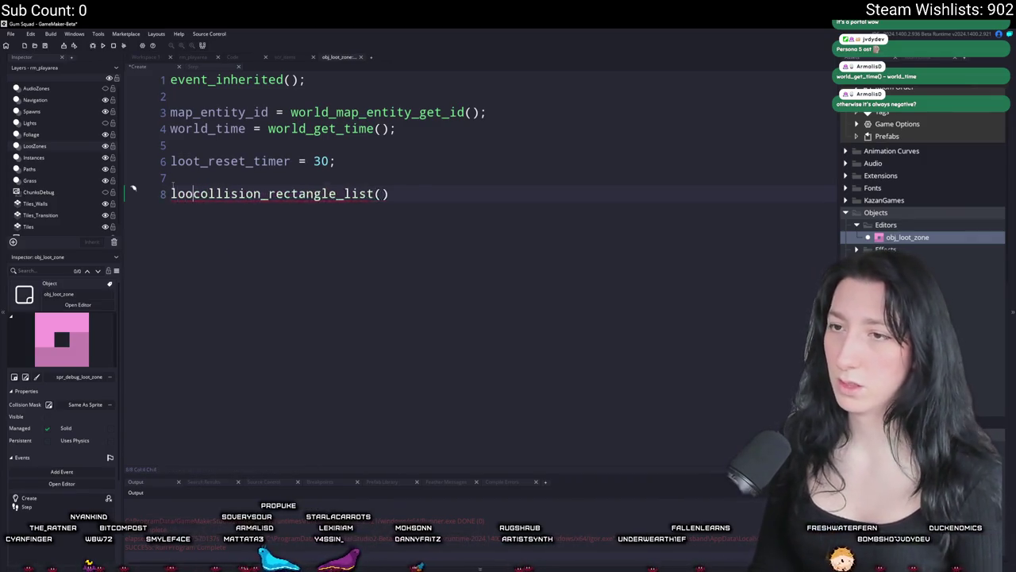
type("jects")
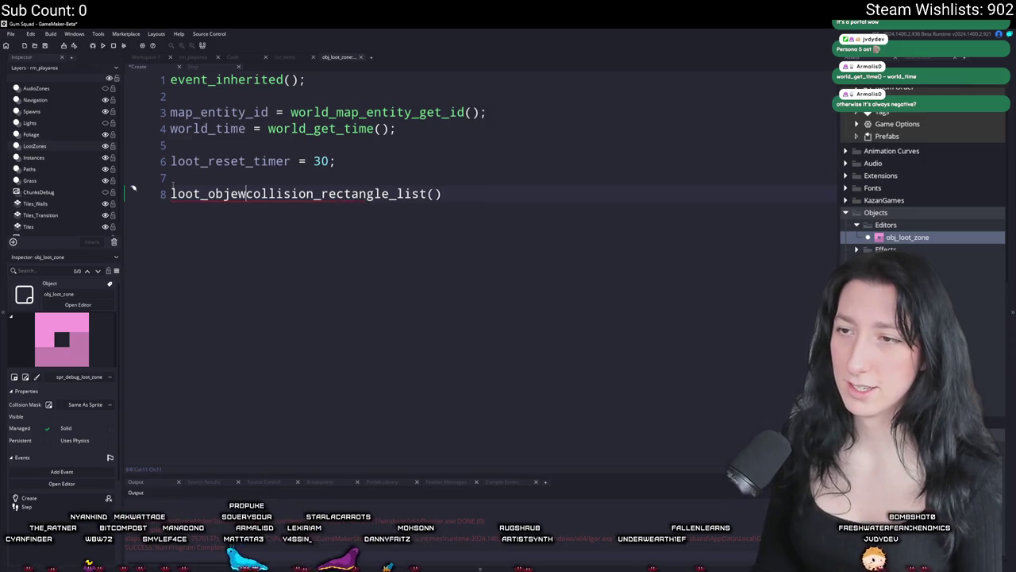
type(" =")
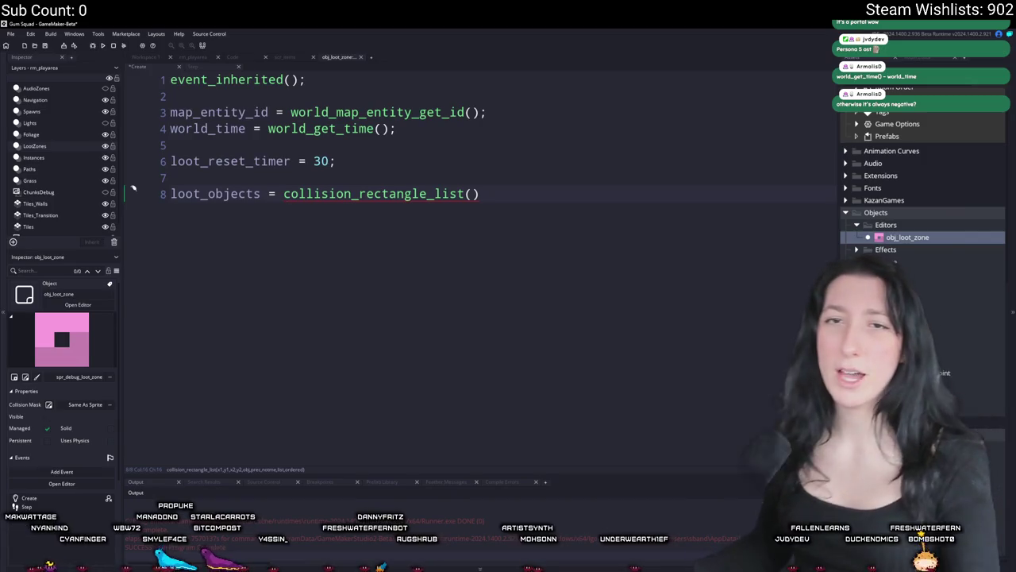
- Replace the collision call with instance_place_list(x, y, obj_interactable)
key("End")
key("Left")
type("bbox")
left_click(543, 198)
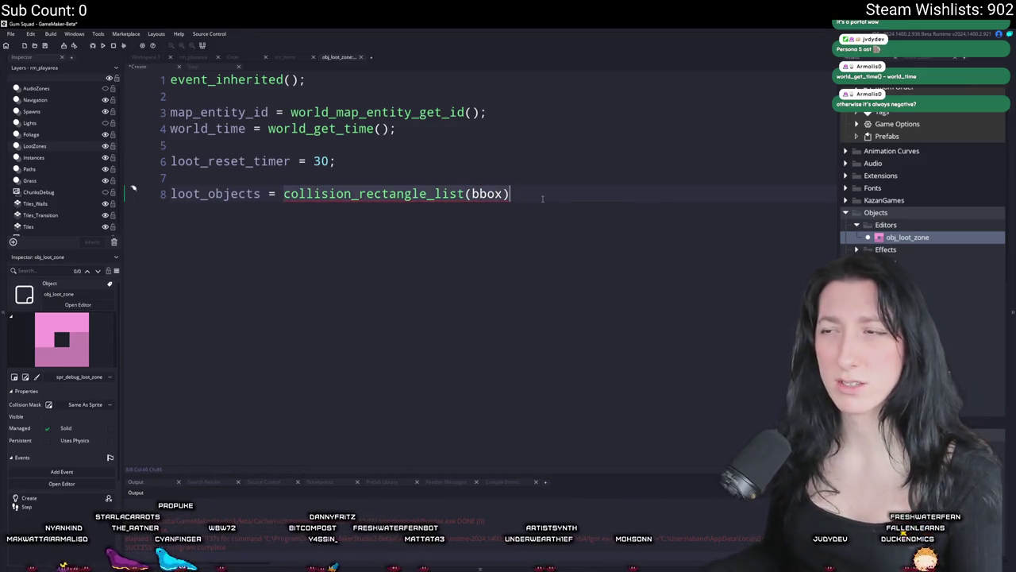
key("ctrl+shift+Left")
key("ctrl+shift+Left")
key("ctrl+shift+Left")
type("instance_")
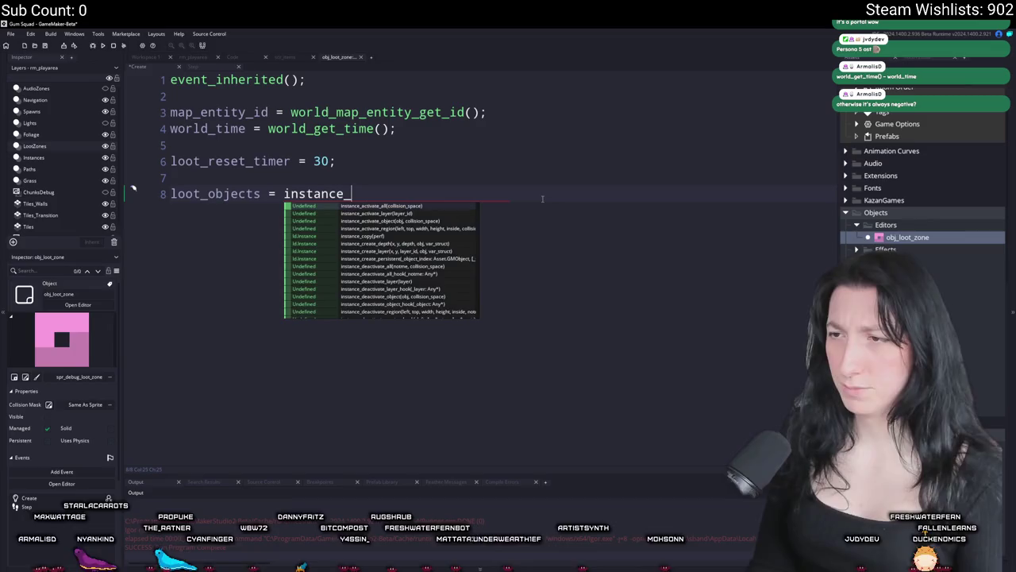
type("p")
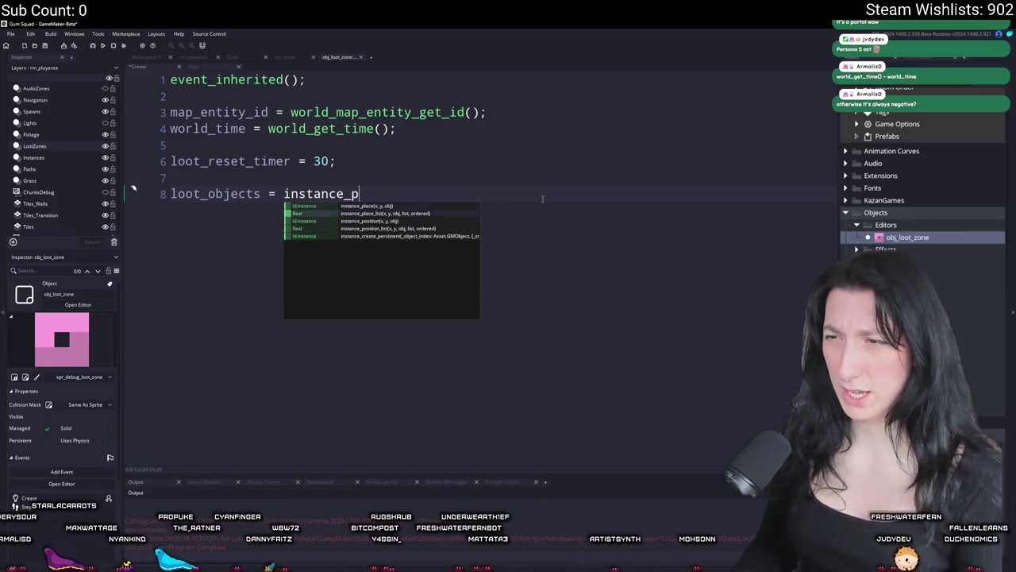
key("Down")
key("Return")
type("x,y,")
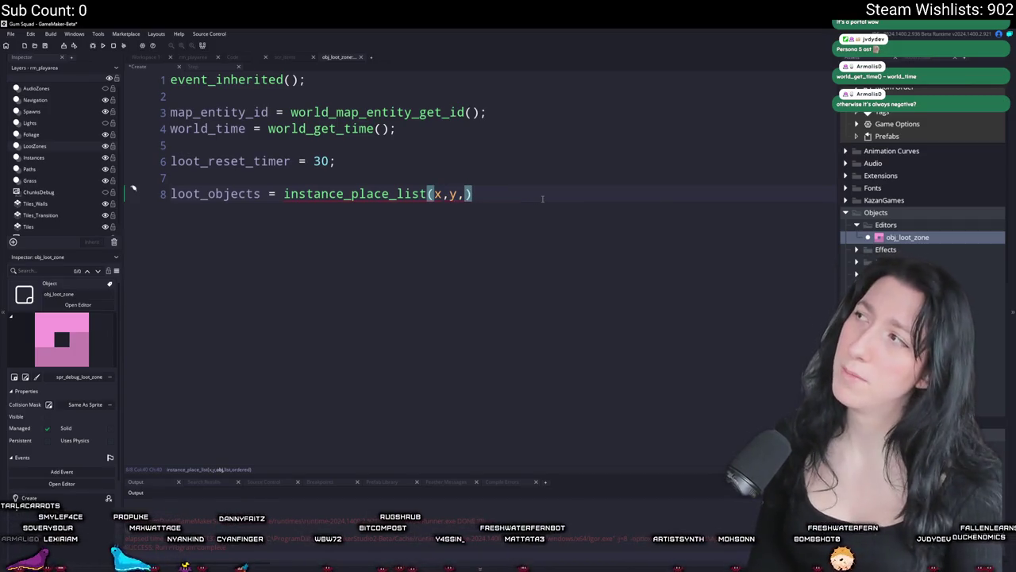
type("obj_int")
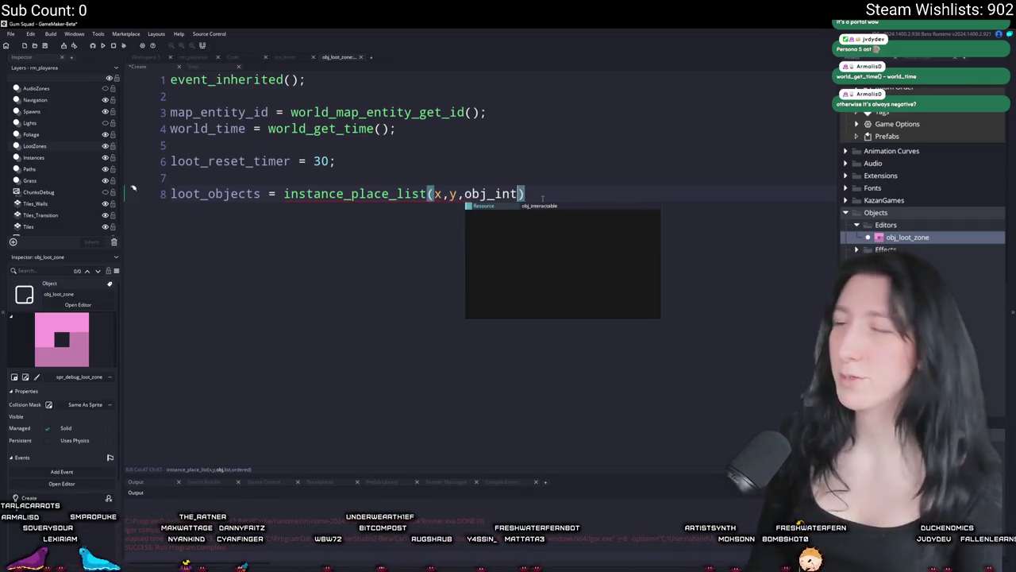
key("Return")
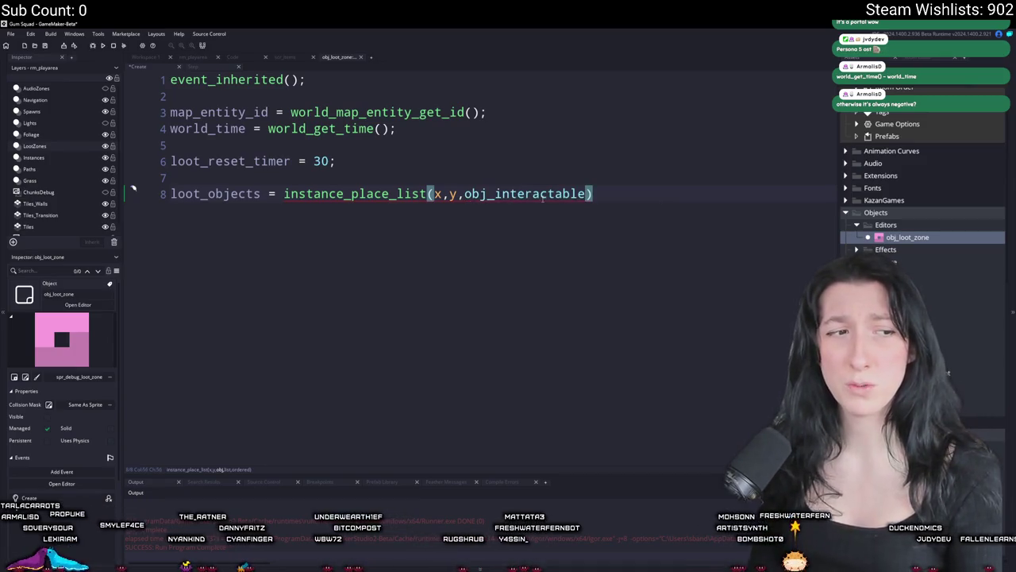
left_click(594, 196)
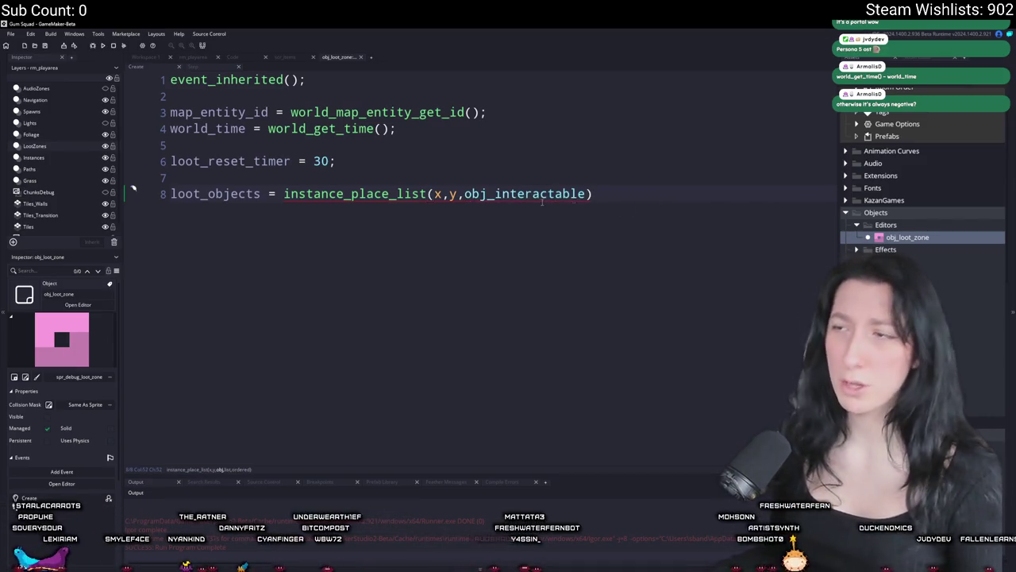
- Declare var _list = ds_list_create(); and pass _list, false into instance_place_list
key("Home")
key("Return")
key("Up")
type("var _list = ds_list_create();")
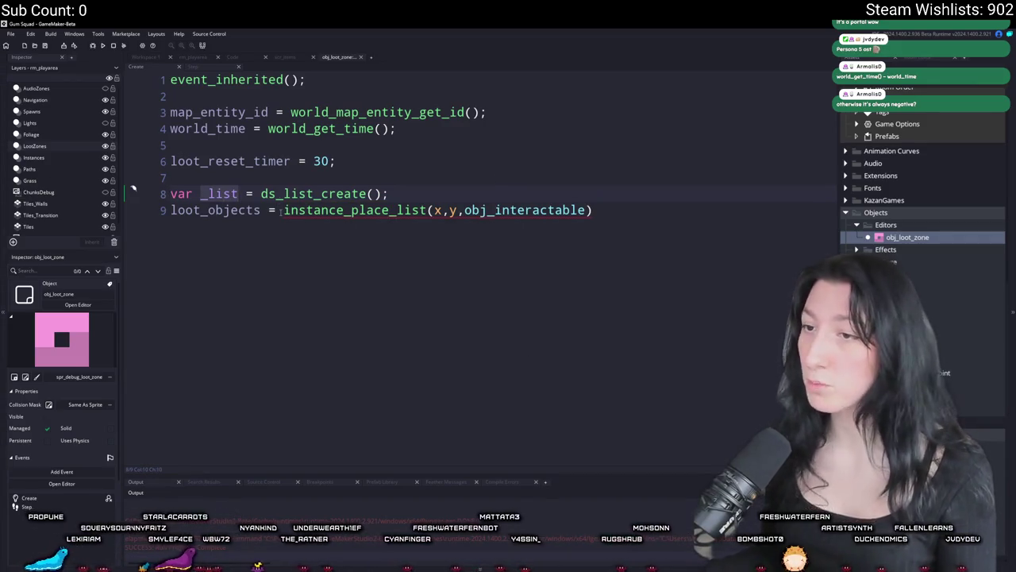
left_click_drag(170, 210, 284, 209)
key("Delete")
left_click(476, 210)
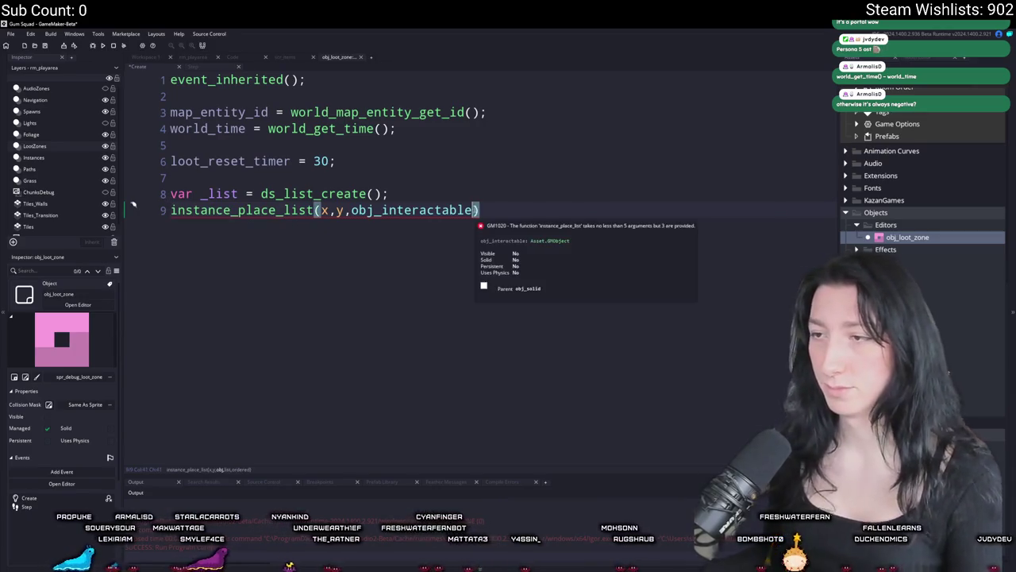
type(",_list,false")
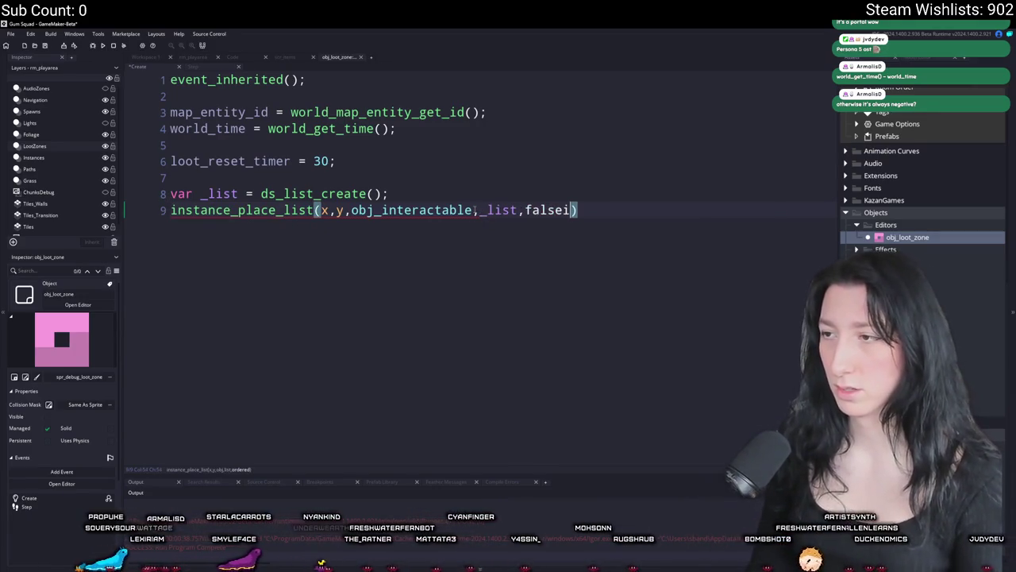
key("End")
type(";")
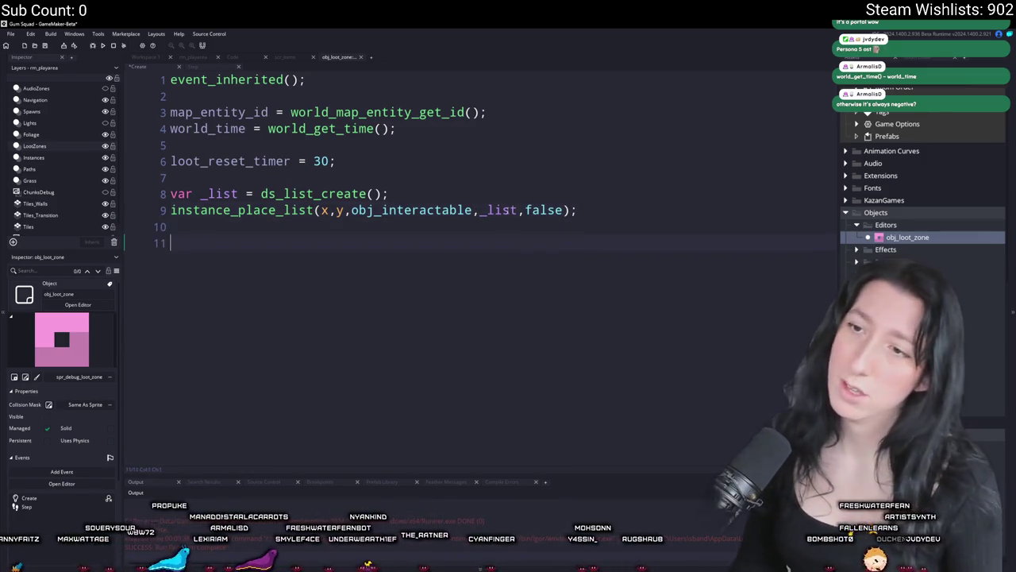
- Add a for loop over ds_list_size(_list) and declare child_objects below the reset timer line
key("Return")
key("Return")
type("for ( var _i = 0; _")
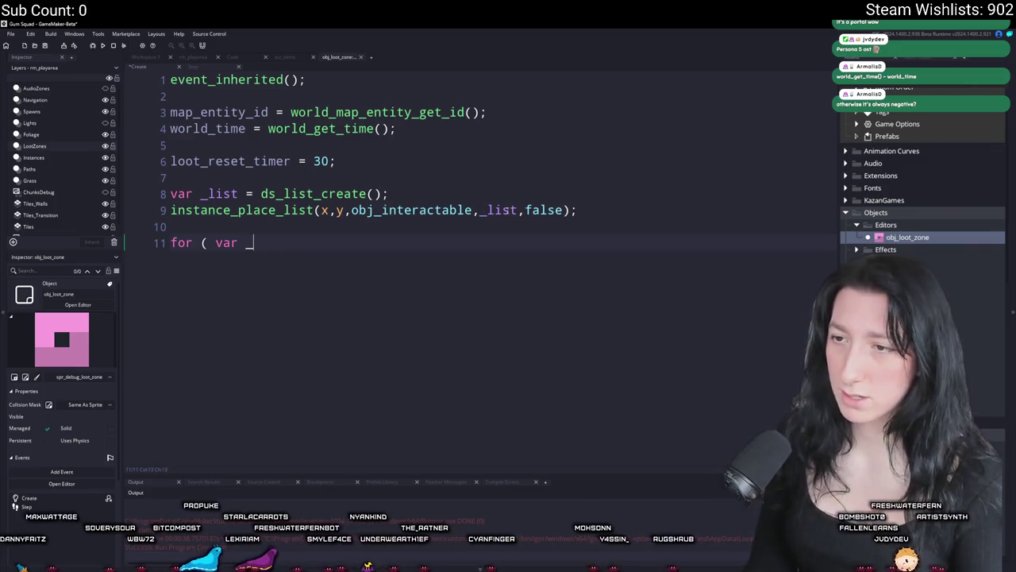
type("i < arra")
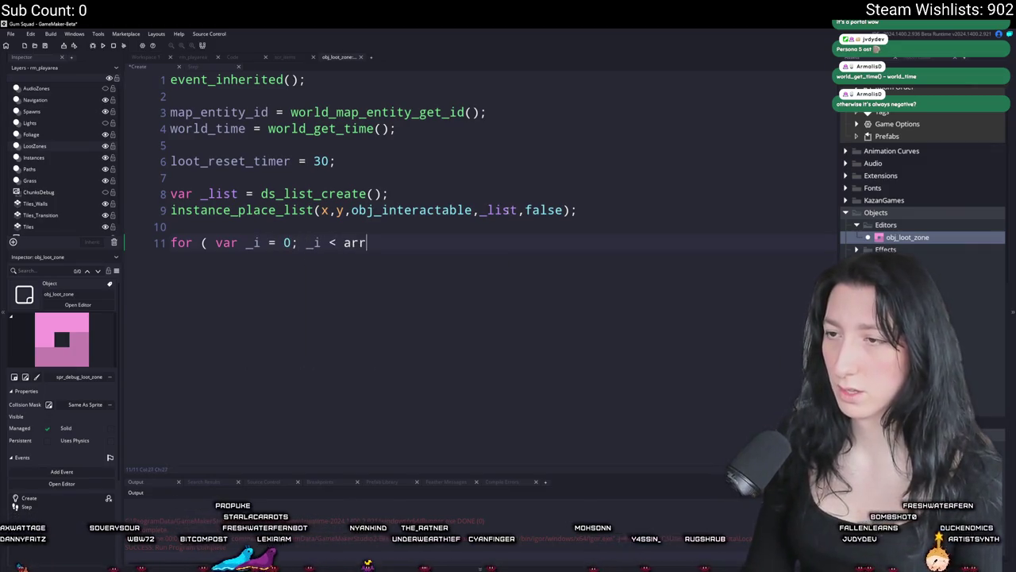
key("BackSpace")
key("BackSpace")
key("BackSpace")
type("ds_list_size")
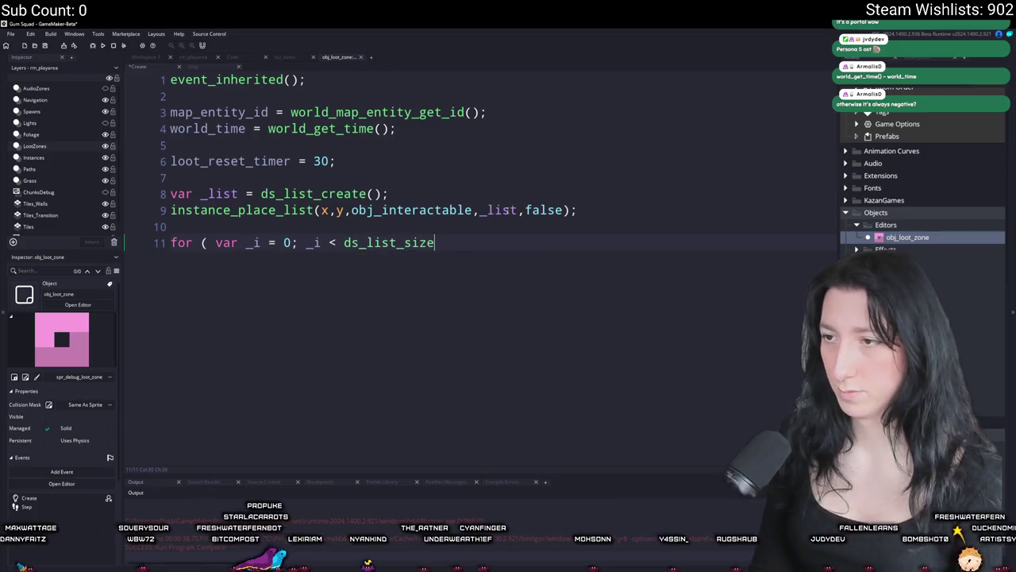
type("(_list); ++ _i; ) {")
key("Return")
type("}")
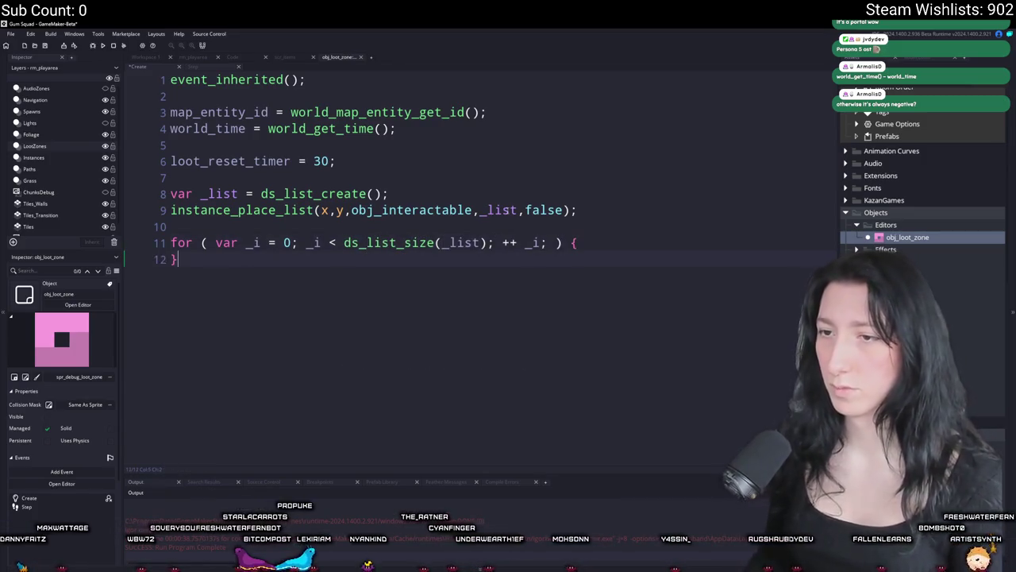
left_click(533, 163)
key("Return")
key("Return")
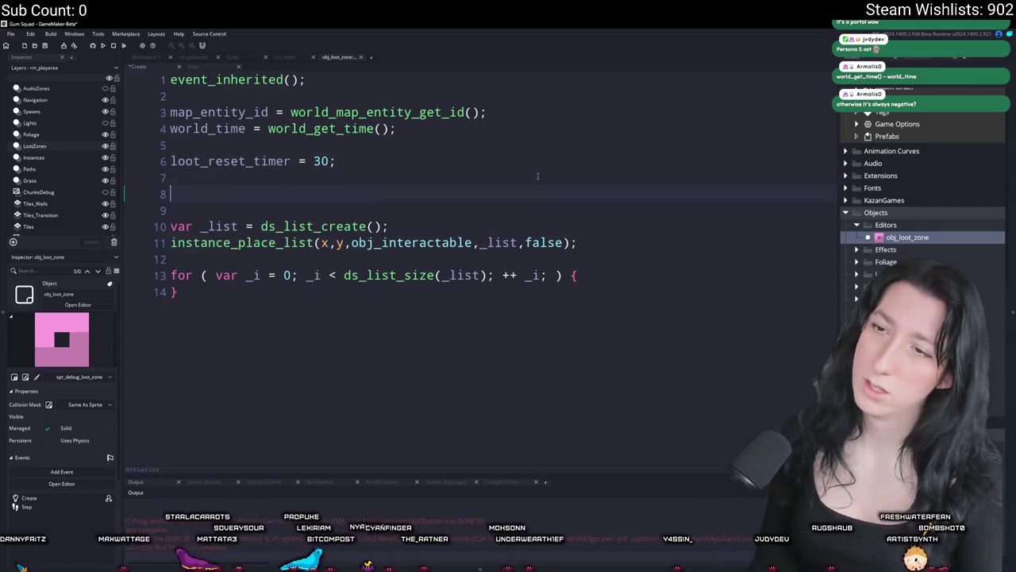
type("child_objects = [];")
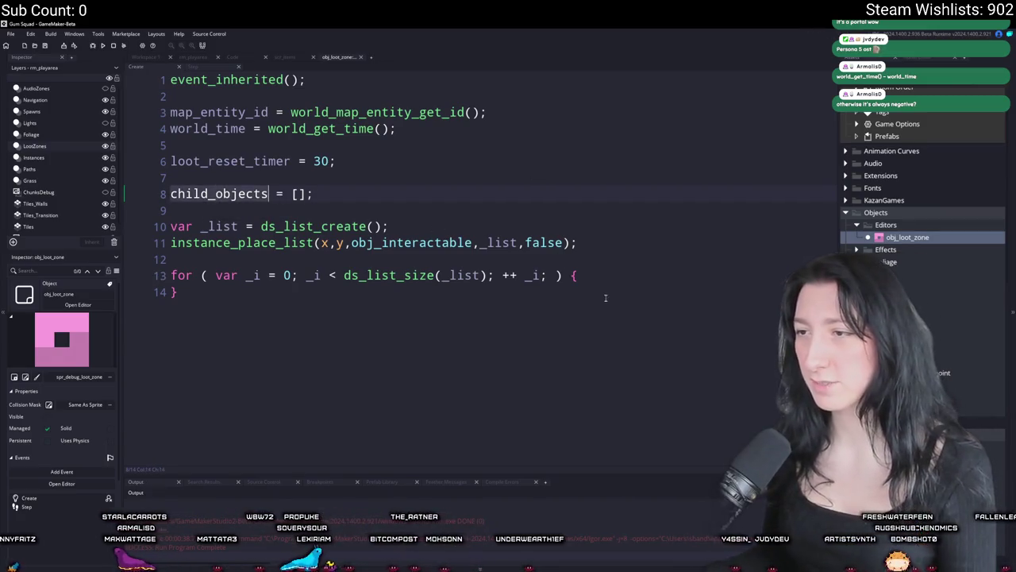
- Push each _list[_i] into child_objects inside the loop and add ds_list_destroy(_list) afterwards
left_click(605, 304)
type("_list_destroy(_list);")
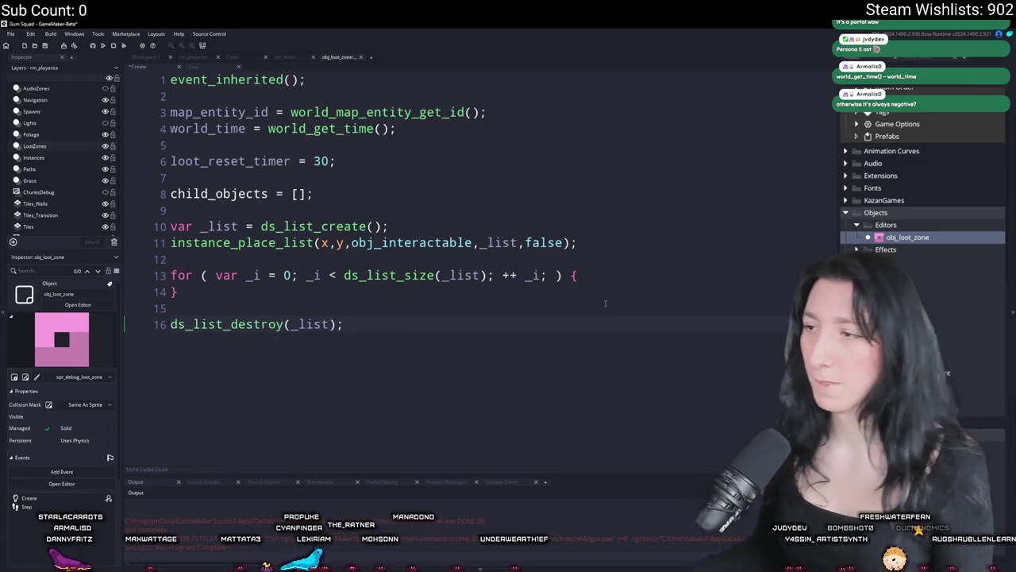
key("Return")
type("array_push(")
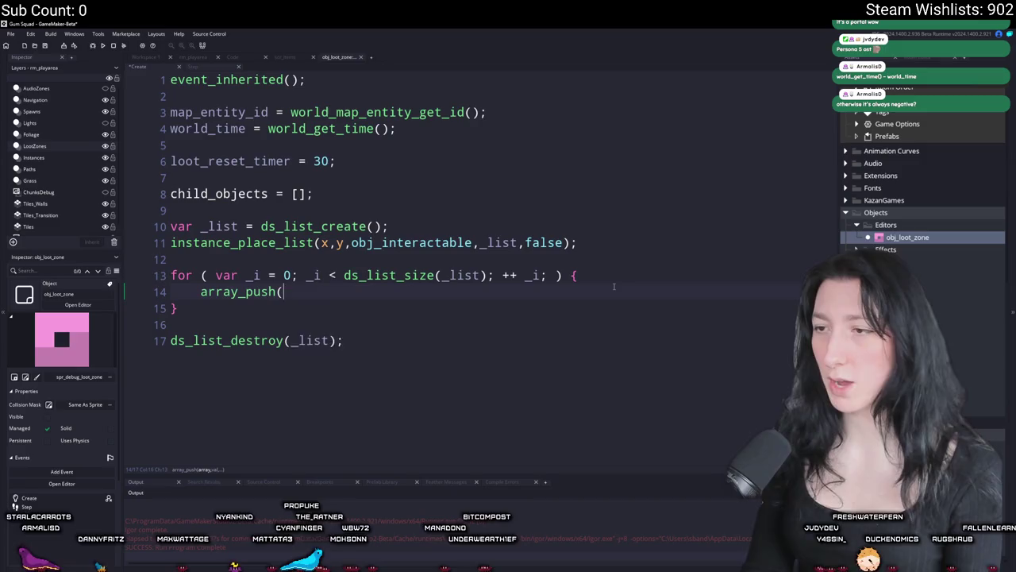
type("_list[_i],child_objects")
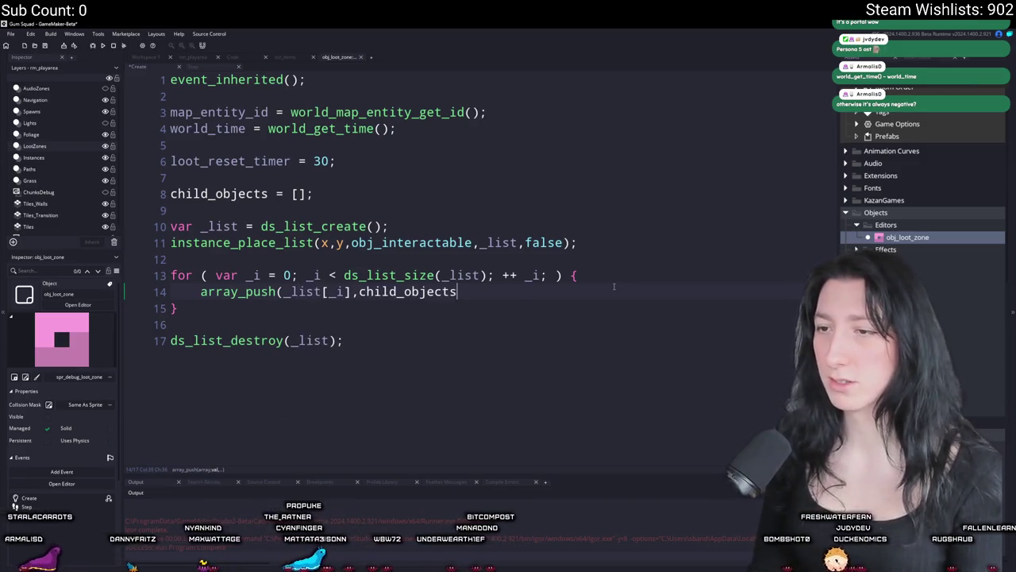
key("ctrl+BackSpace")
key("ctrl+BackSpace")
type(");")
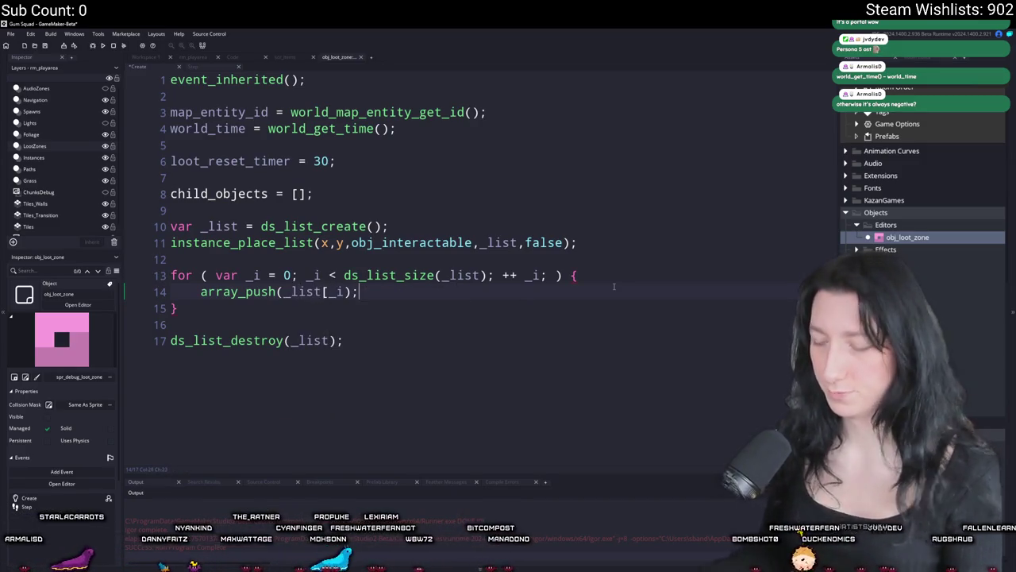
key("Left")
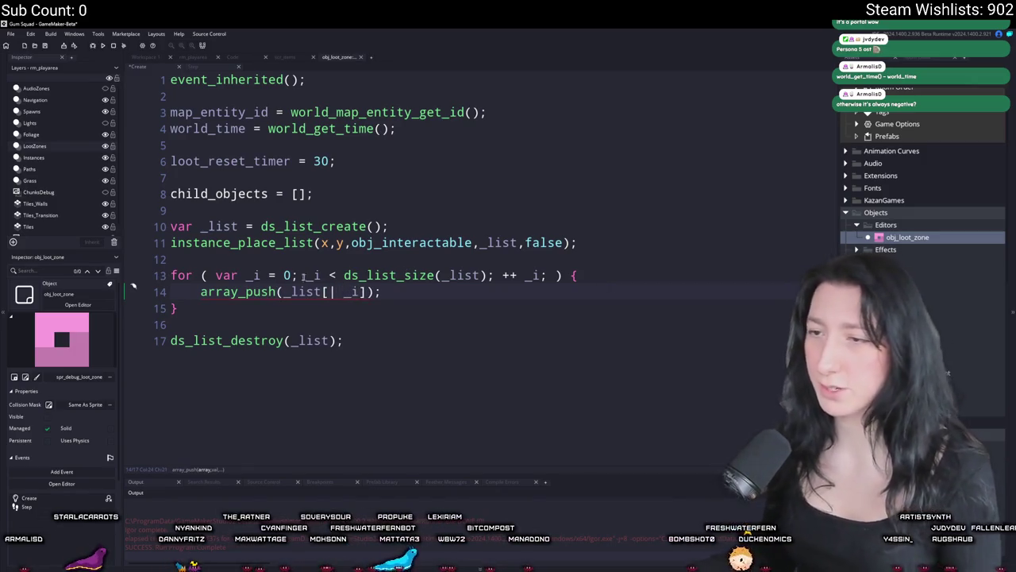
type("child_objects,")
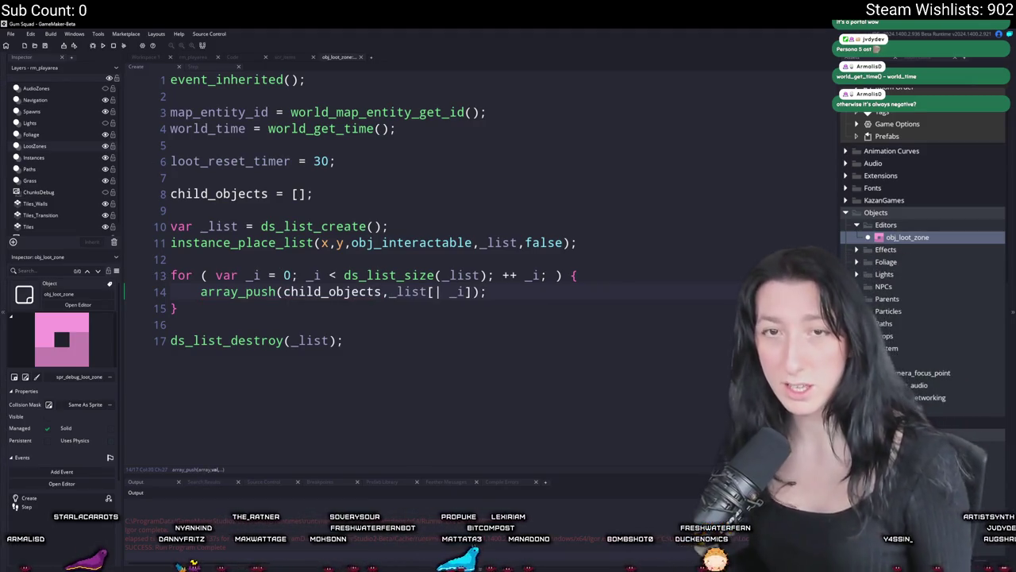
key("Left")
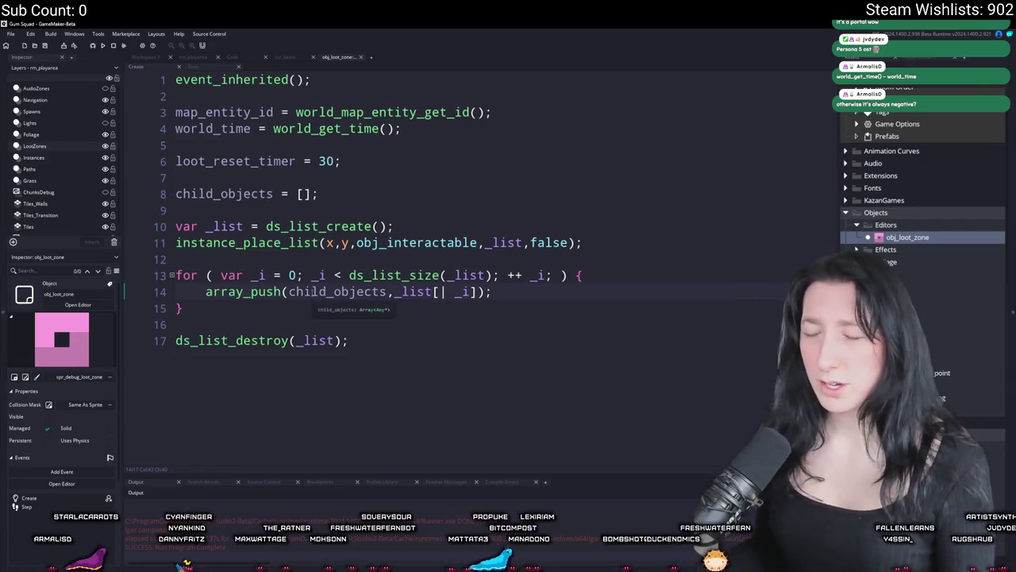
- Duplicate the gathering code on lines 11-16 below itself
mouse_move(368, 317)
left_mouse_down()
mouse_move(183, 259)
mouse_move(176, 242)
left_mouse_up()
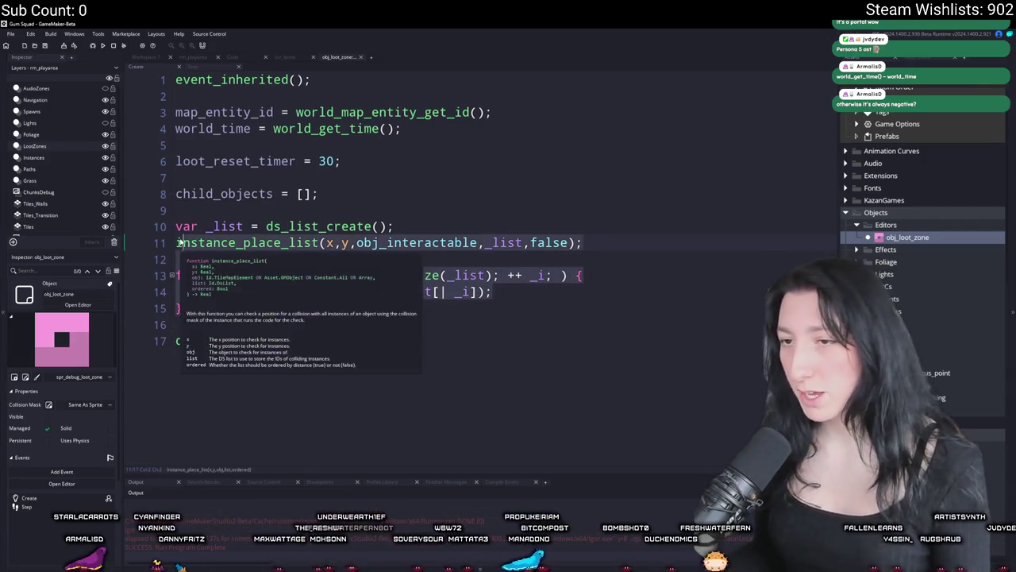
key("ctrl+d")
left_click(217, 316)
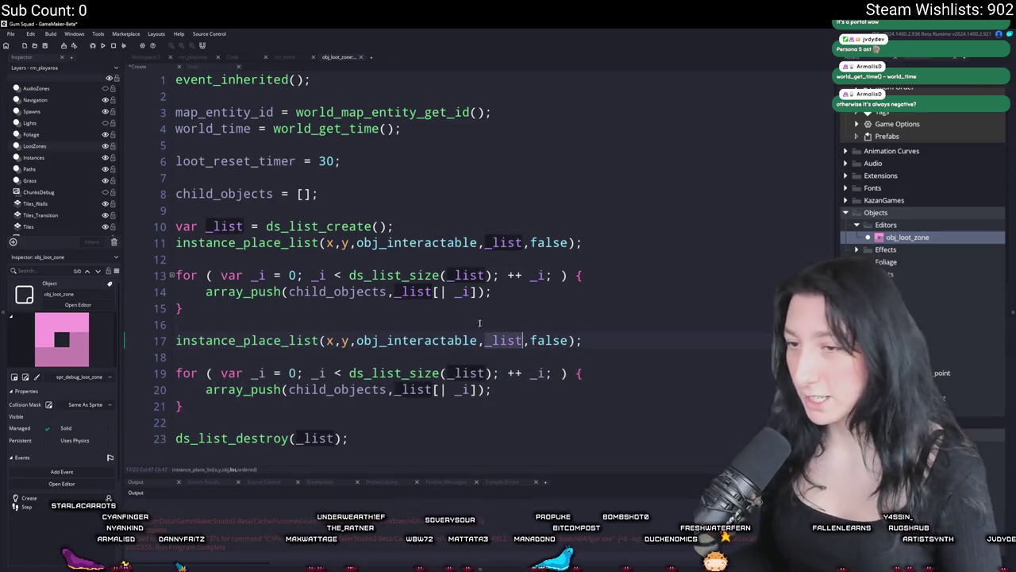
- Insert ds_list_clear(_list) after the first gathering loop
key("Return")
key("Return")
key("Up")
type("dS_list_c")
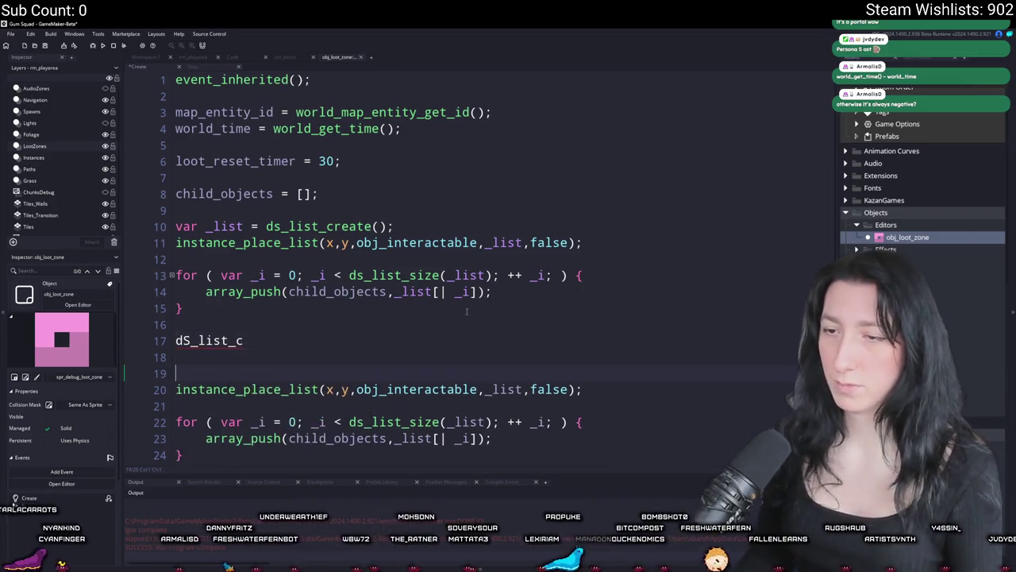
type("l")
key("Return")
type("_list);")
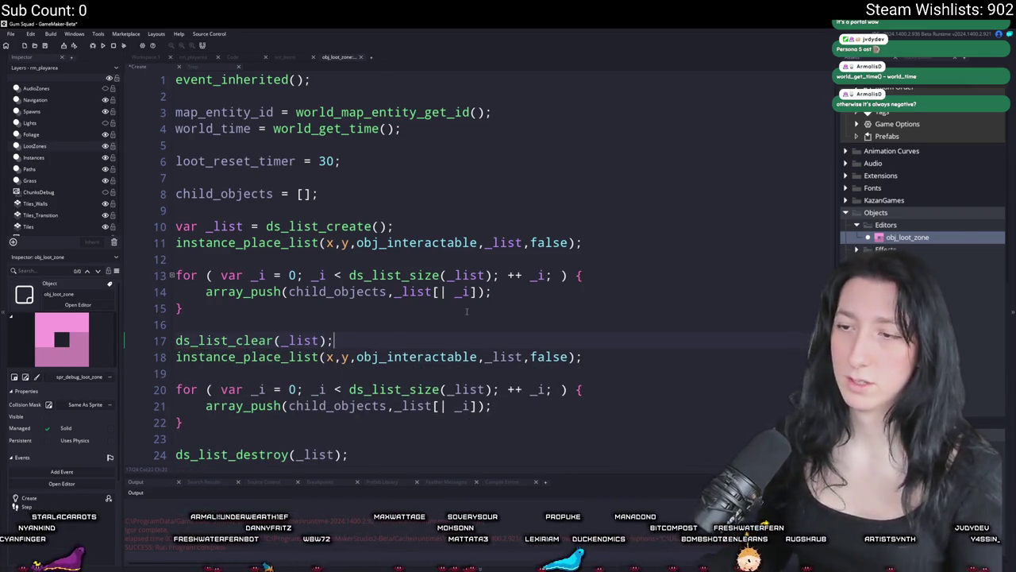
key("Return")
scroll(466, 311, "down", 1)
- Change the second instance_place_list search on line 19 to obj_map_entity
left_click(390, 343)
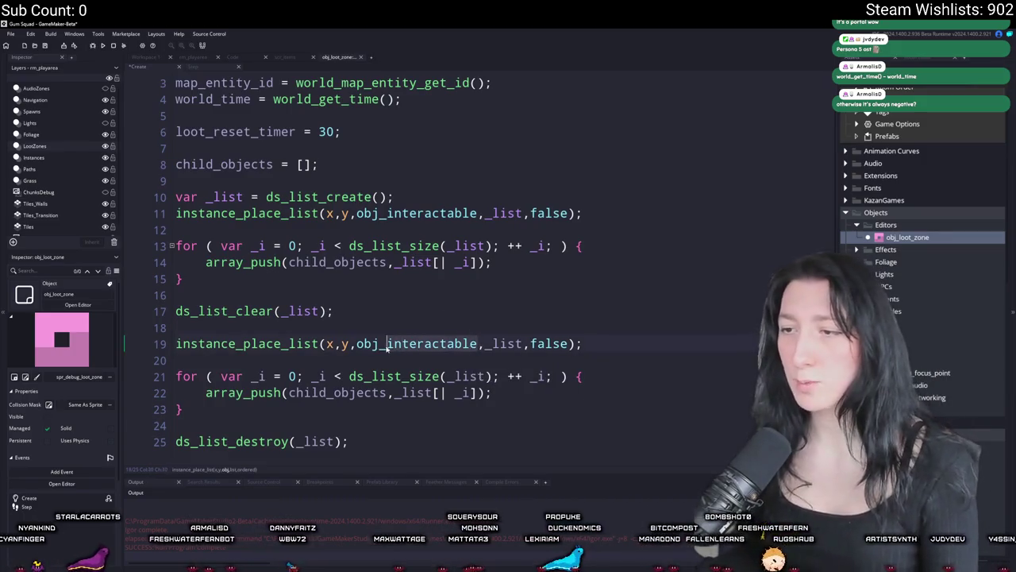
key("ctrl+Delete")
type("map_e")
key("Return")
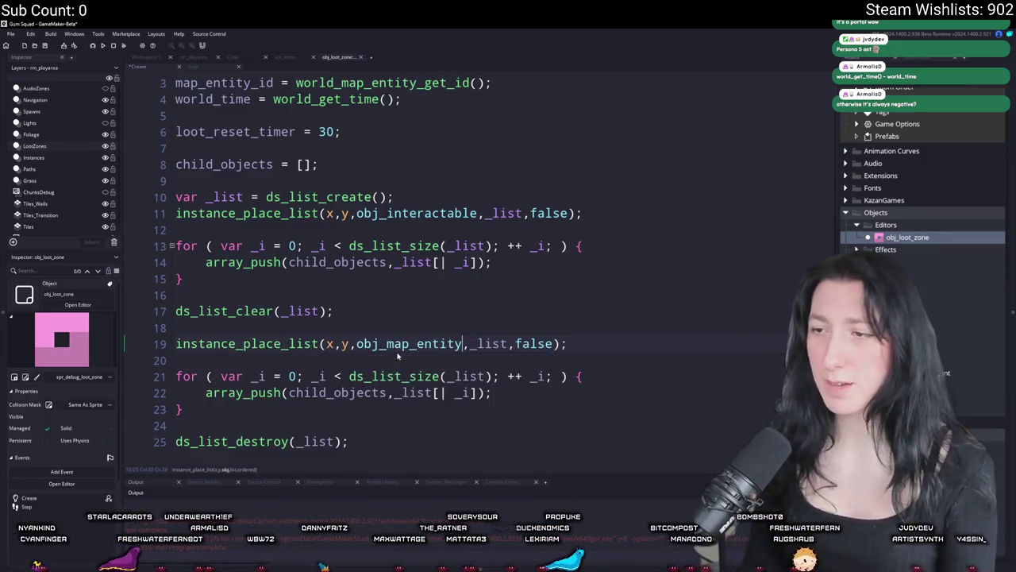
scroll(398, 356, "down", 1)
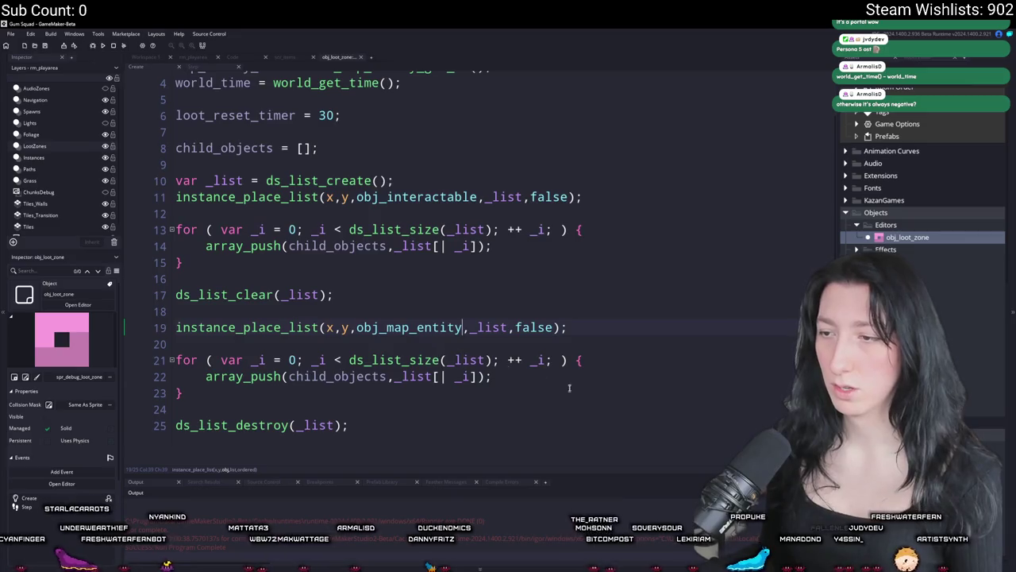
left_click(513, 376)
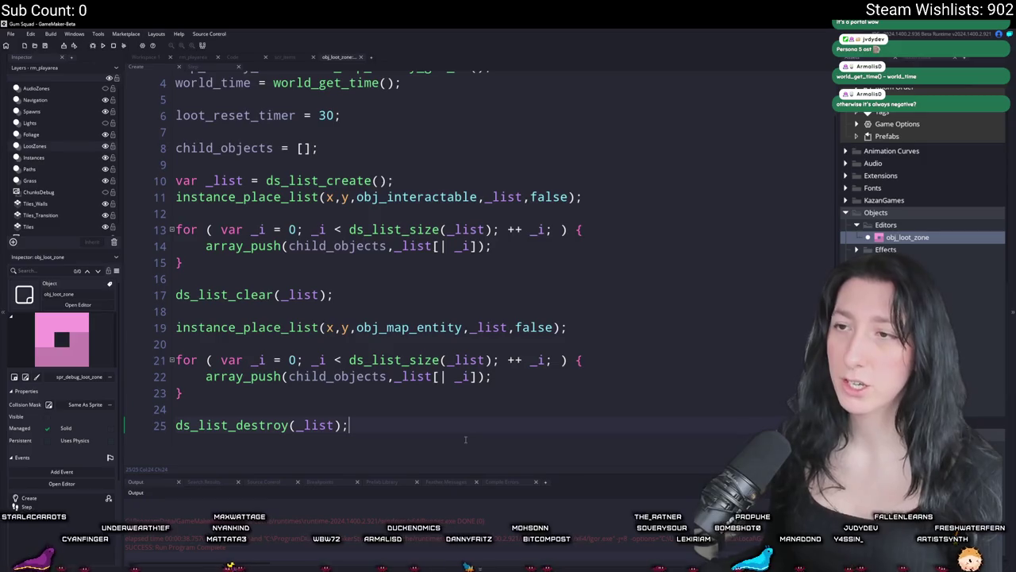
left_click(342, 376)
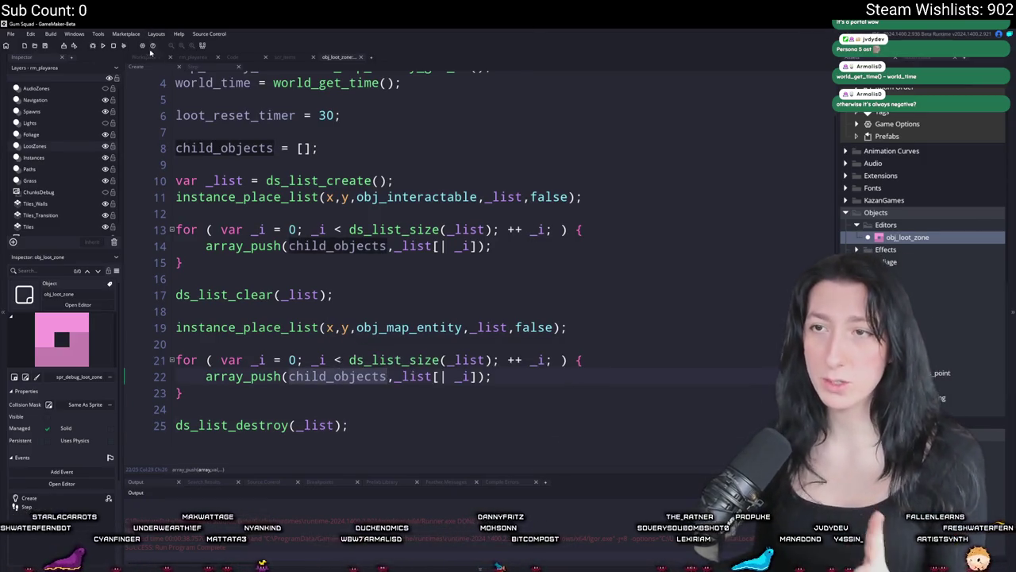
left_click(216, 61)
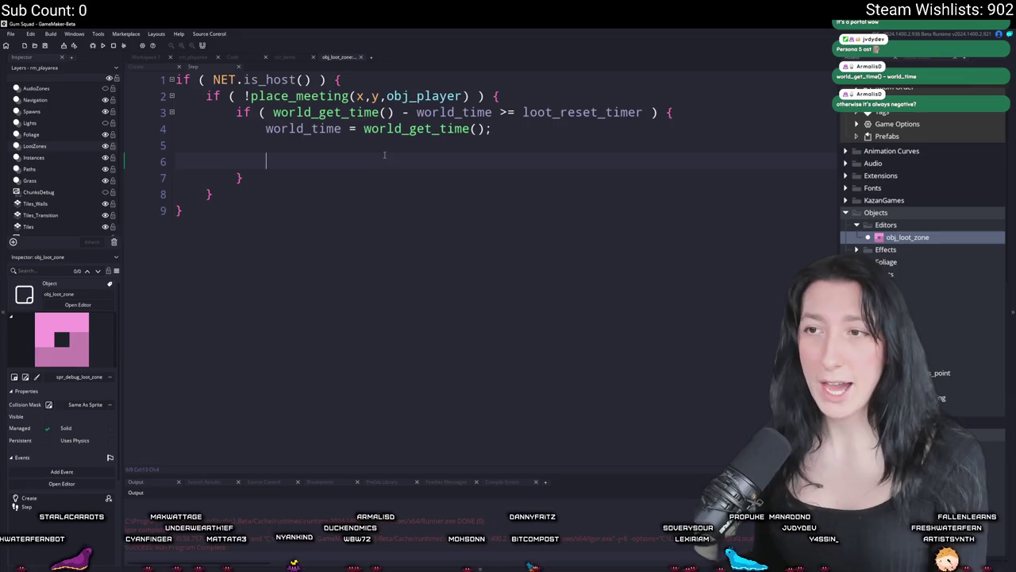
- Show the ChunksDebug layer and shift the loot zone to enclose the four chests by the sandy building
left_click(193, 57)
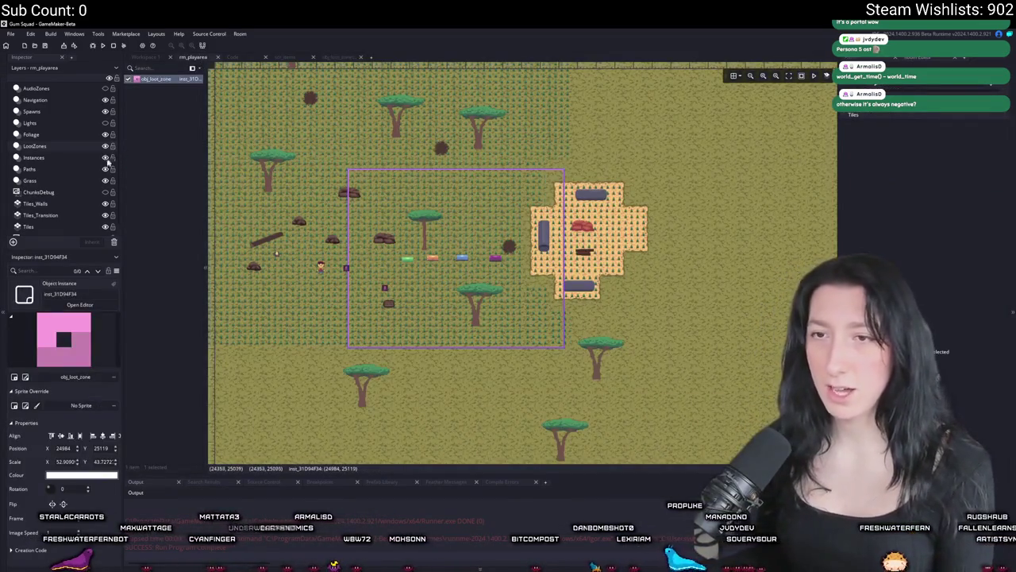
left_click(104, 193)
left_click_drag(428, 226, 441, 272)
scroll(465, 272, "up", 5)
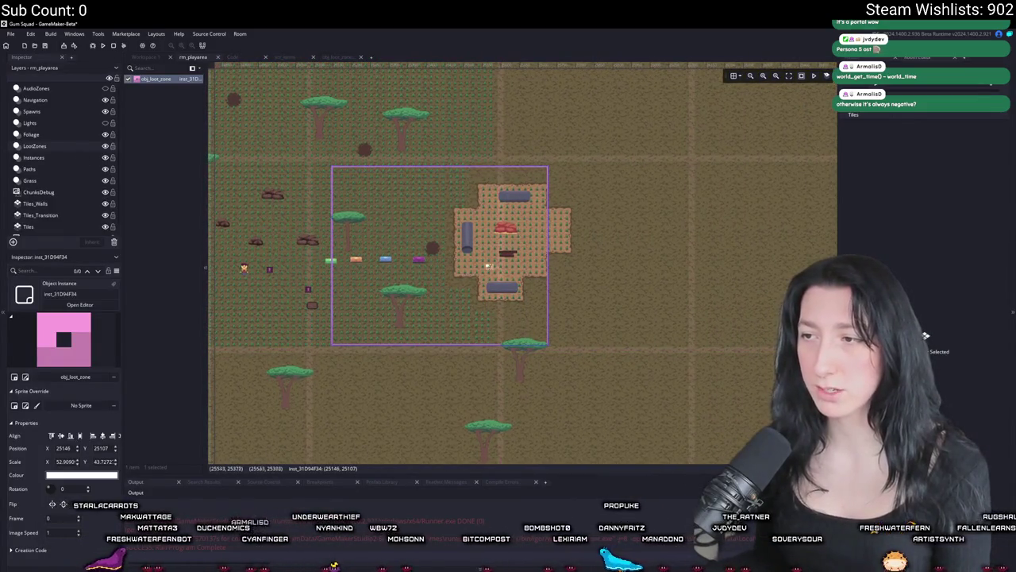
scroll(478, 253, "up", 8)
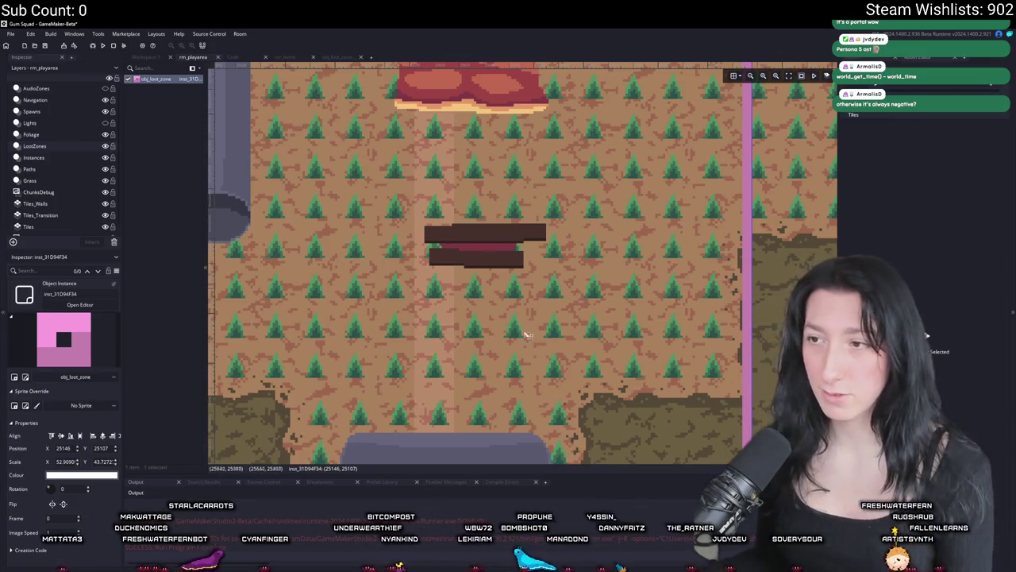
scroll(536, 347, "down", 10)
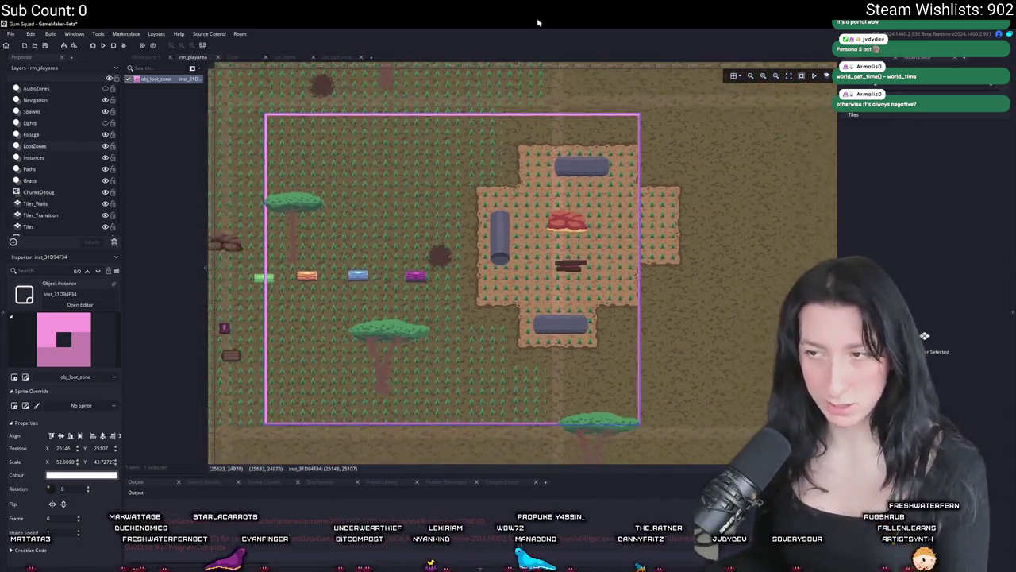
scroll(536, 178, "down", 6)
scroll(672, 214, "up", 2)
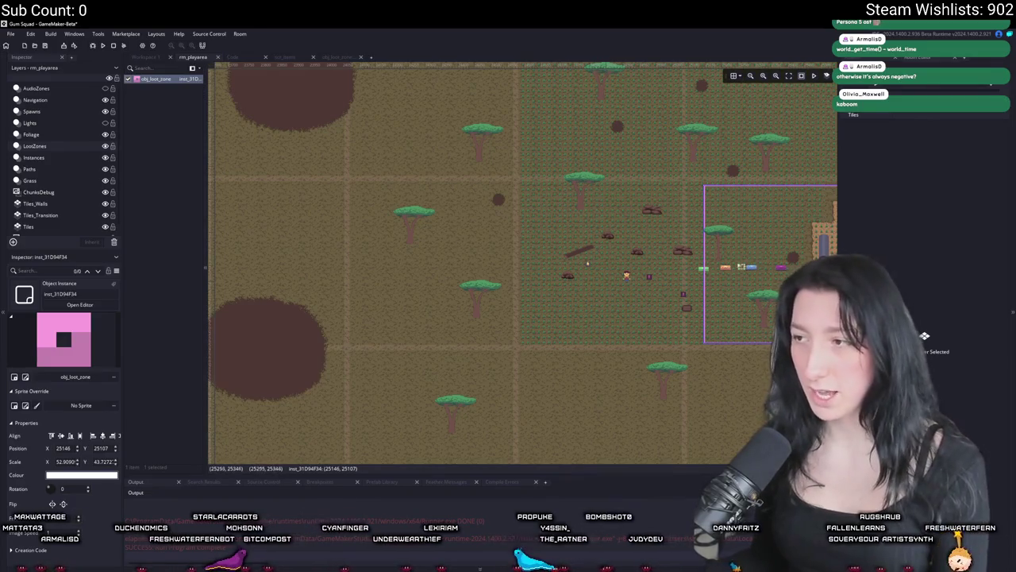
scroll(762, 268, "right", 3)
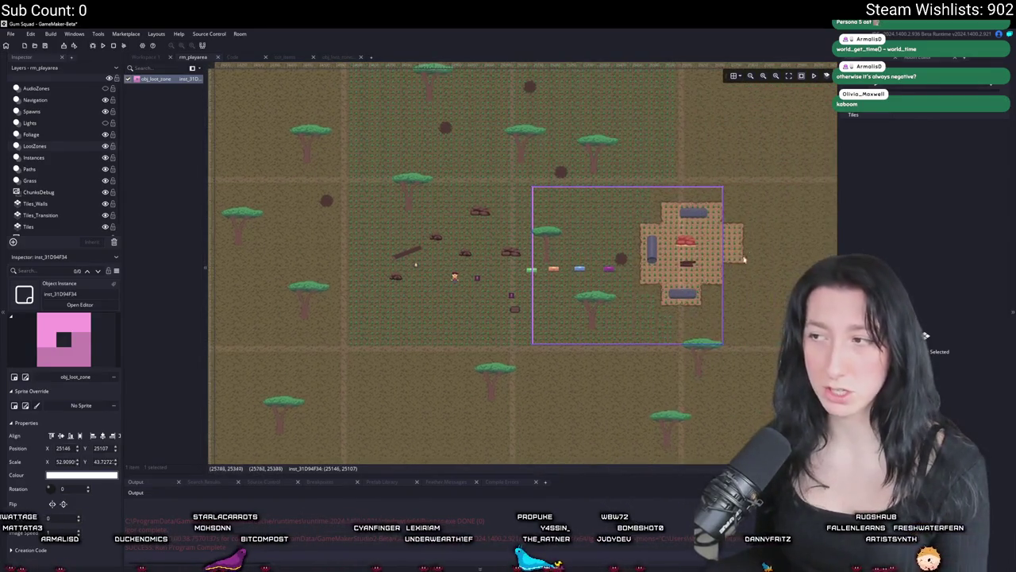
scroll(546, 265, "left", 3)
scroll(548, 266, "right", 4)
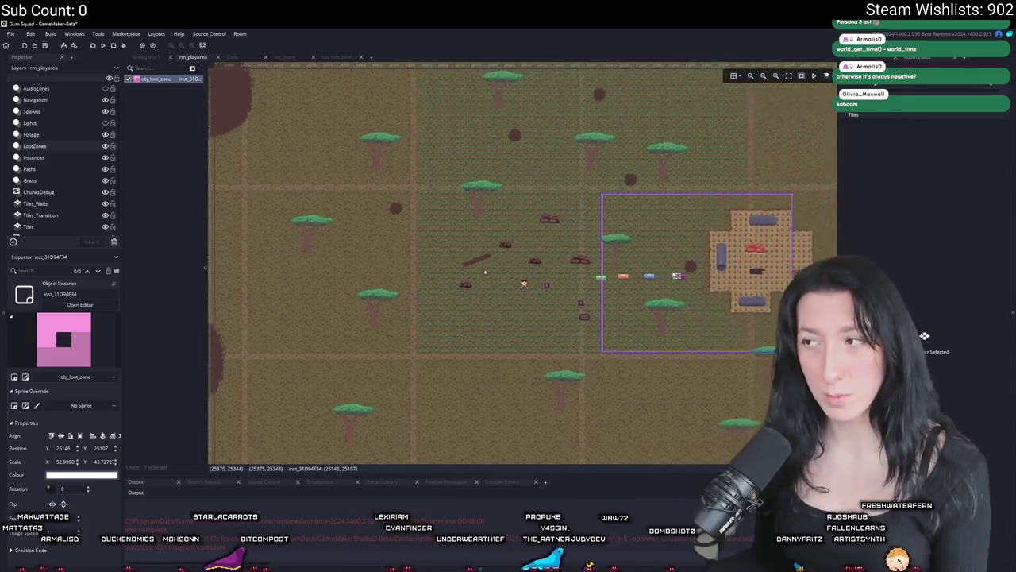
scroll(550, 266, "up", 3)
scroll(477, 291, "right", 3)
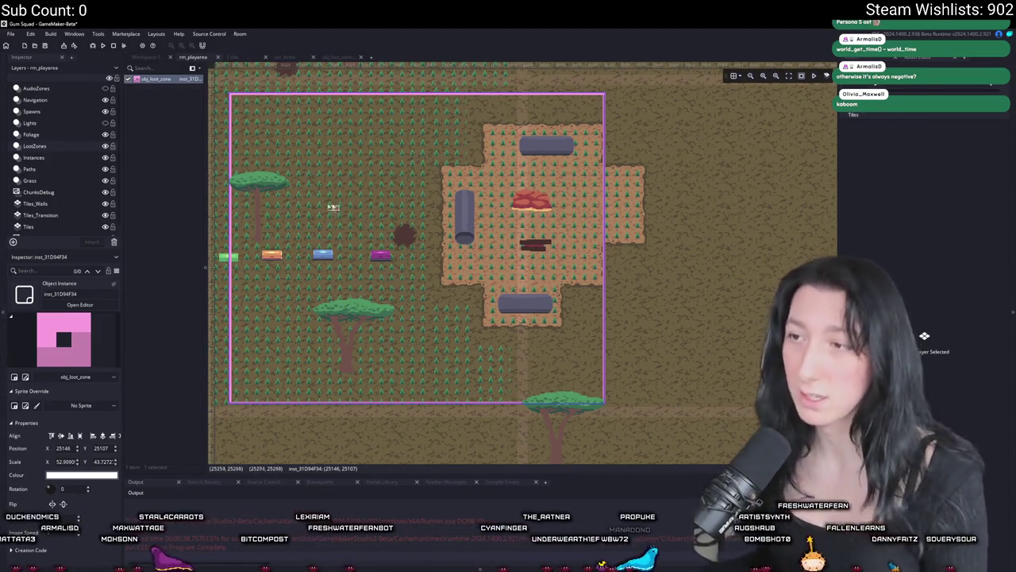
scroll(318, 205, "down", 3)
scroll(455, 246, "up", 4)
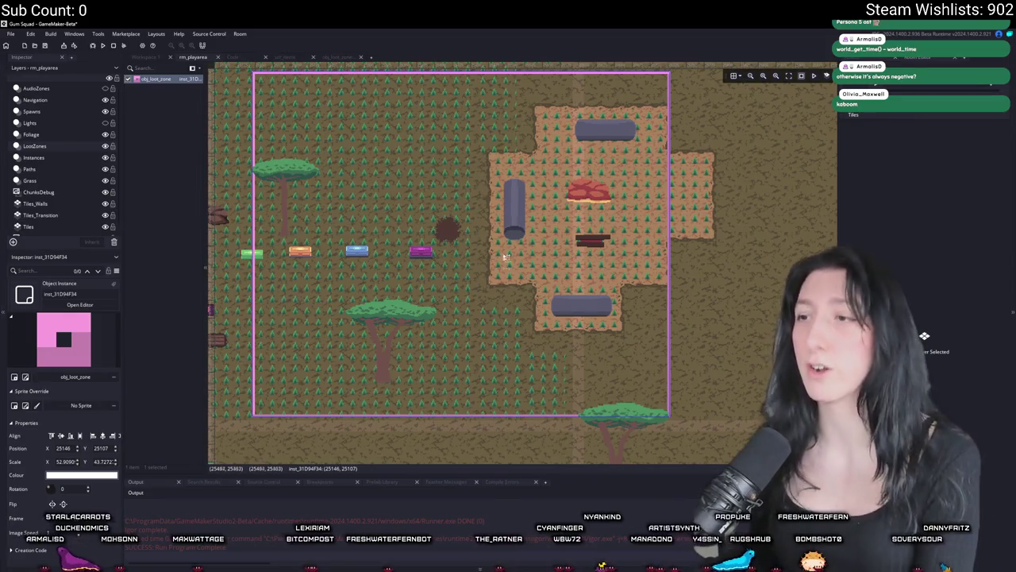
- Start a for loop over child_objects on line 6 of obj_loot_zone's Step code
left_click(340, 55)
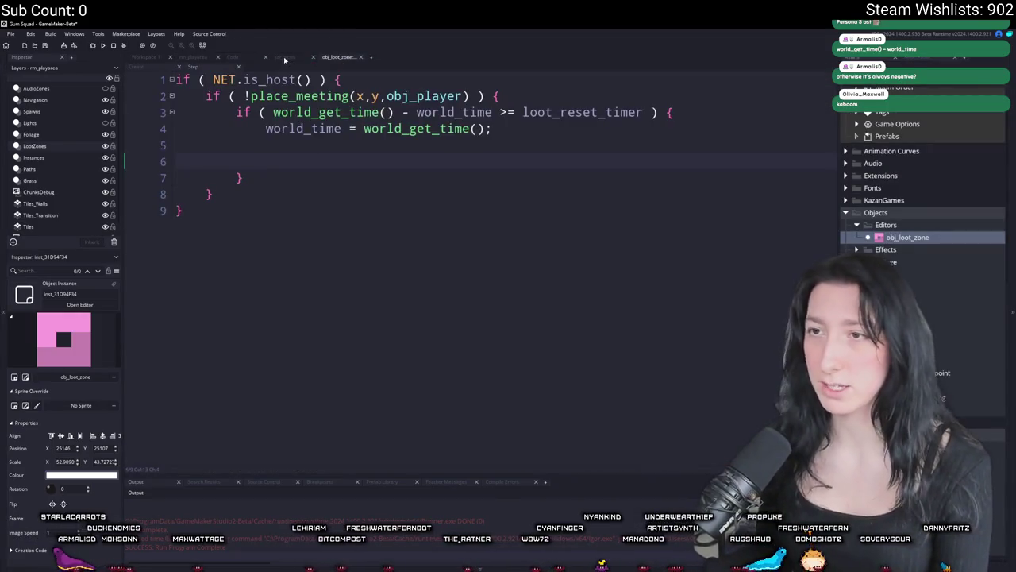
left_click(306, 158)
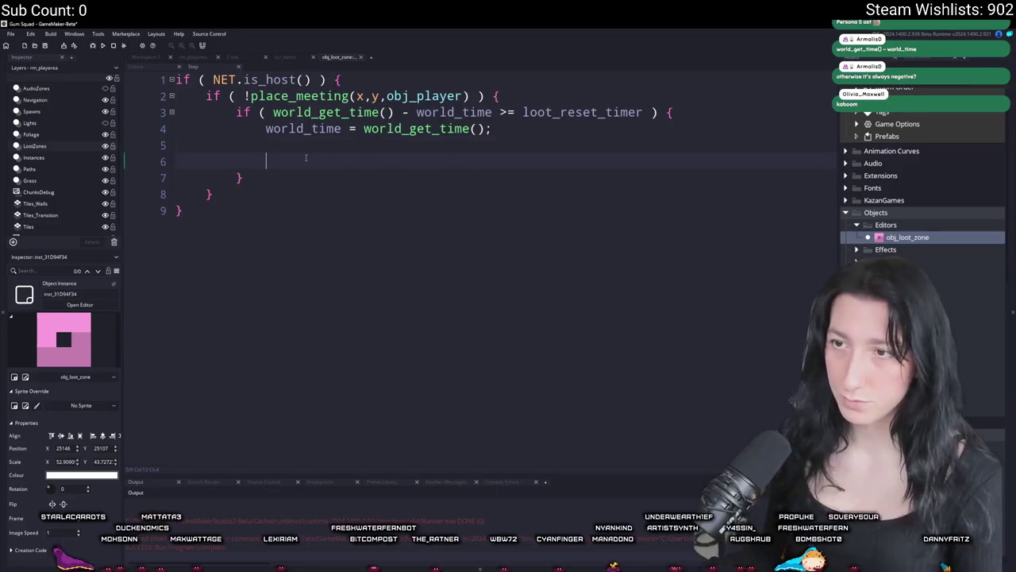
type("for ( var ")
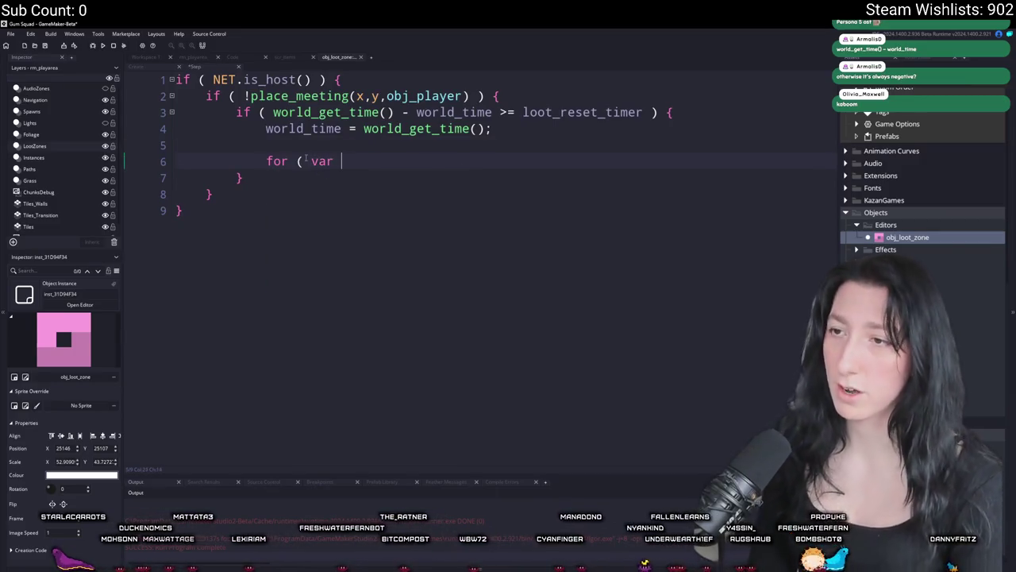
type("_i = 0;")
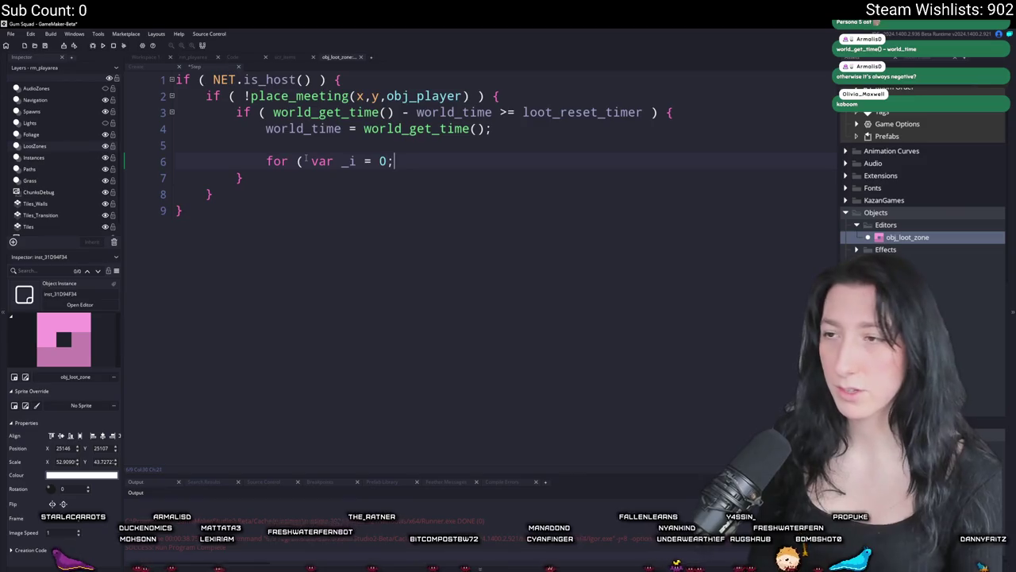
type(" _i < array_length(it")
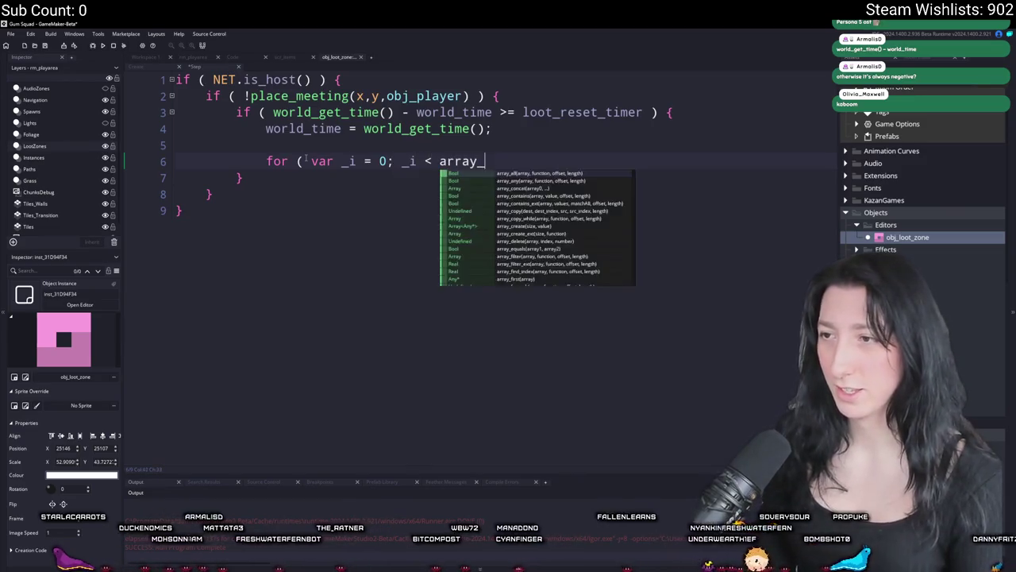
key("BackSpace")
key("BackSpace")
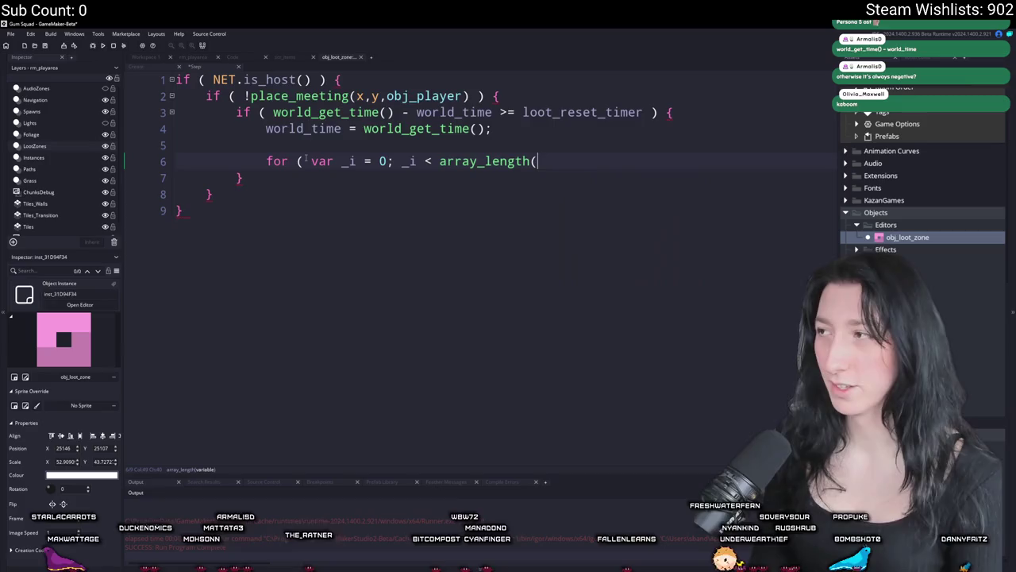
type("child_objects")
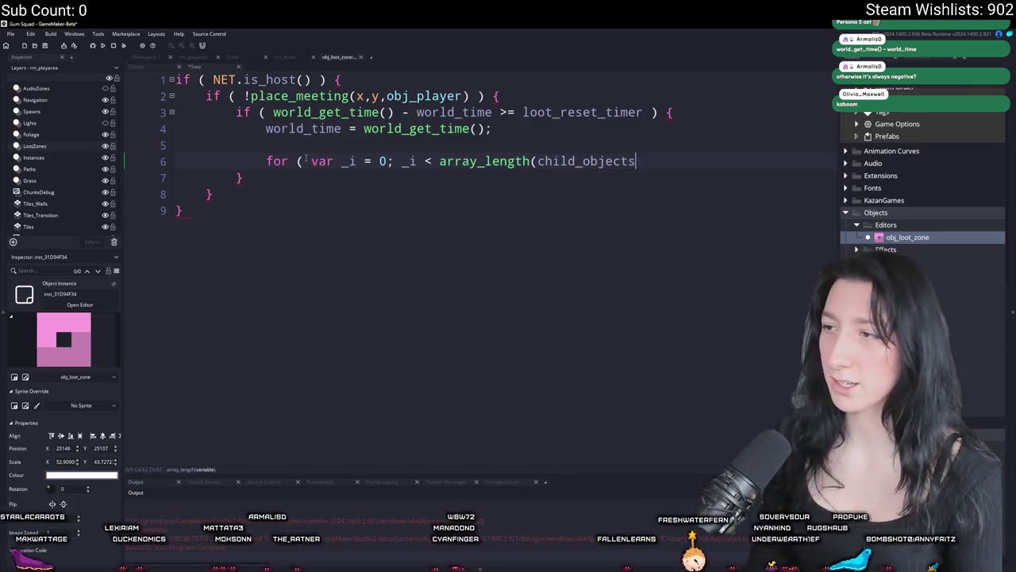
type("); ++ _i; ) {")
key("Return")
type("}")
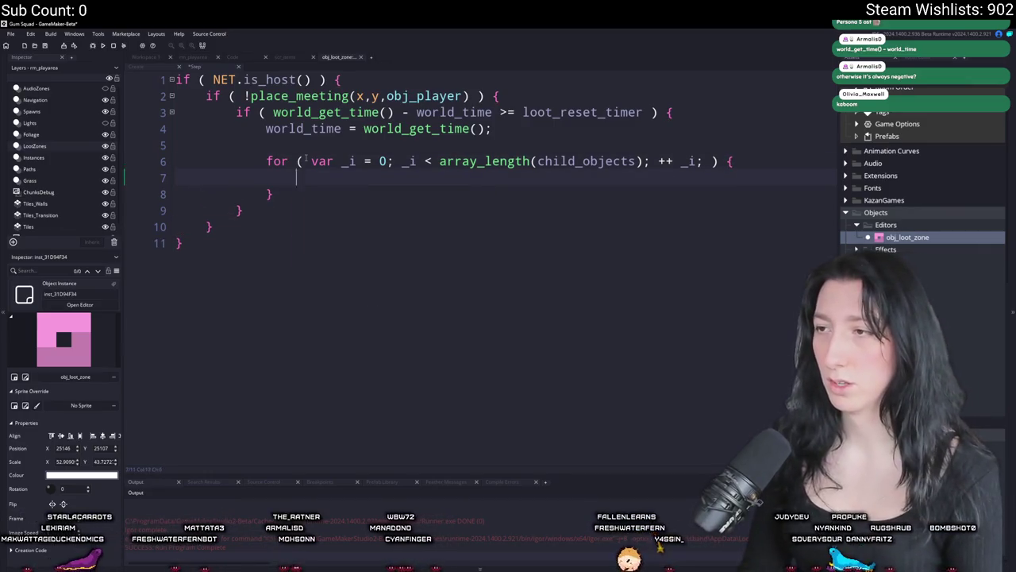
type("ts[_i][")
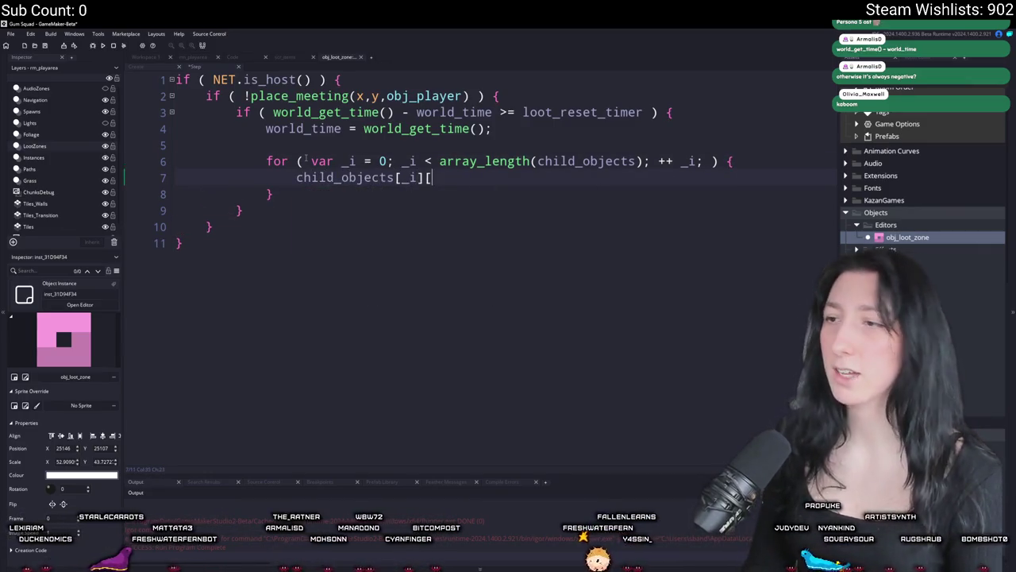
key("BackSpace")
- Call instance_activate_object inside the loop on line 7
left_click(284, 177)
type("instance_")
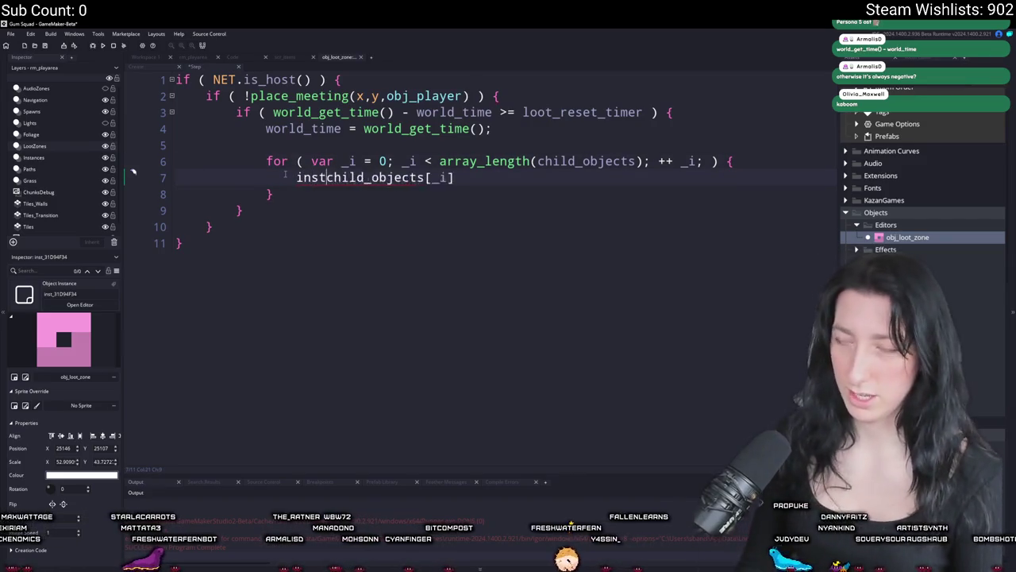
type("activate_object(")
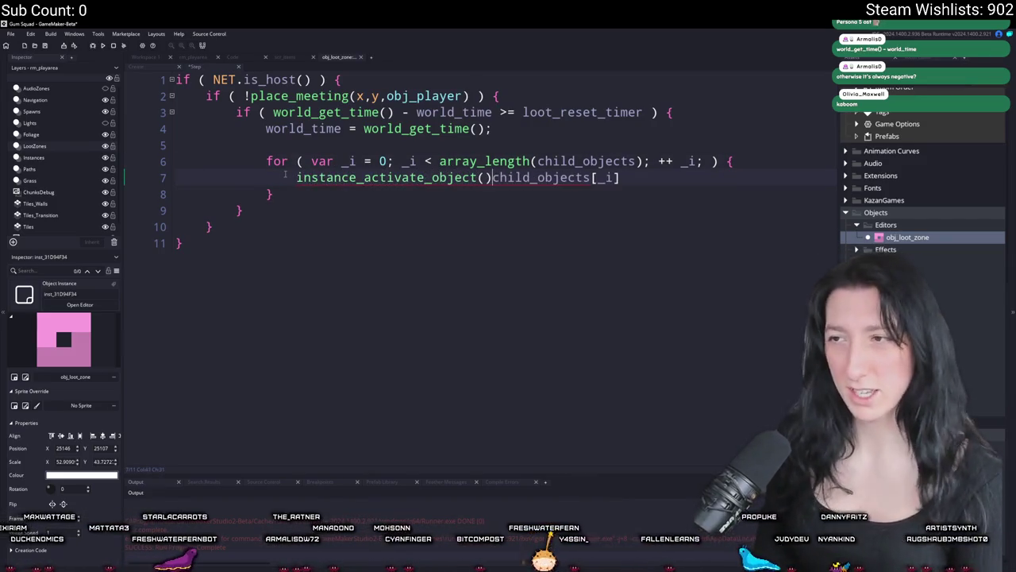
key("Delete")
type(");")
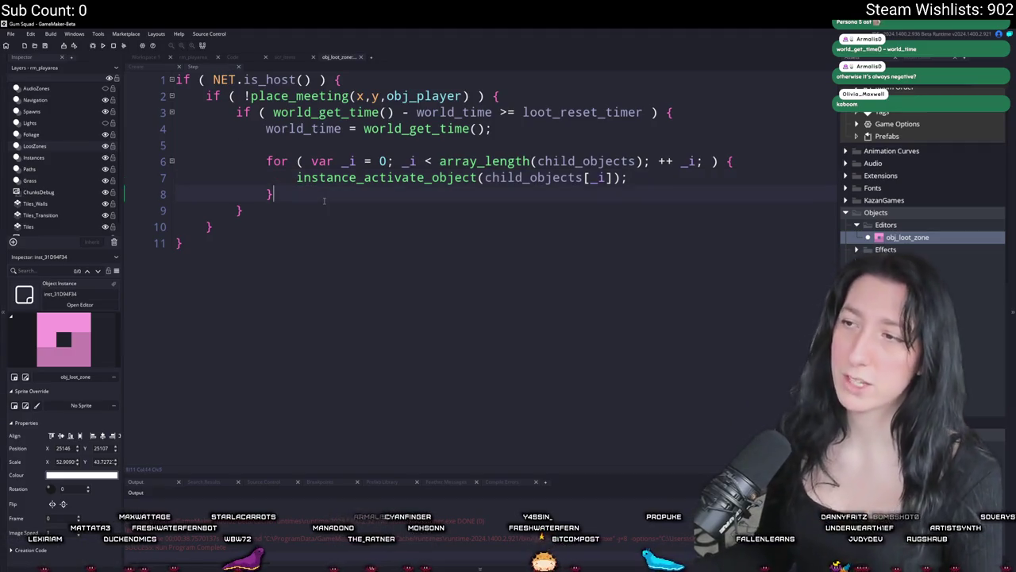
left_click(464, 177)
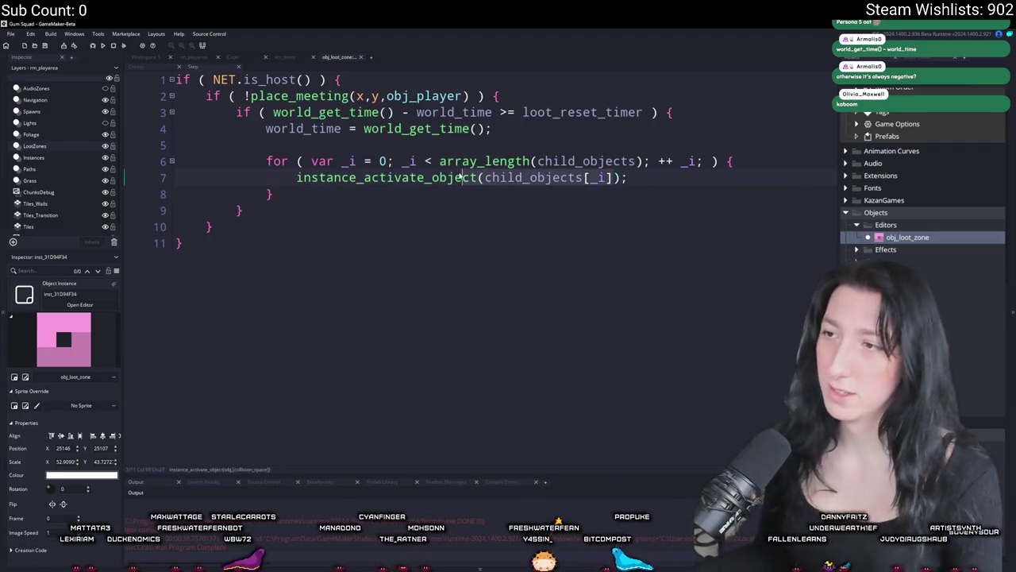
left_click(453, 177)
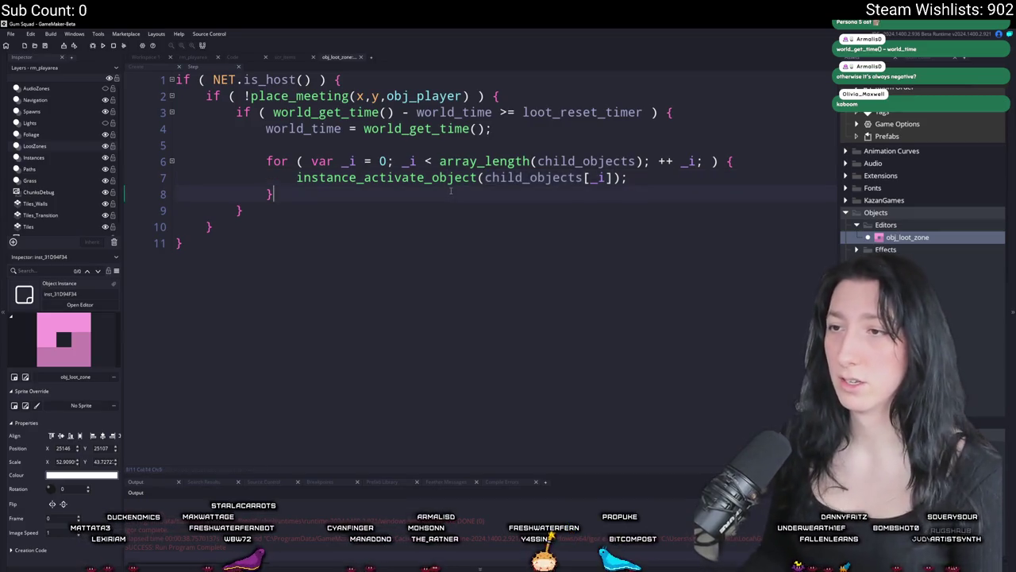
- Delete the unfinished instance_ line left below the loop
type("i")
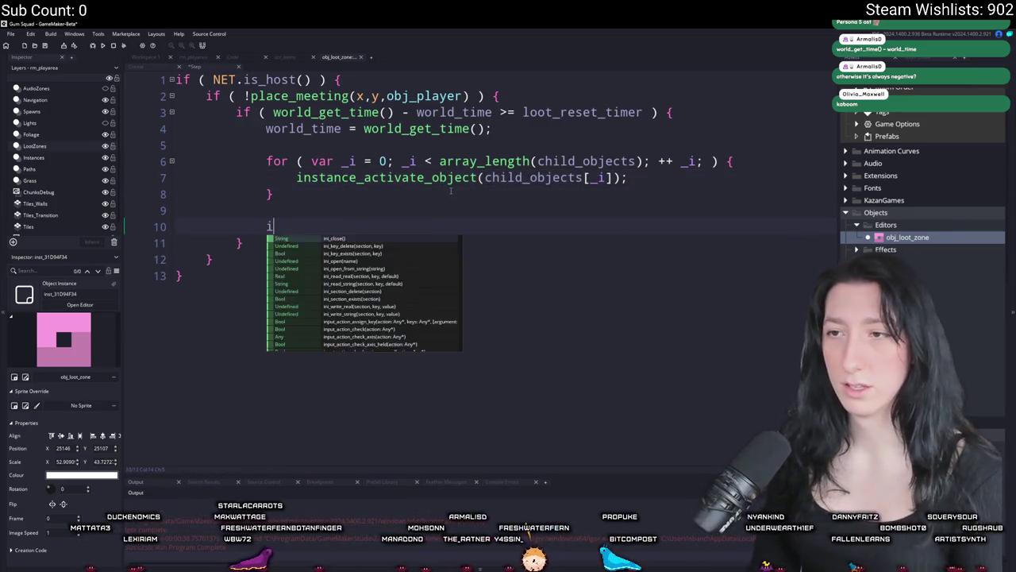
key("BackSpace")
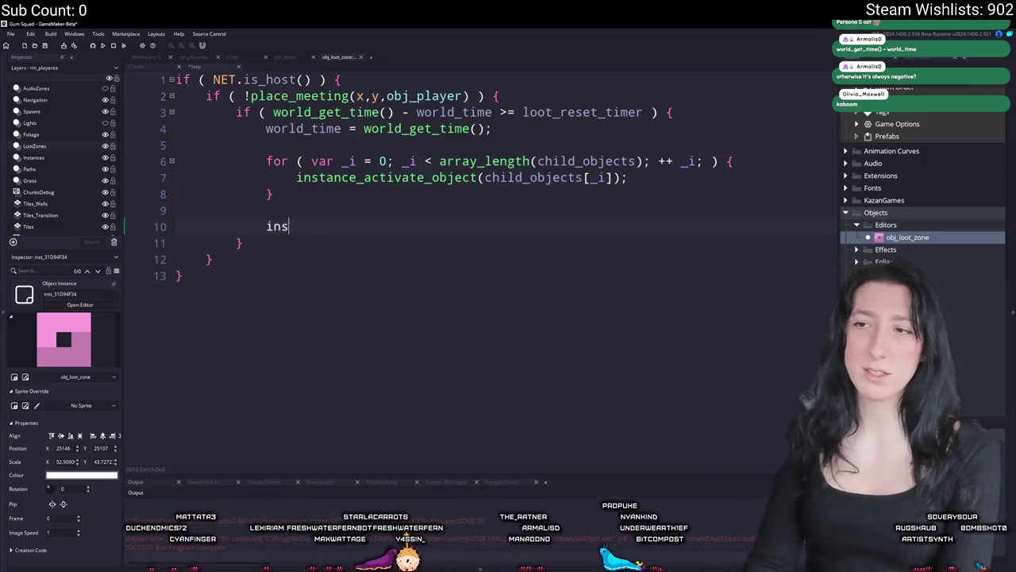
type("tance_")
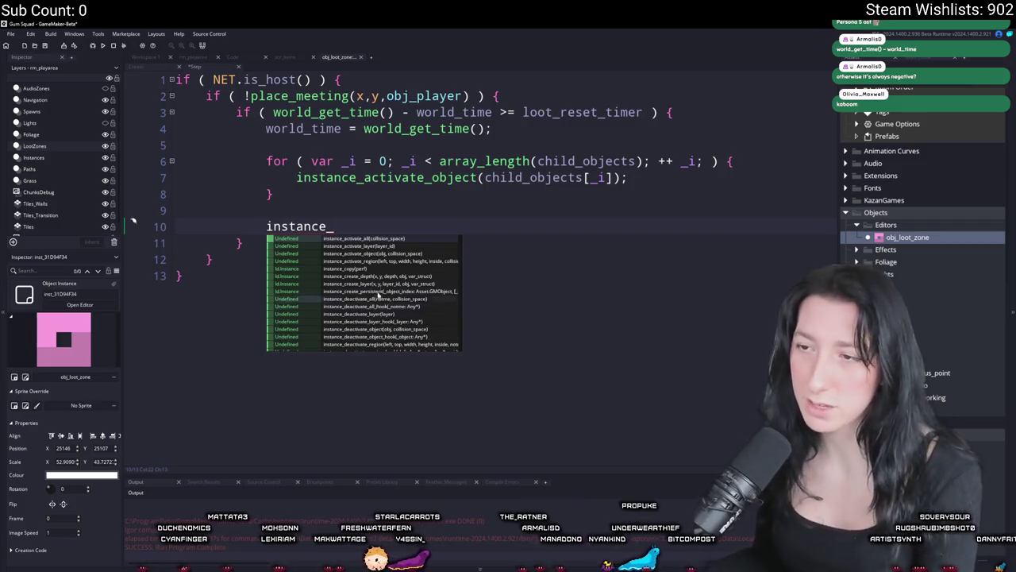
scroll(387, 271, "down", 2)
scroll(387, 271, "down", 1)
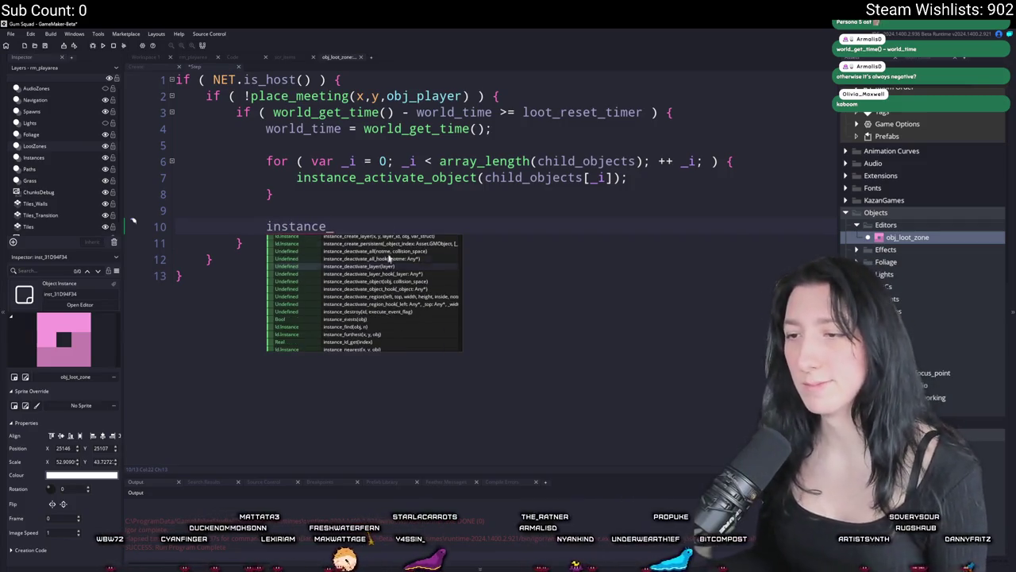
key("Escape")
left_click_drag(389, 228, 389, 206)
key("BackSpace")
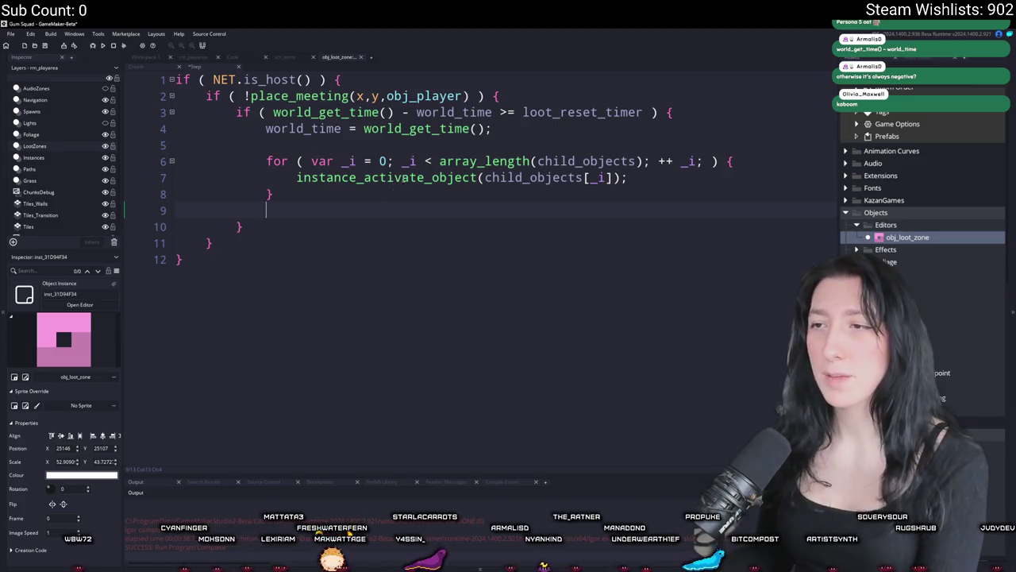
left_click(410, 177)
- Open and read the manual page for instance_activate_object
key("F1")
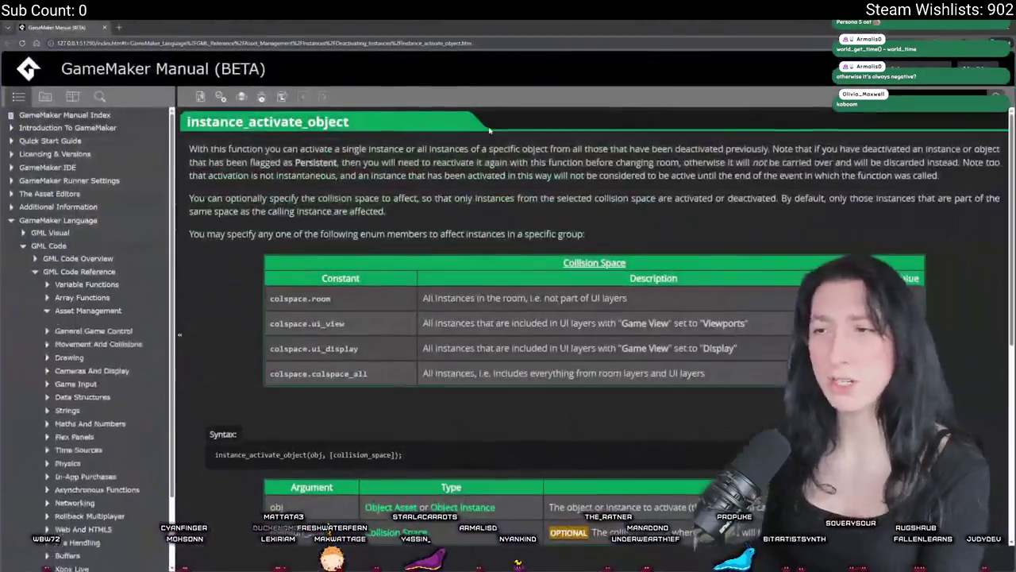
scroll(356, 443, "down", 5)
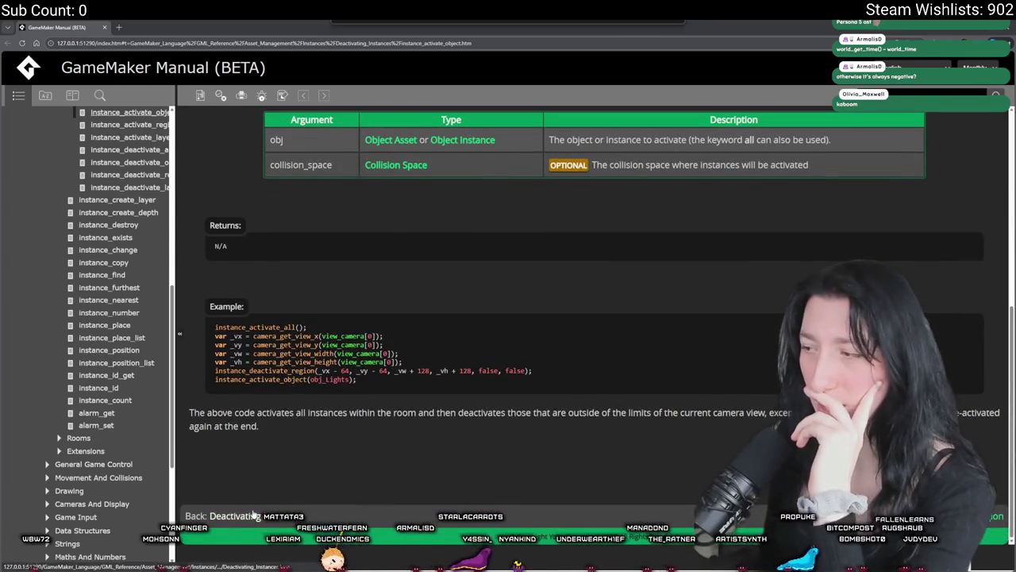
scroll(186, 321, "up", 1)
scroll(186, 321, "up", 3)
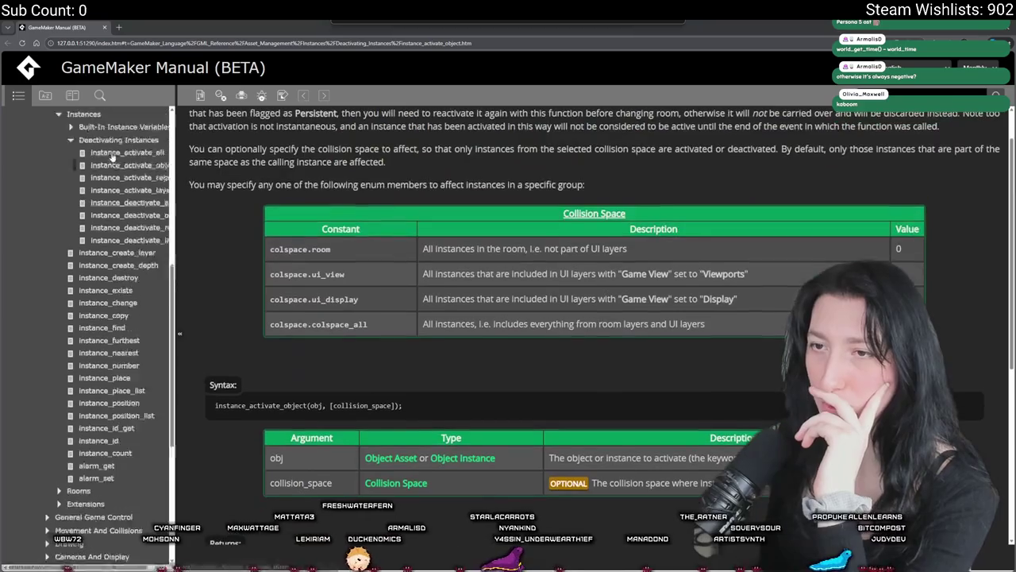
scroll(95, 239, "up", 3)
- Read the Deactivating Instances manual page, including its inst.variable example
left_click(89, 208)
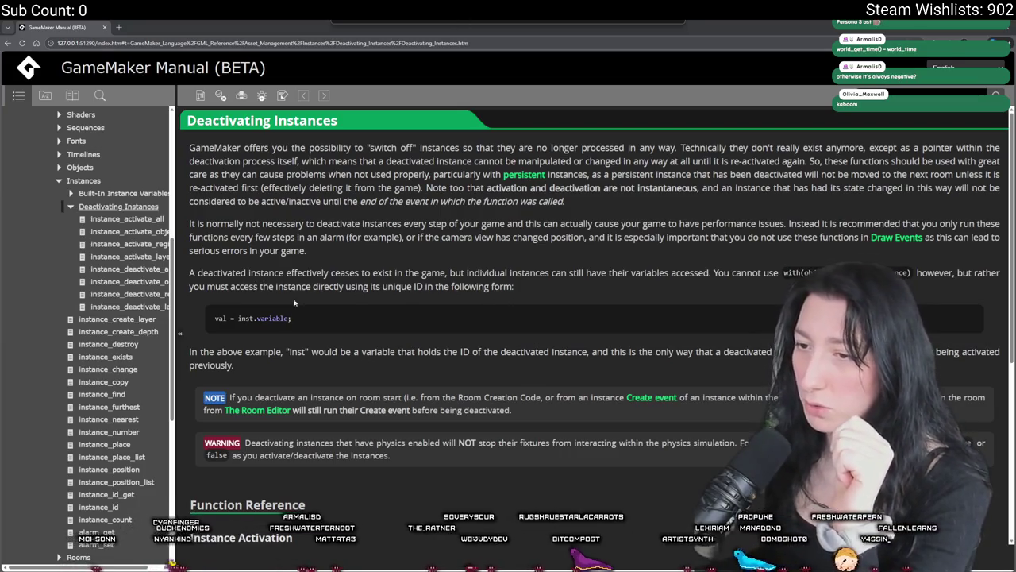
double_click(242, 318)
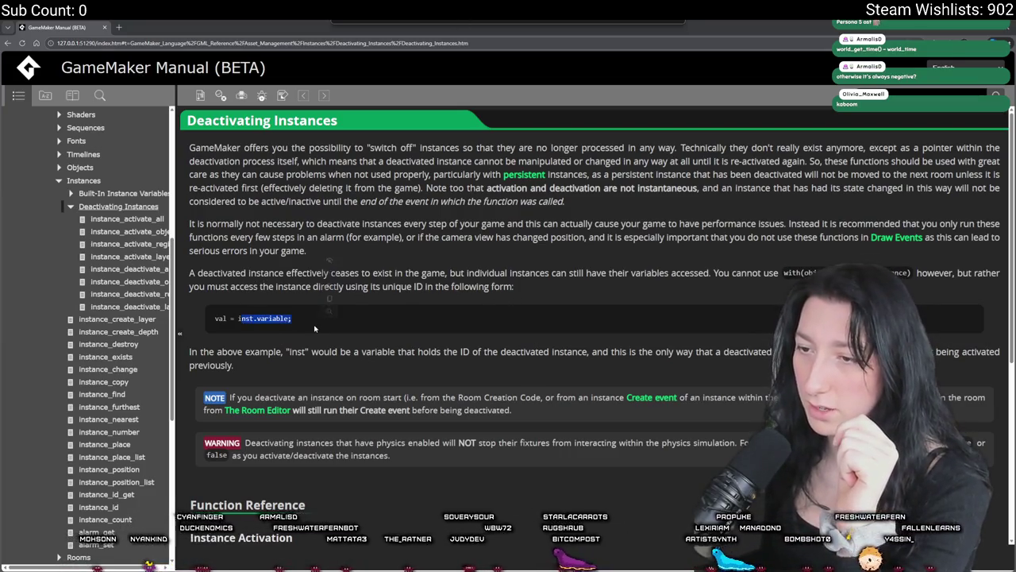
left_click(402, 327)
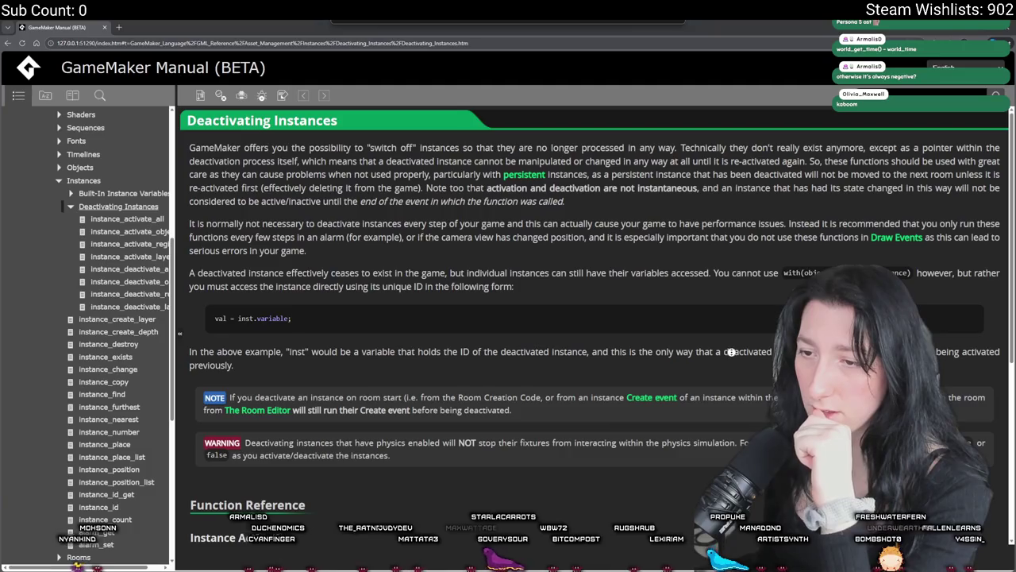
scroll(674, 352, "down", 3)
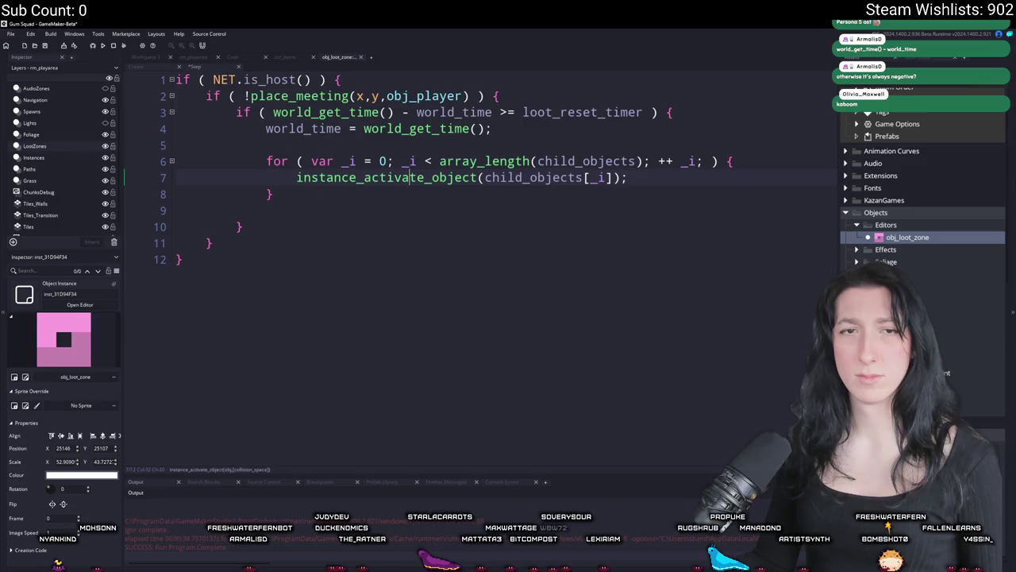
- Clear the instance_activate_object call from line 7 of the loop
left_click(608, 179)
left_click(650, 178)
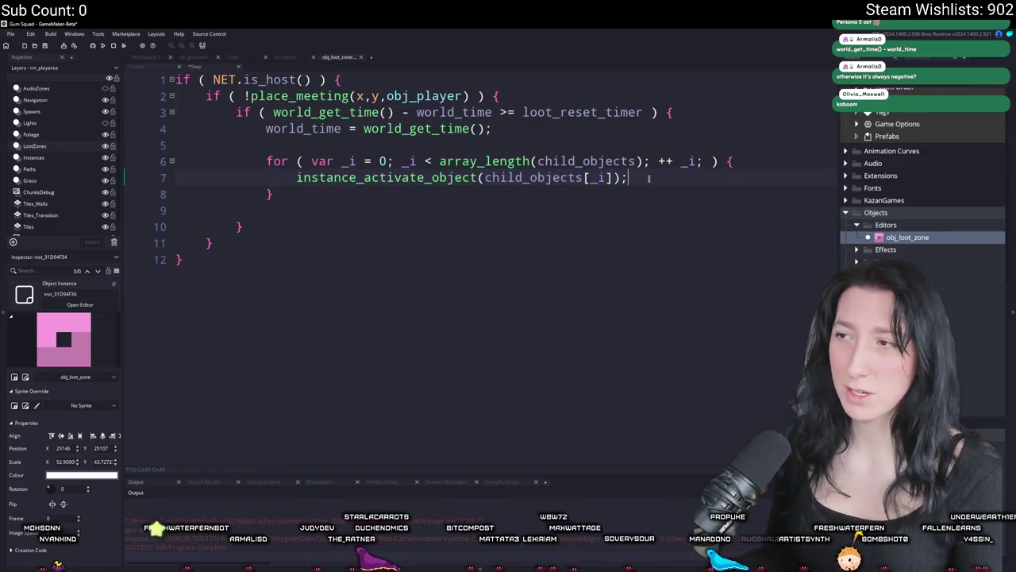
key("Home")
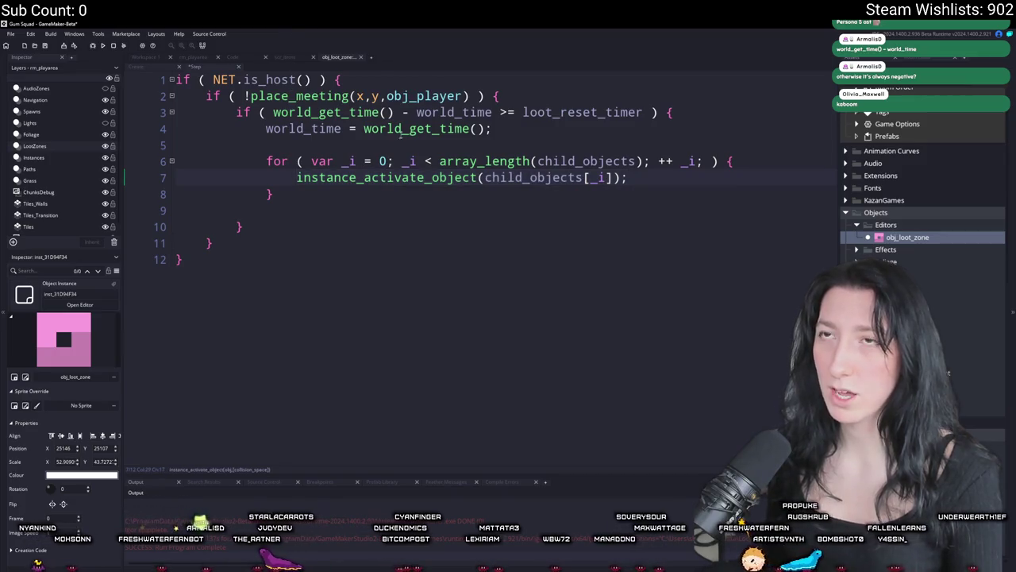
left_click_drag(636, 177, 295, 179)
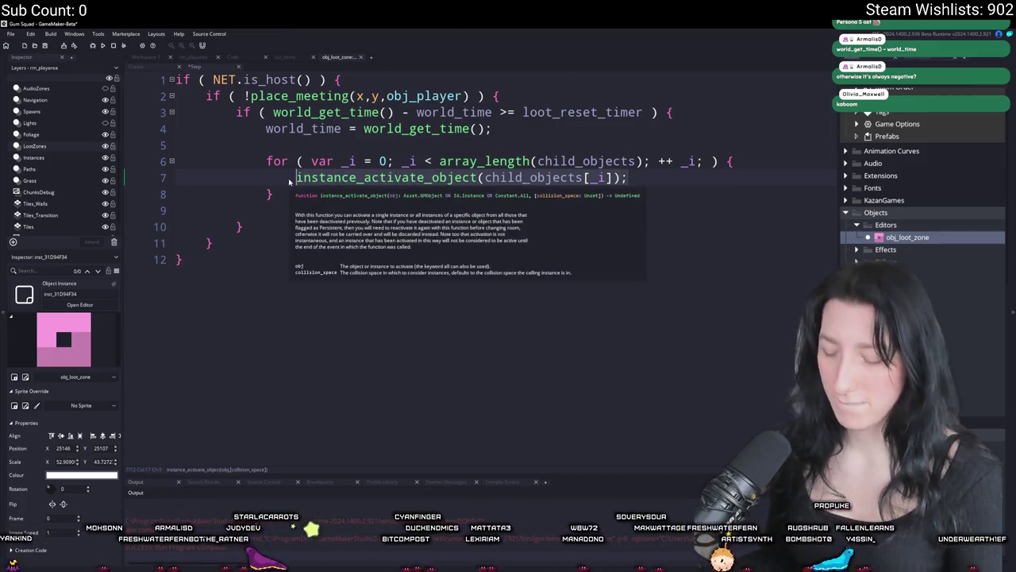
type("variabl")
key("BackSpace")
key("BackSpace")
key("BackSpace")
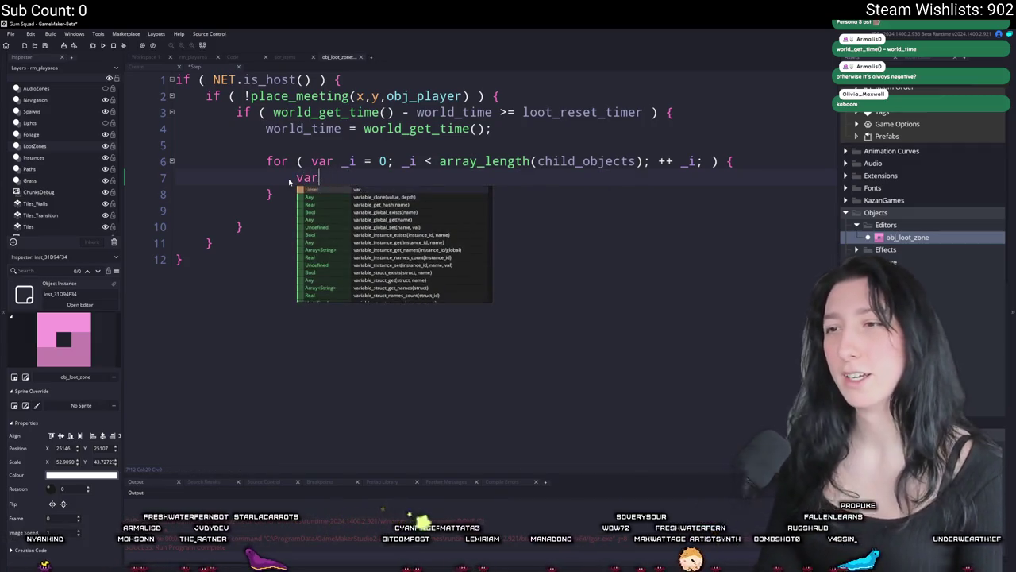
type("child_objects[_i]")
key("ctrl+z")
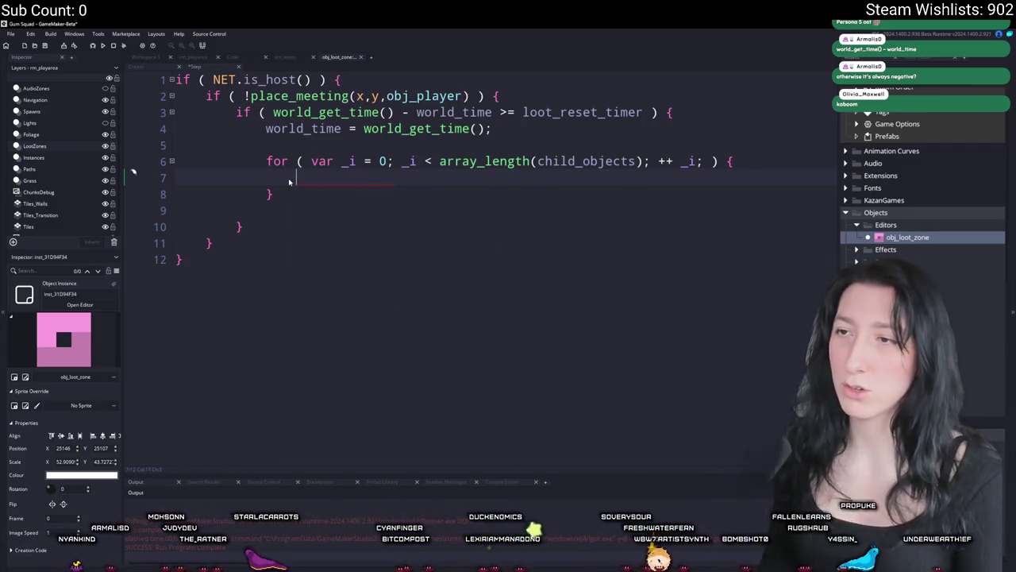
- Add an if checking variable_instance_exists(child_objects[_i], "loot_reset") inside the loop
left_click(311, 146)
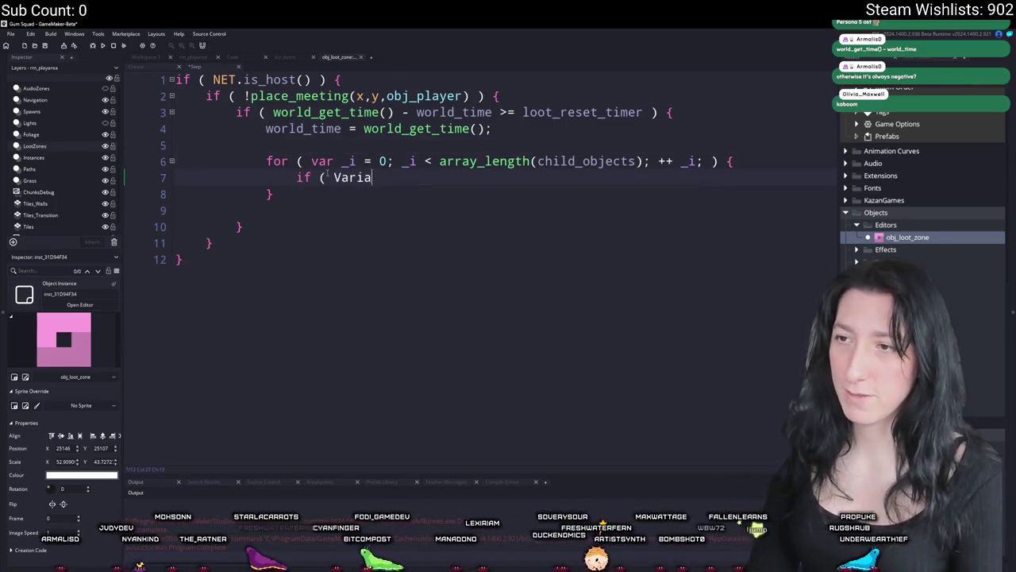
type("ble_str")
key("BackSpace")
key("BackSpace")
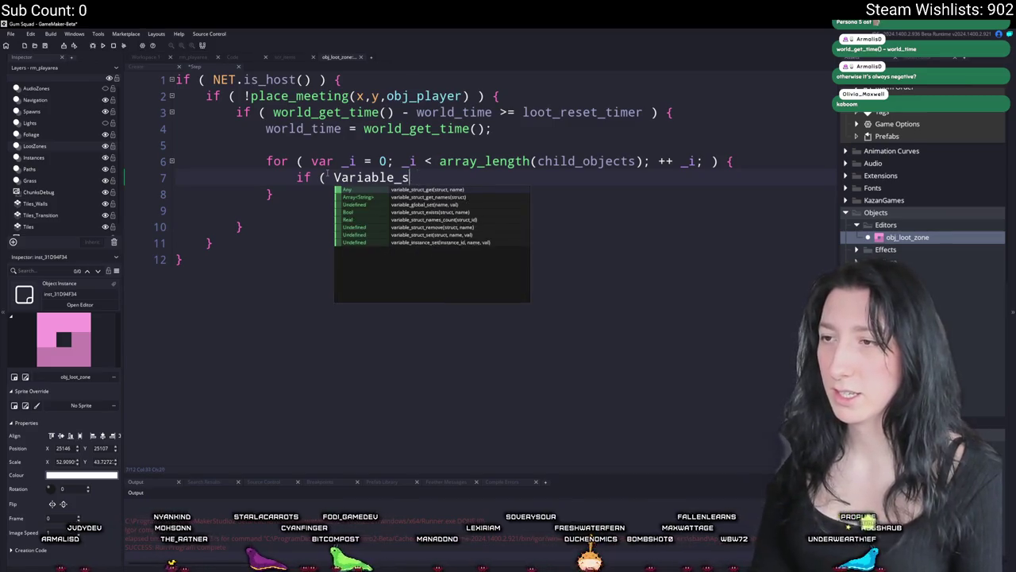
key("BackSpace")
type("instance_exists")
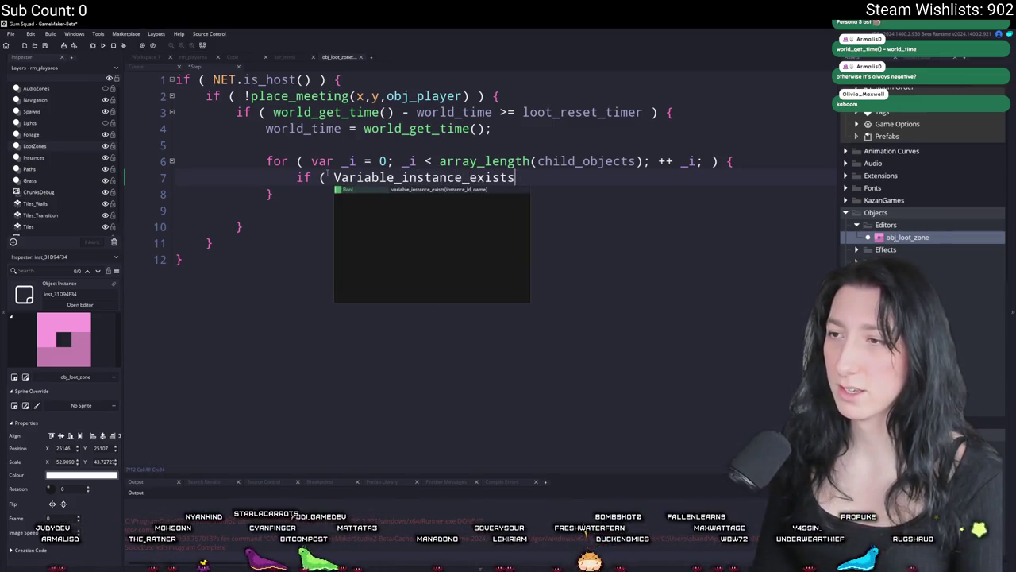
key("Return")
type("child_objects[_i],")
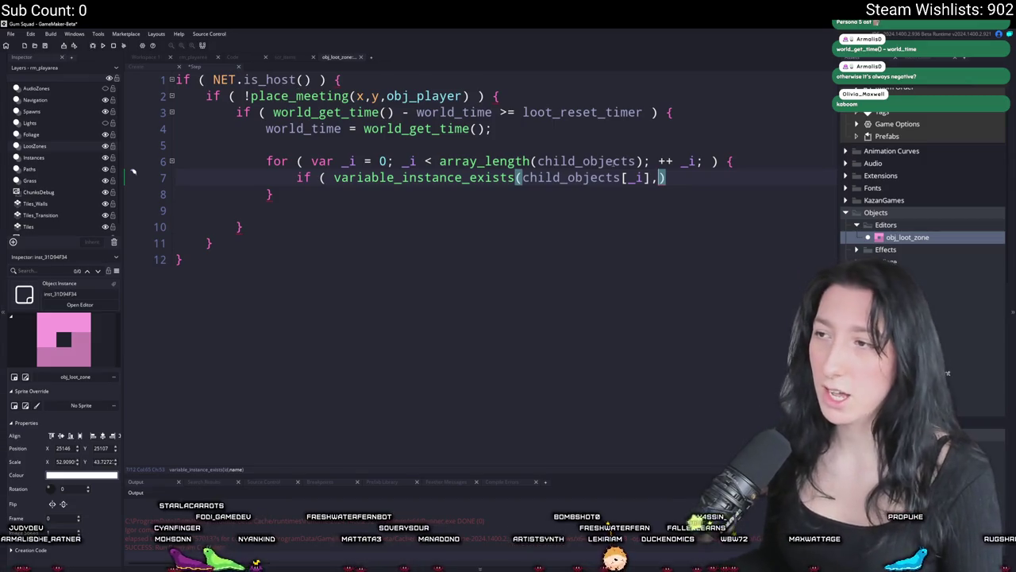
type(" l")
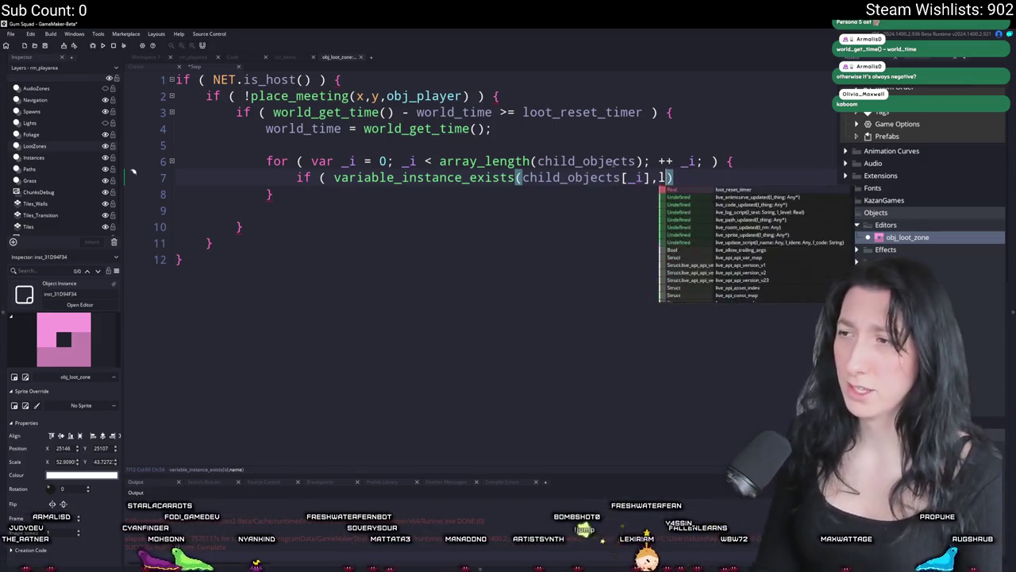
key("BackSpace")
type("\"loot_reset\"")
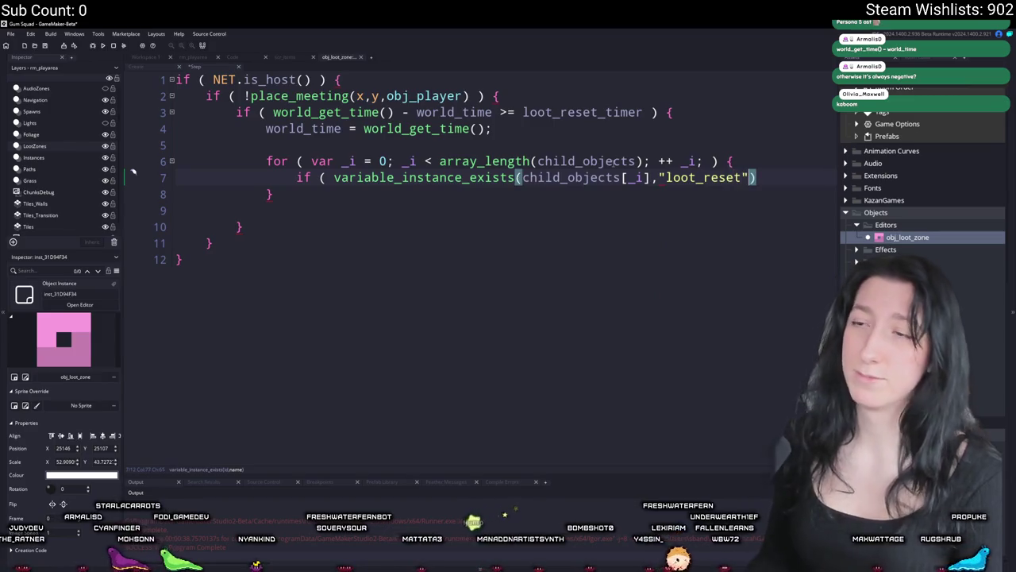
type(") ) {")
- Call child_objects[_i].loot_reset(); inside the if block
key("Return")
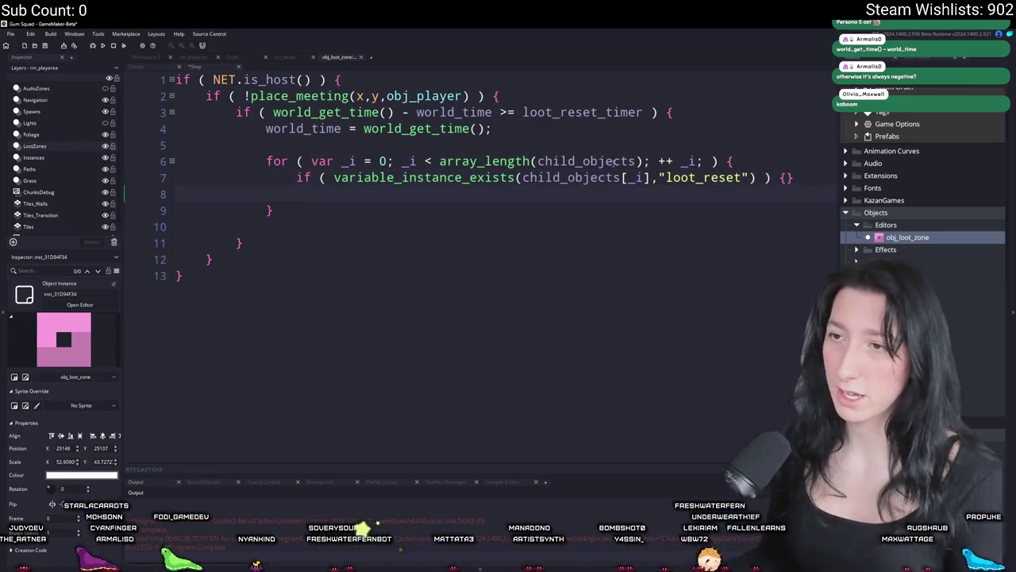
key("BackSpace")
key("Return")
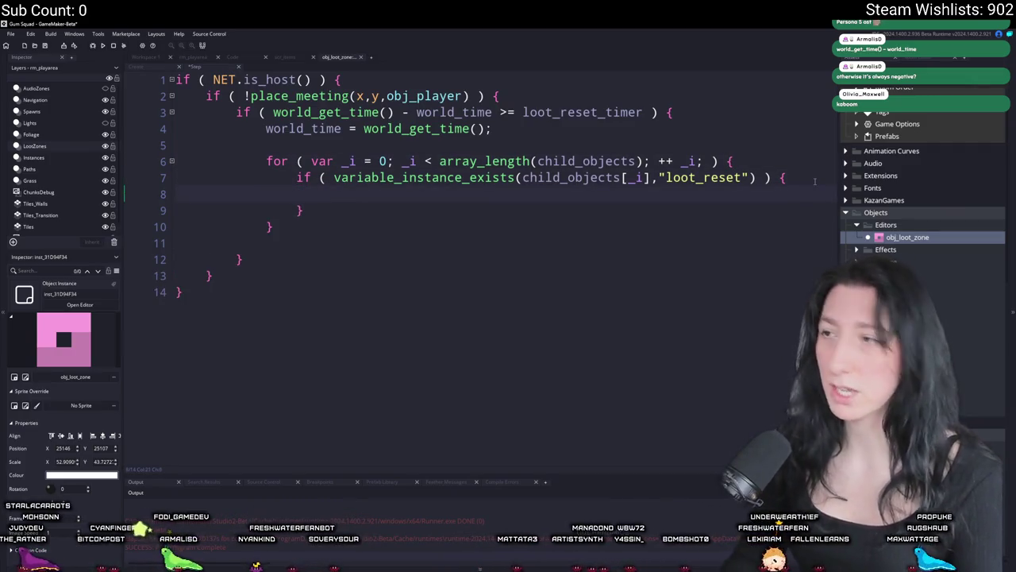
type("child_objects[_i].loo")
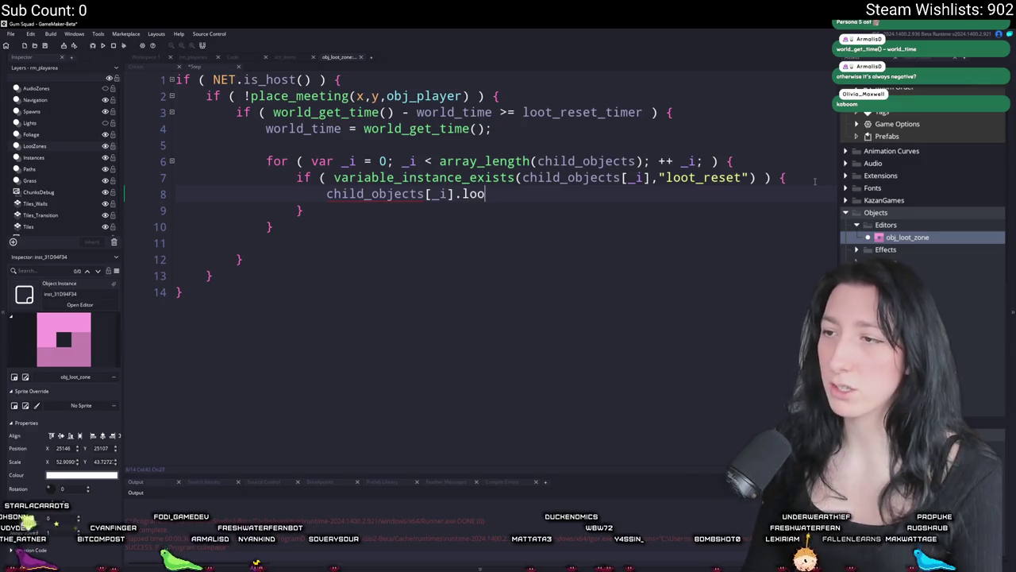
type("t_reset();")
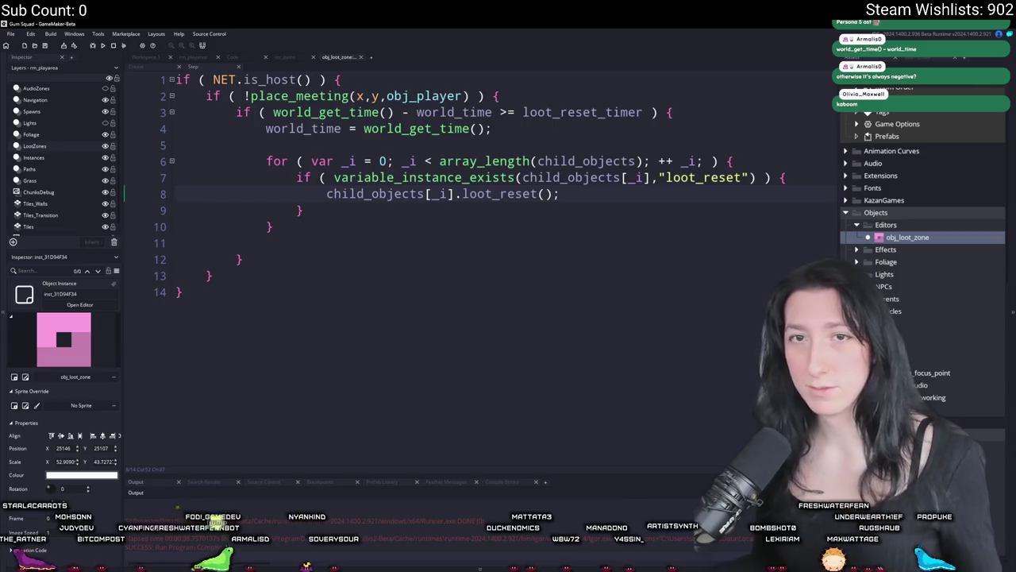
left_click(195, 57)
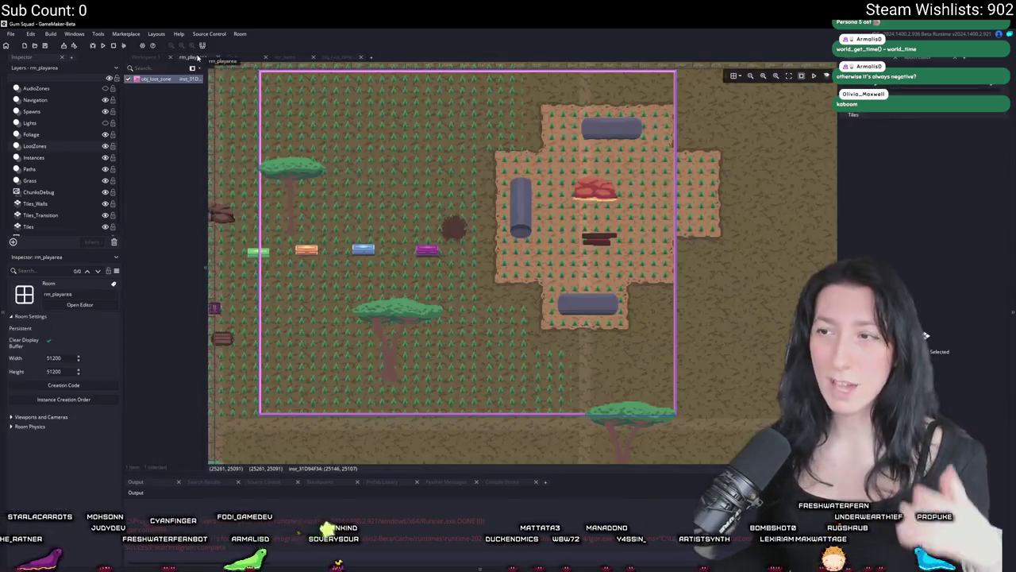
- Nudge the loot zone slightly and stretch it wider to the right in rm_playarea
left_click(553, 197)
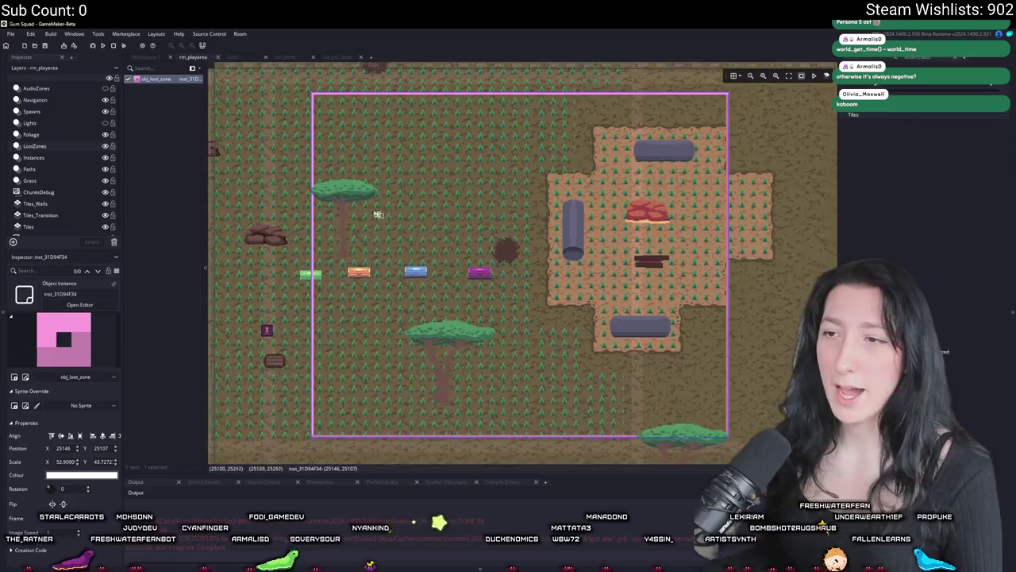
scroll(466, 234, "down", 2)
mouse_move(466, 233)
left_mouse_down()
mouse_move(450, 232)
mouse_move(460, 232)
left_mouse_up()
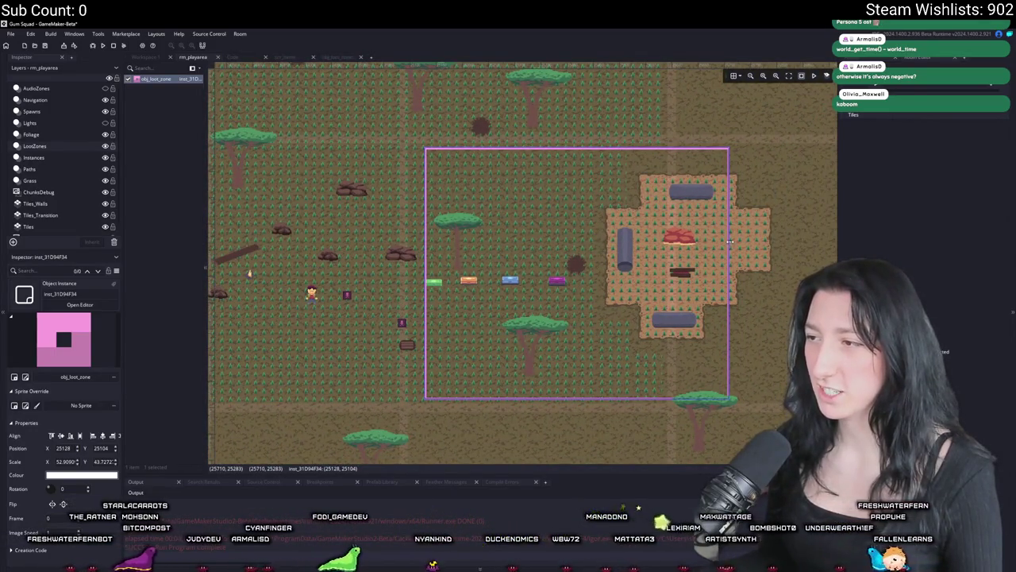
left_click_drag(729, 240, 821, 240)
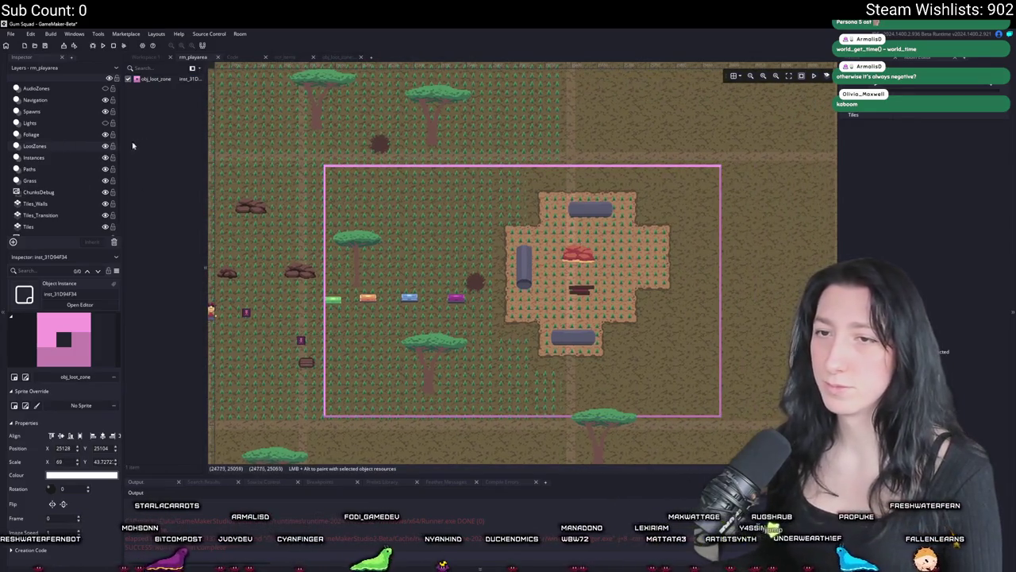
- Move the green loot chest on the Instances layer beside the cross clearing
left_click(326, 310)
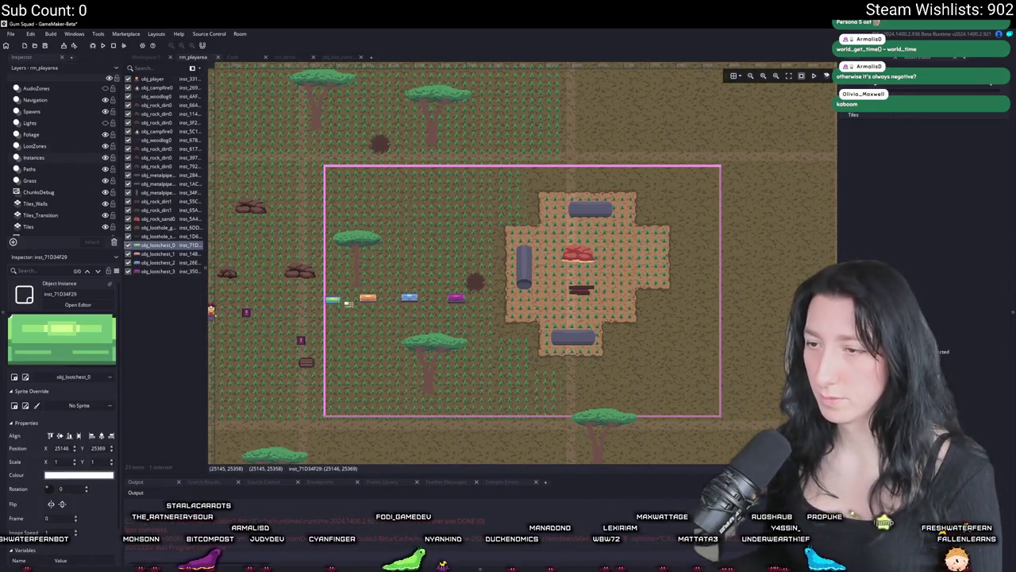
left_click_drag(337, 300, 670, 318)
scroll(354, 254, "down", 2)
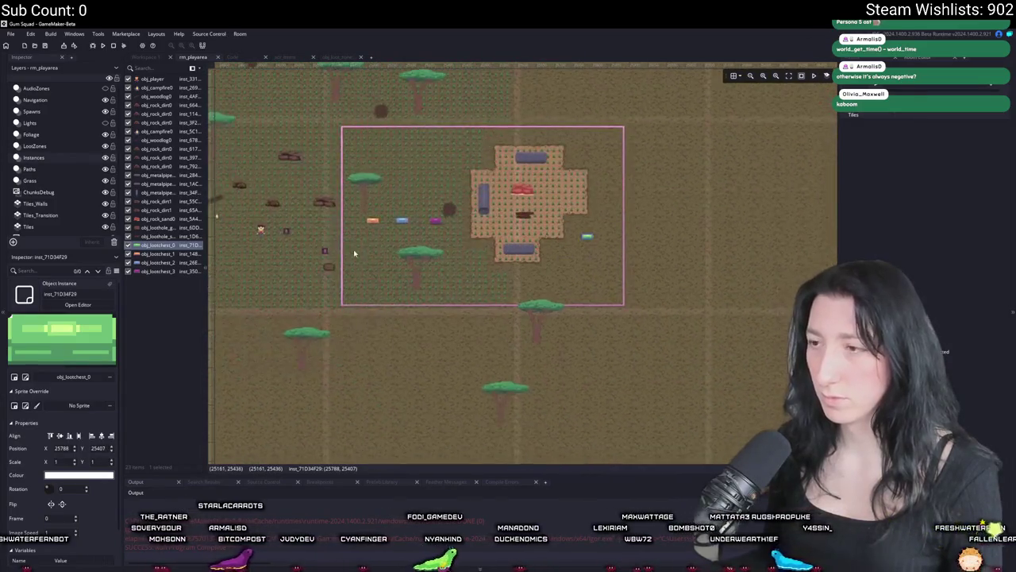
scroll(354, 253, "down", 2)
left_click(331, 61)
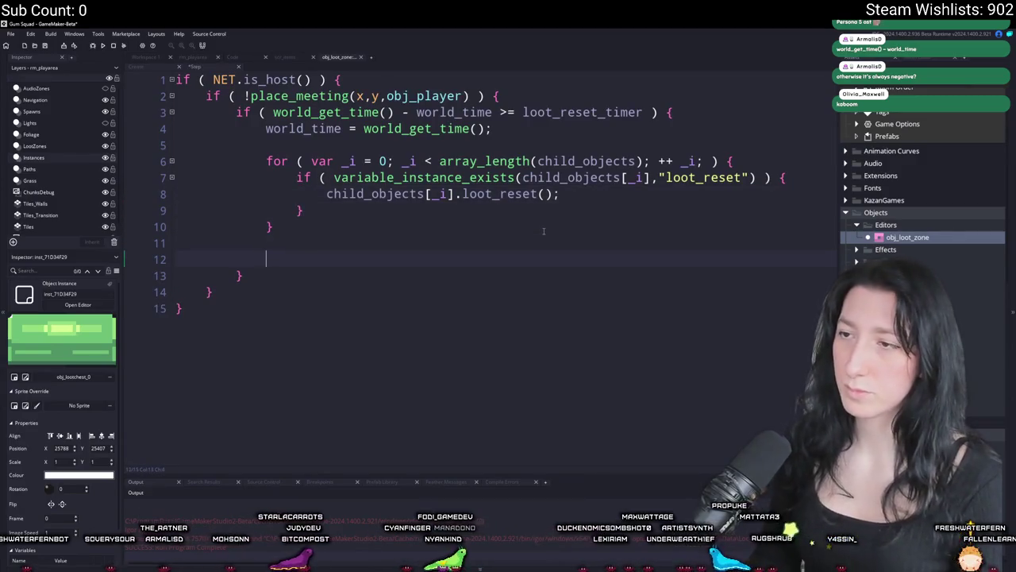
- Type show_message("DID IT WORK?"); and open obj_loothole_sand_0's Create code via the 'loothole' search
type("show_message(\"DID IT WORK?\");")
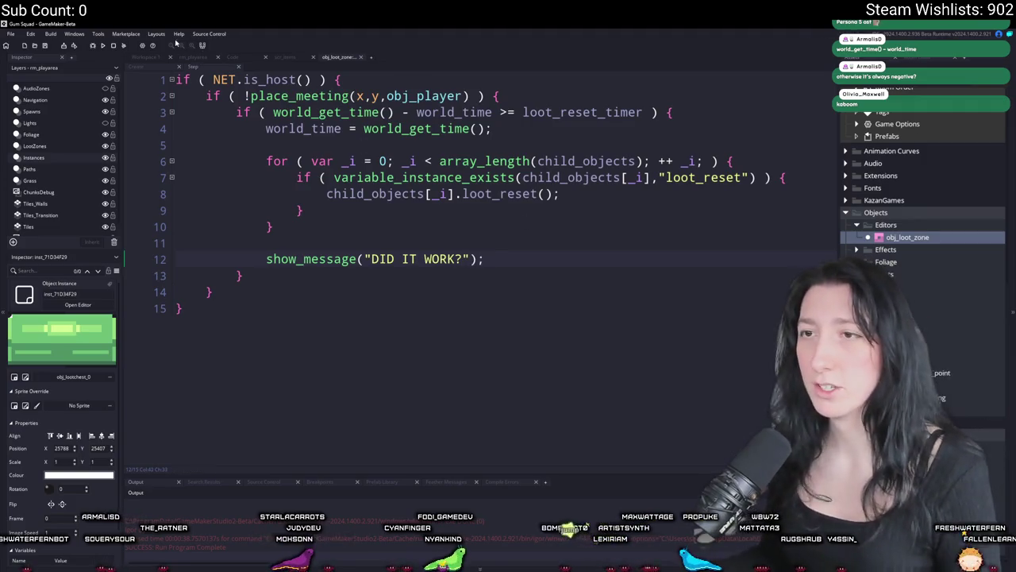
left_click(142, 56)
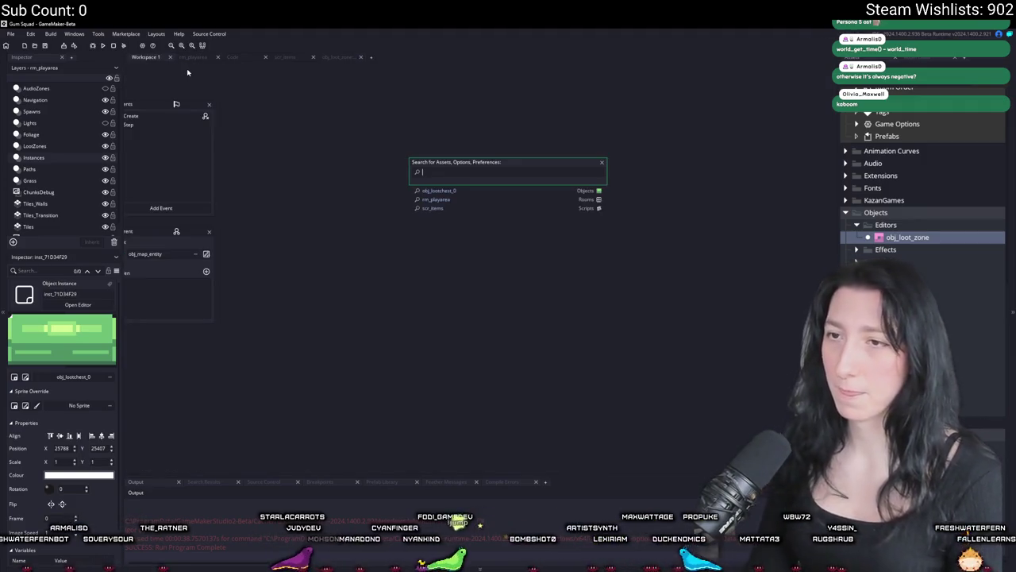
key("ctrl+t")
type("loothole")
key("Down")
key("Return")
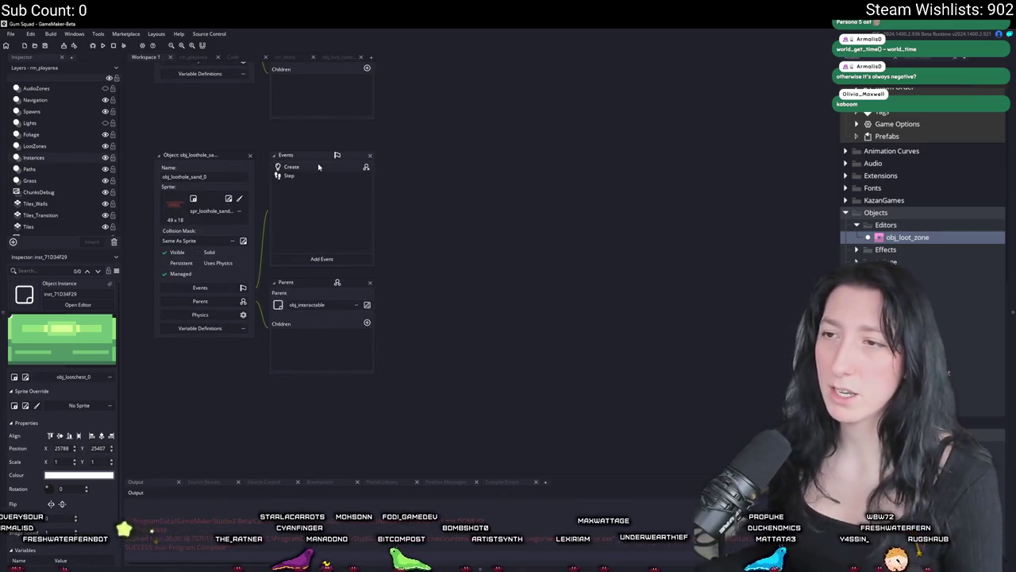
double_click(291, 166)
- Review the loot_reset function in an enlarged obj_loothole_sand_0 Create code window
scroll(515, 204, "down", 6)
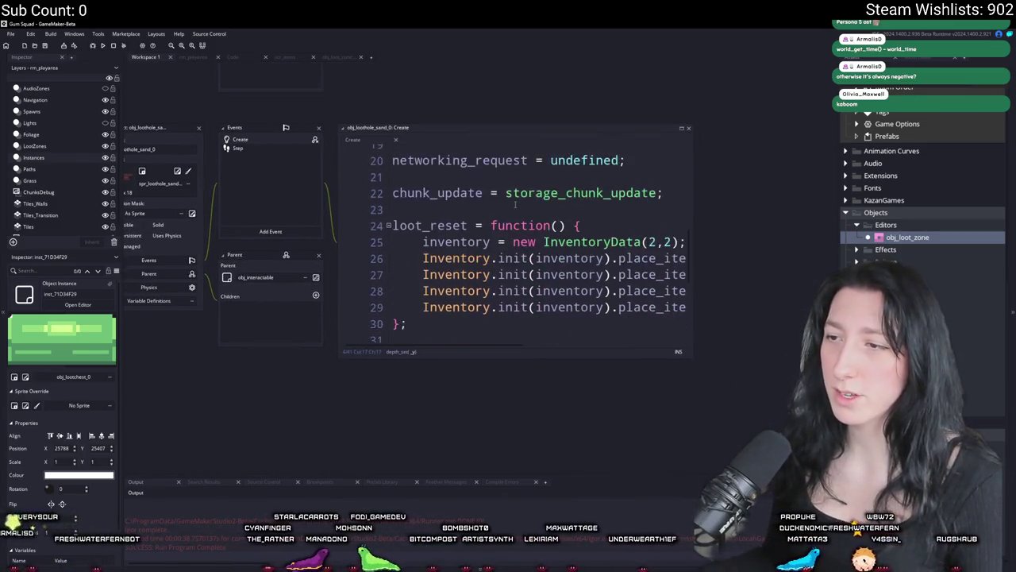
left_click(610, 214)
mouse_move(546, 278)
left_mouse_down()
mouse_move(672, 352)
mouse_move(804, 369)
mouse_move(802, 359)
left_mouse_up()
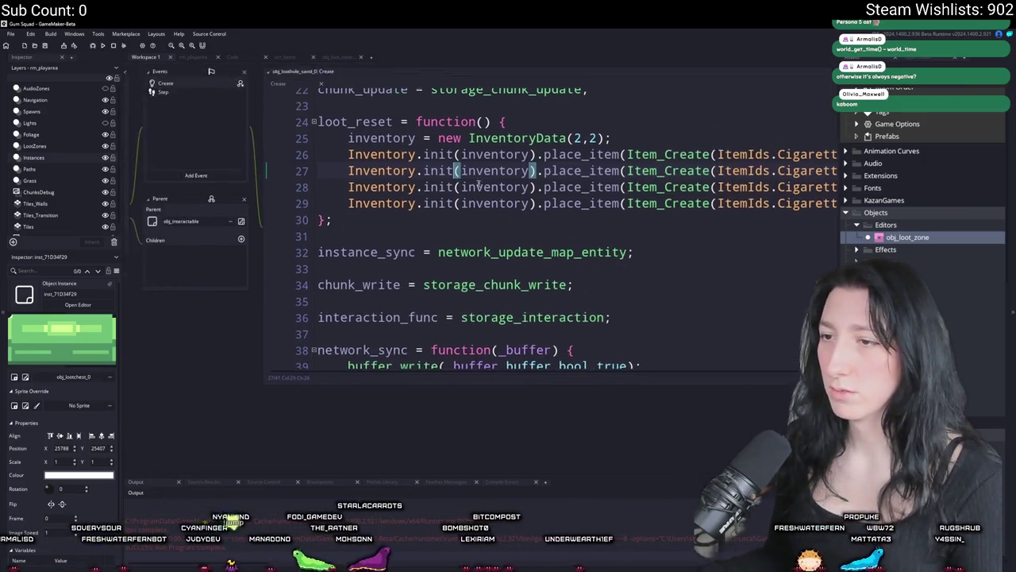
scroll(757, 181, "down", 2)
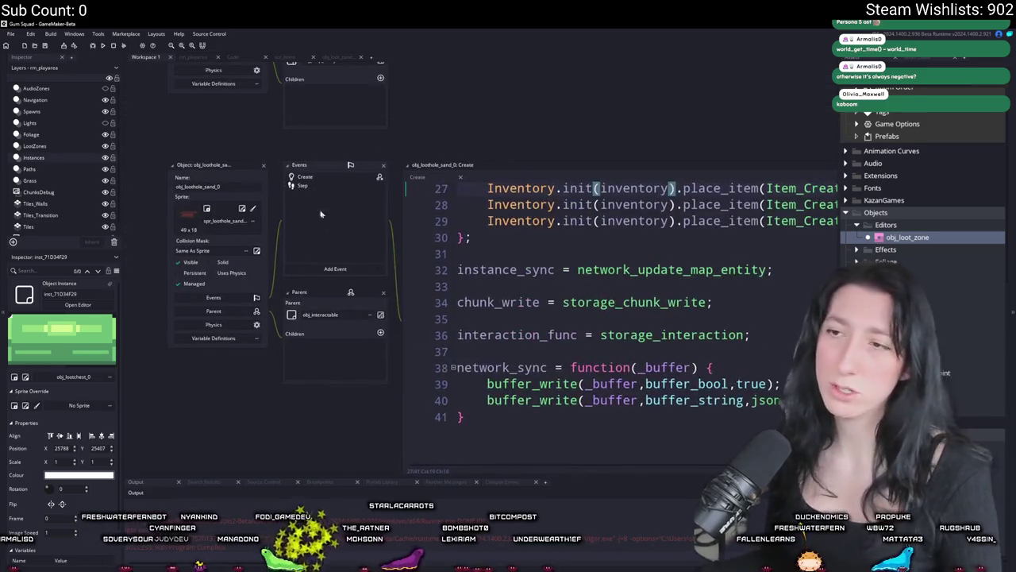
left_click_drag(301, 121, 301, 326)
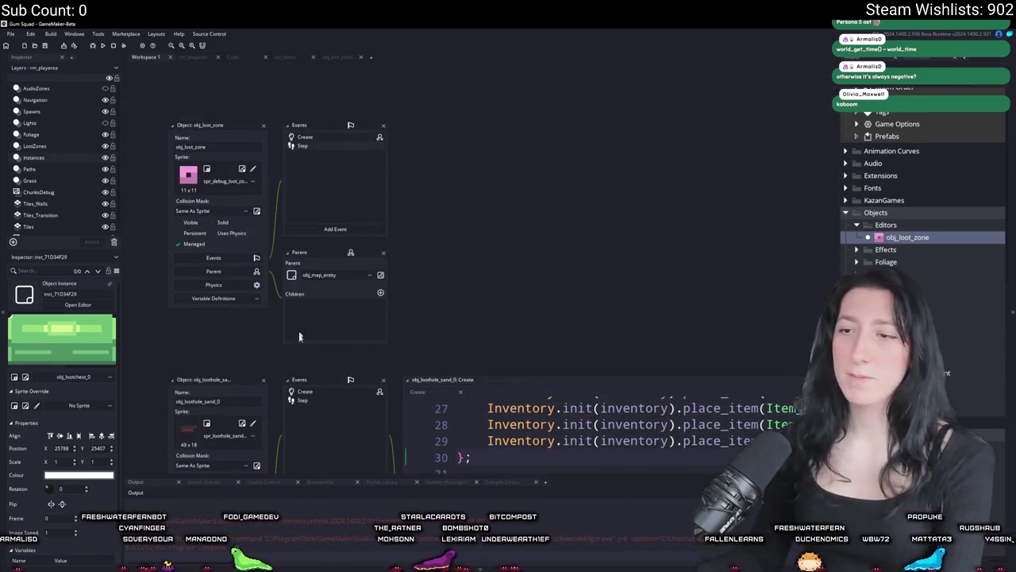
left_click(193, 57)
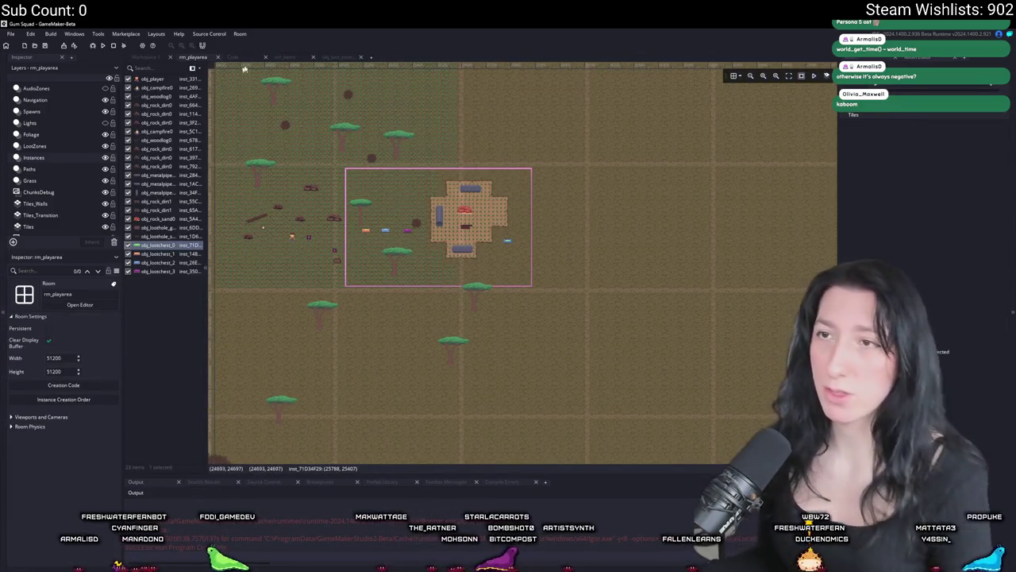
- Compare the loot_reset code with the scr_items script and the chunk_update Create code
left_click(329, 62)
left_click(292, 62)
left_click(335, 61)
left_click(286, 59)
left_click(234, 60)
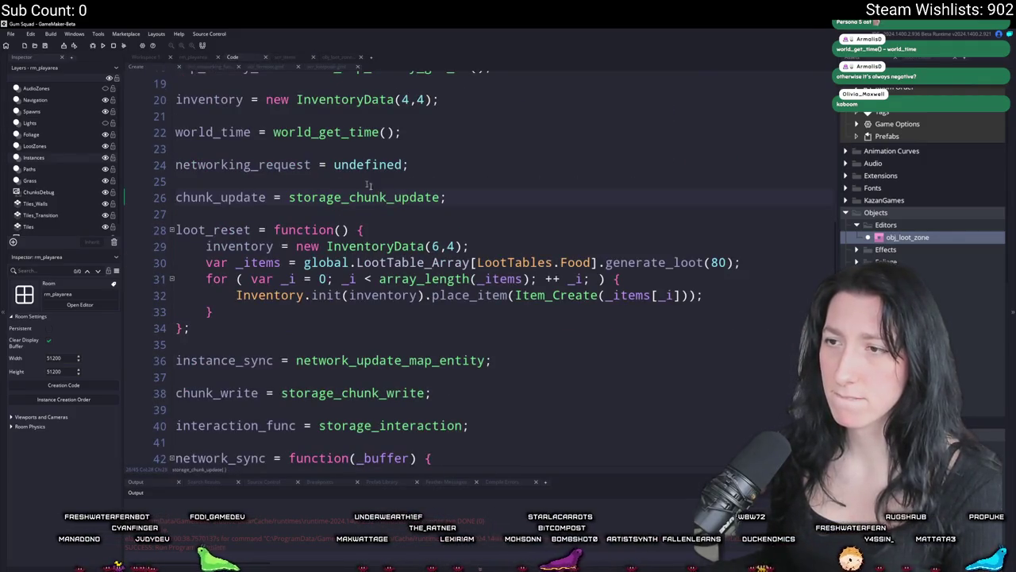
- Check loot_reset_timer in obj_loot_zone's Create code, then start a new lobby in-game
left_click(146, 58)
double_click(311, 138)
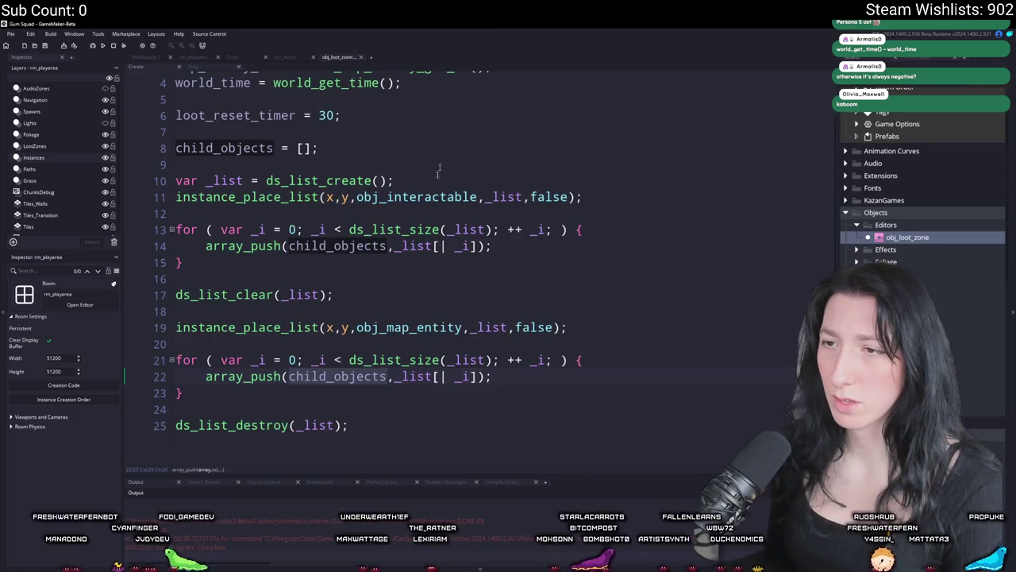
scroll(427, 163, "up", 1)
left_click(426, 162)
left_click(193, 57)
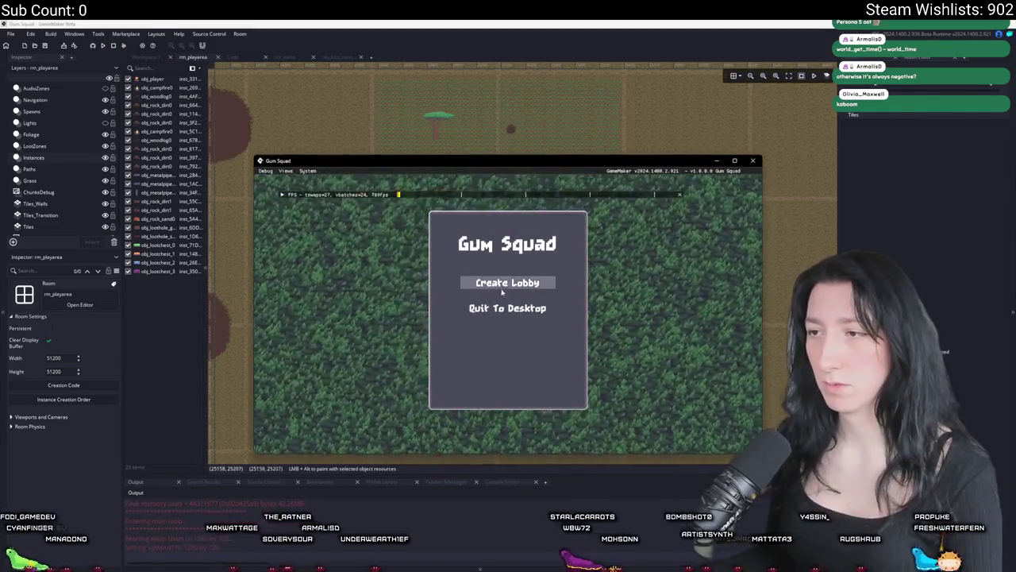
left_click(506, 283)
- Dismiss the 'DID IT WORK?' message and abort the game at the code error
left_click(514, 327)
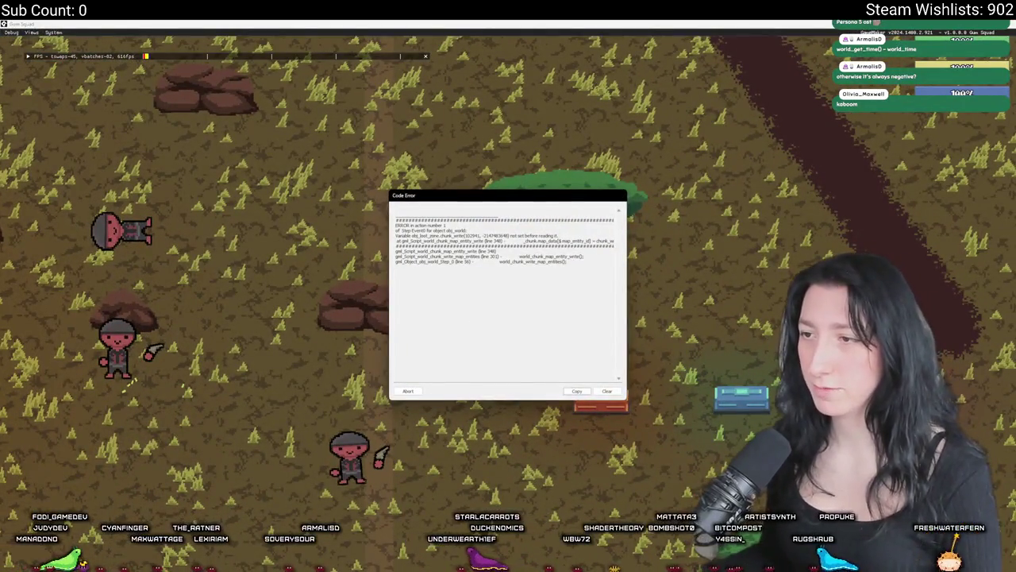
left_click(408, 390)
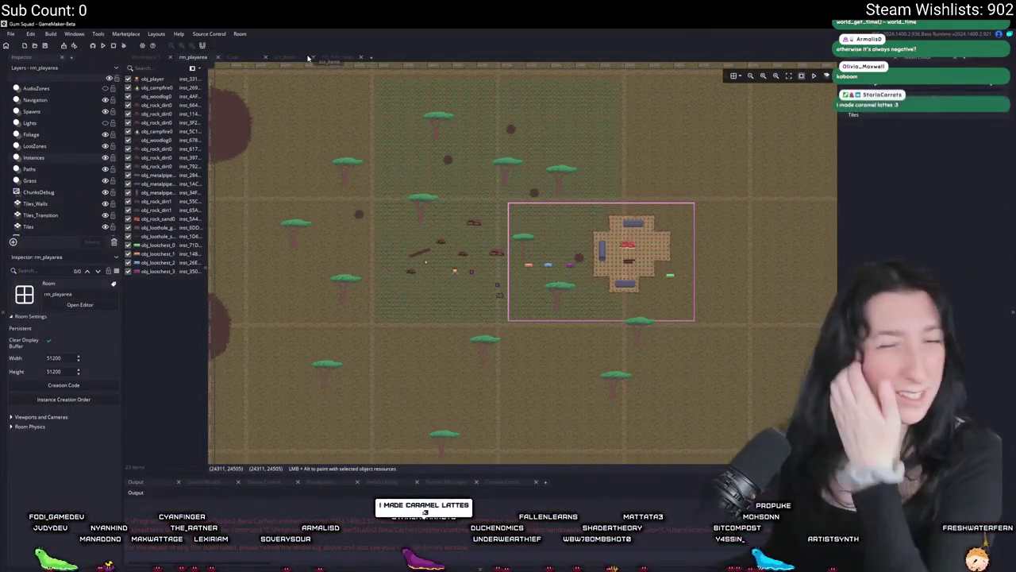
- Search assets for 'loot' and open obj_loothole_sand_0 from the results
key("super")
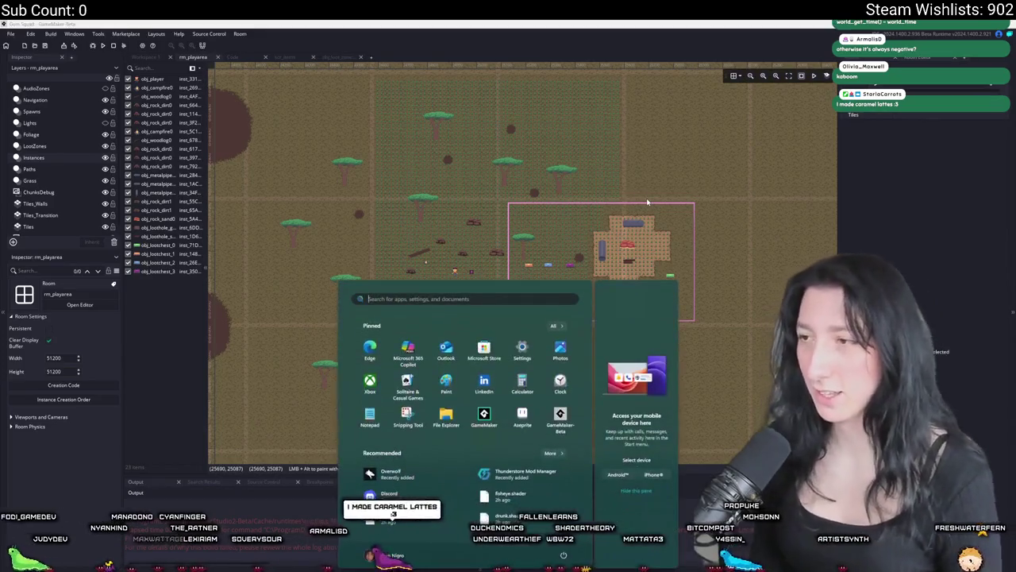
key("Escape")
key("ctrl+t")
type("lootzone")
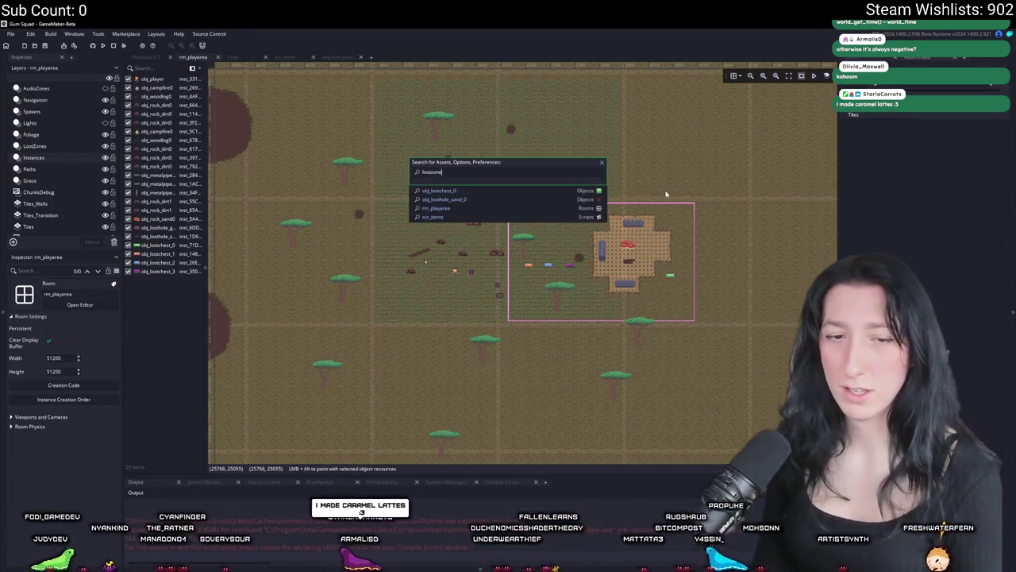
key("BackSpace")
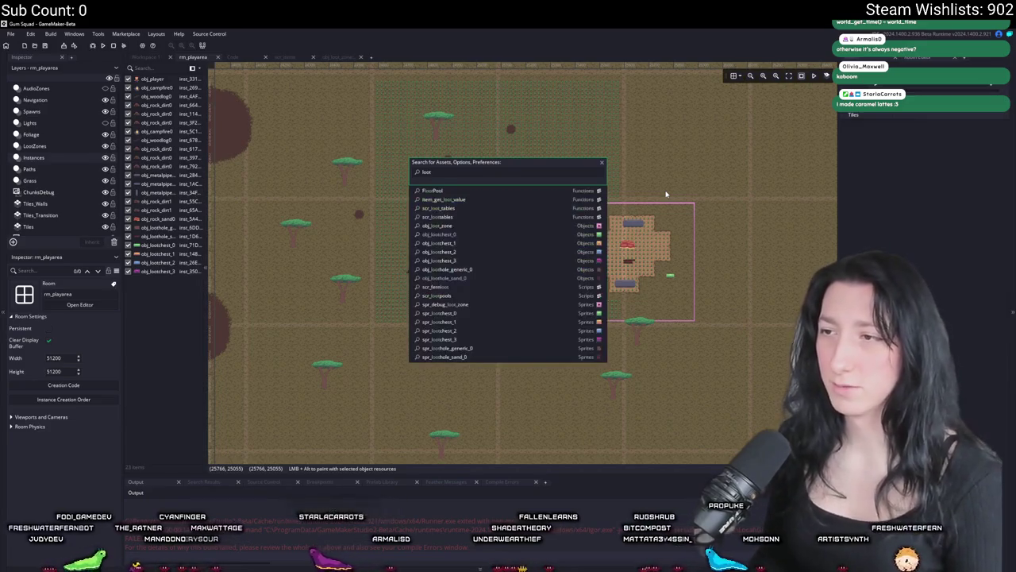
key("Down")
key("Down")
key("Down")
key("Up")
key("Up")
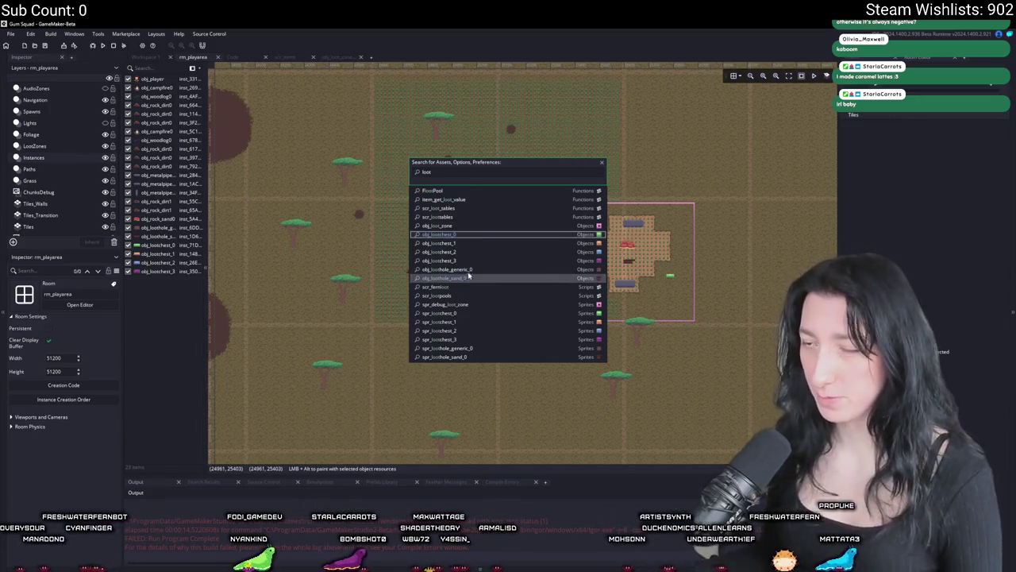
left_click(475, 227)
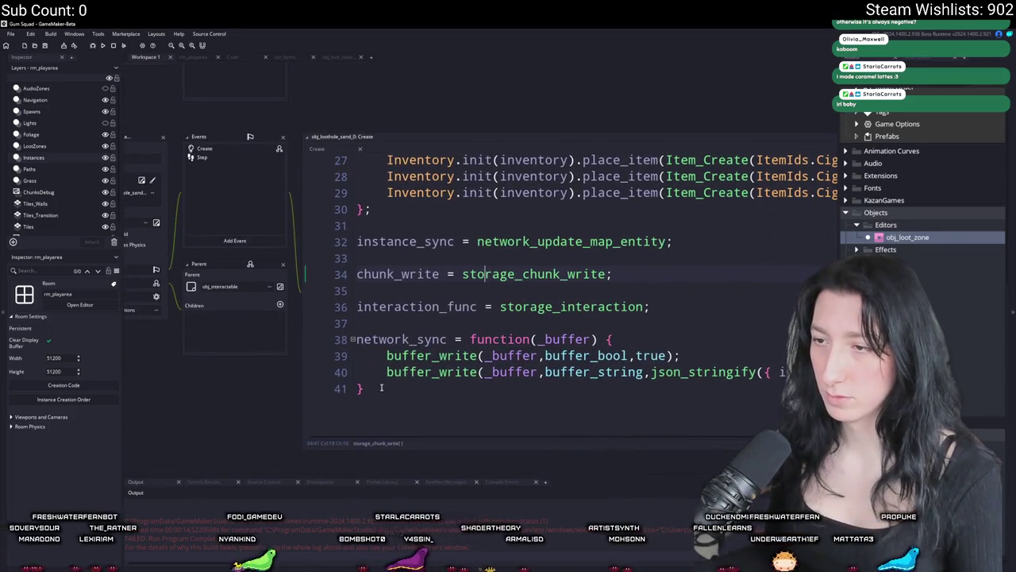
- Look up network_update_map_entity's definition and select its body on lines 278–287
left_click_drag(385, 385, 342, 246)
key("F12")
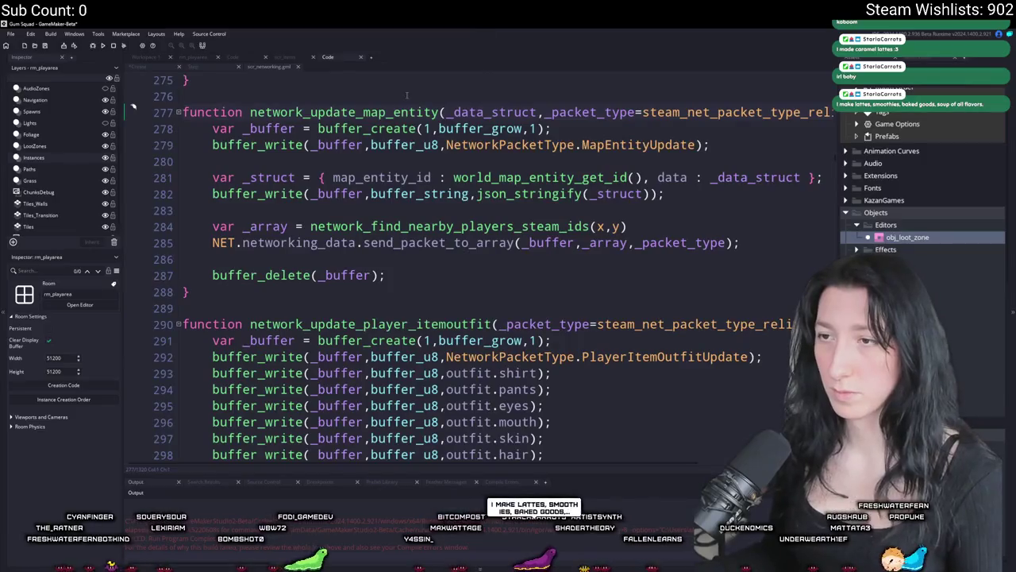
left_click(298, 66)
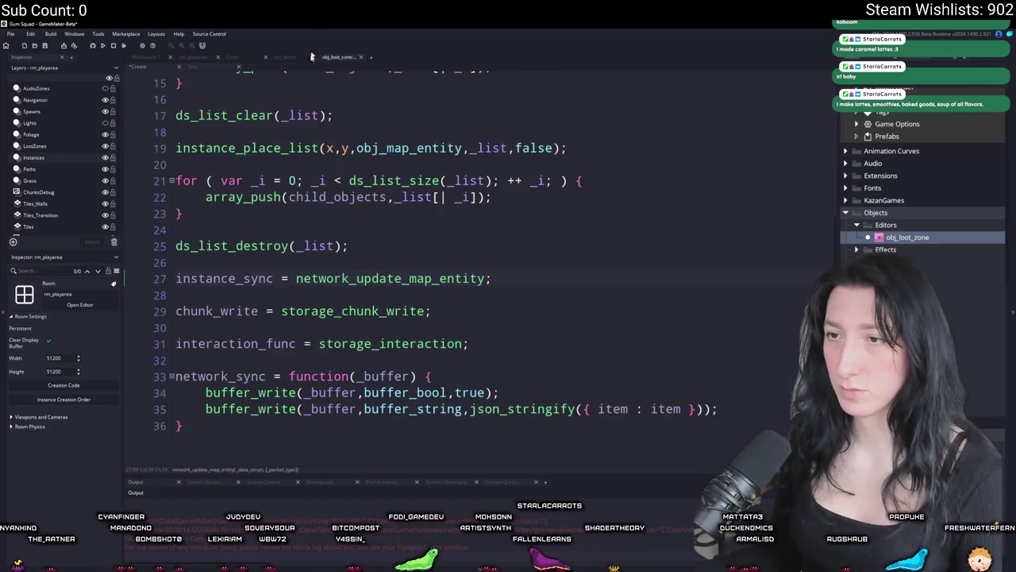
left_click(390, 278, "ctrl")
mouse_move(370, 275)
left_mouse_down()
mouse_move(238, 227)
mouse_move(204, 90)
left_mouse_up()
key("ctrl+c")
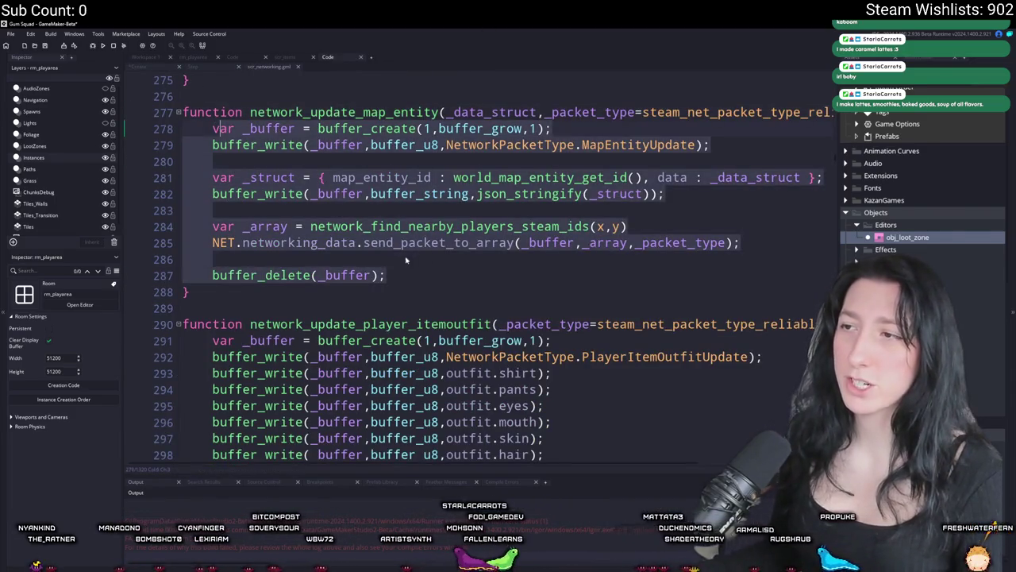
left_click(387, 274)
mouse_move(387, 275)
left_mouse_down()
mouse_move(370, 275)
mouse_move(211, 128)
left_mouse_up()
- Replace network_update_map_entity on line 27 with an empty function() {} for instance_sync
left_click(209, 66)
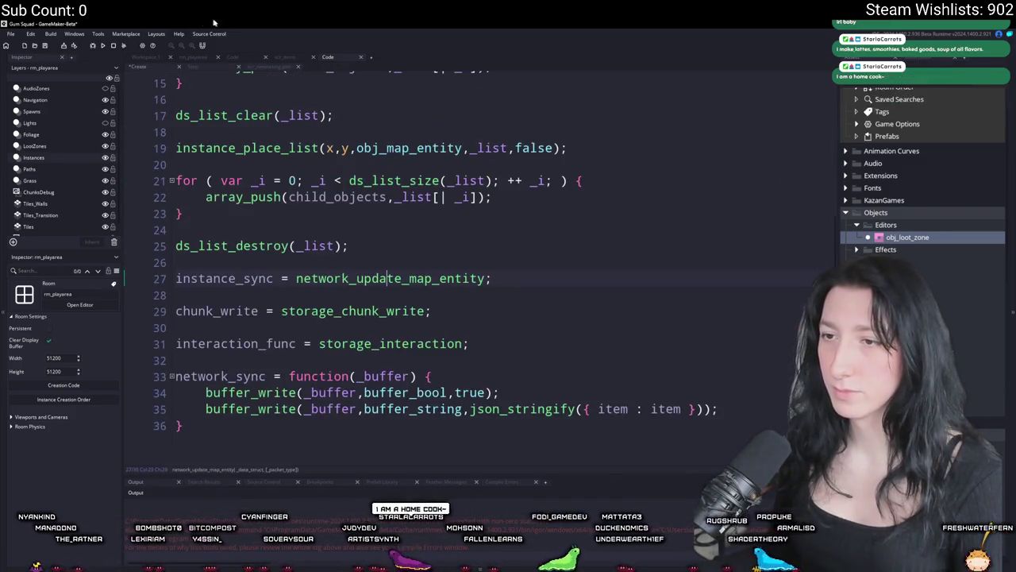
double_click(388, 278)
type("function()")
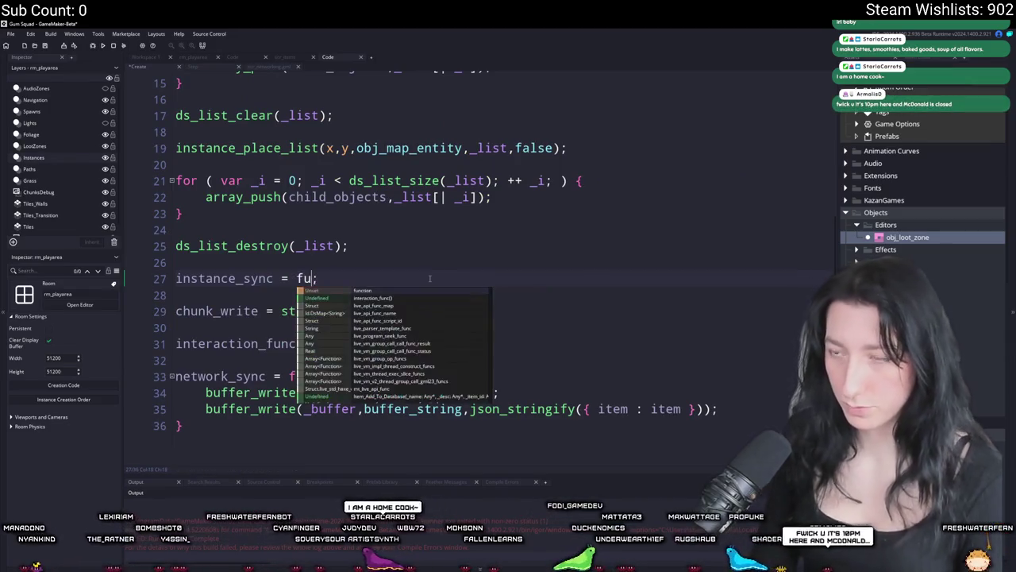
type(" {")
key("Return")
type("}")
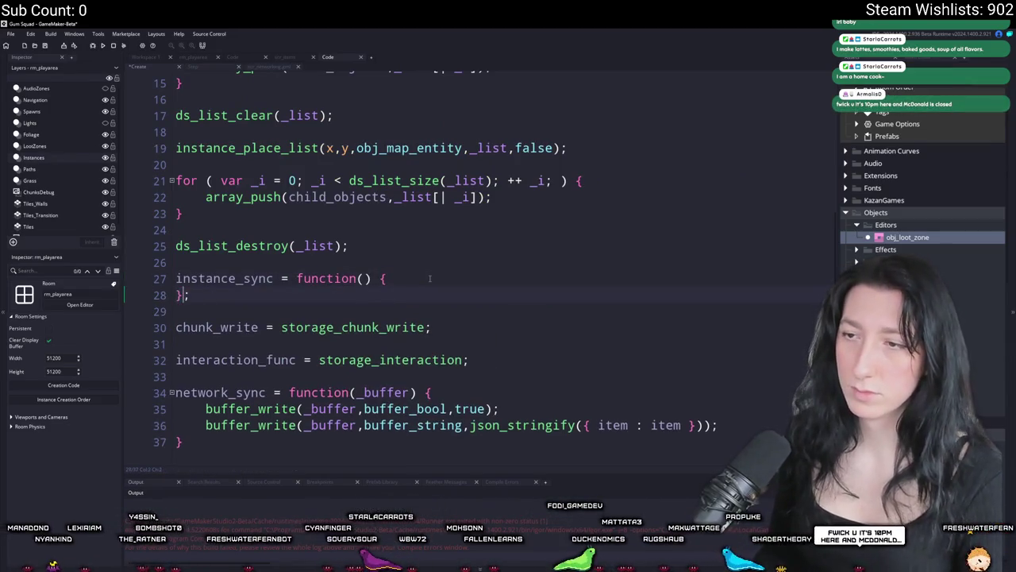
key("Return")
key("ctrl+v")
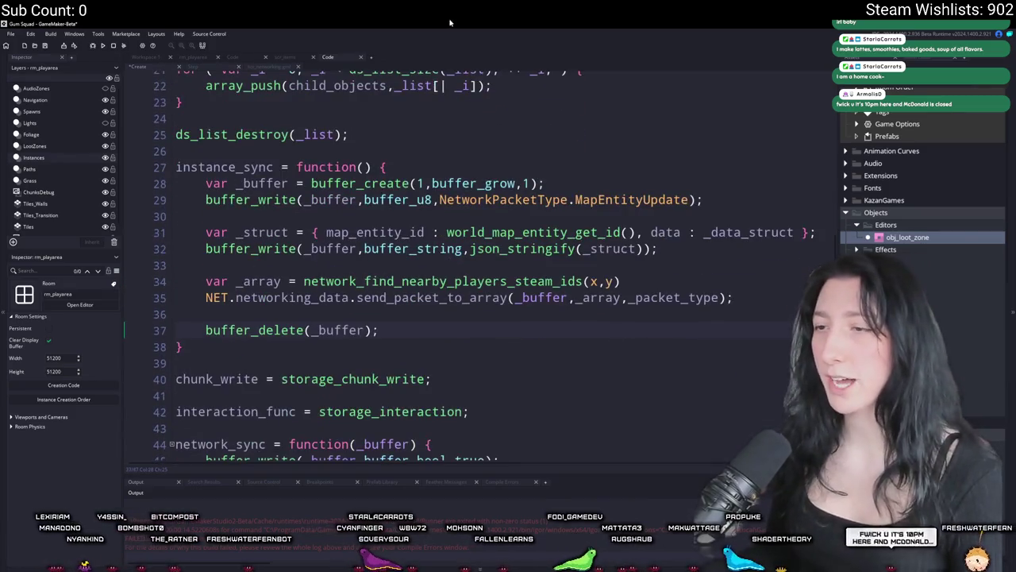
key("ctrl+z")
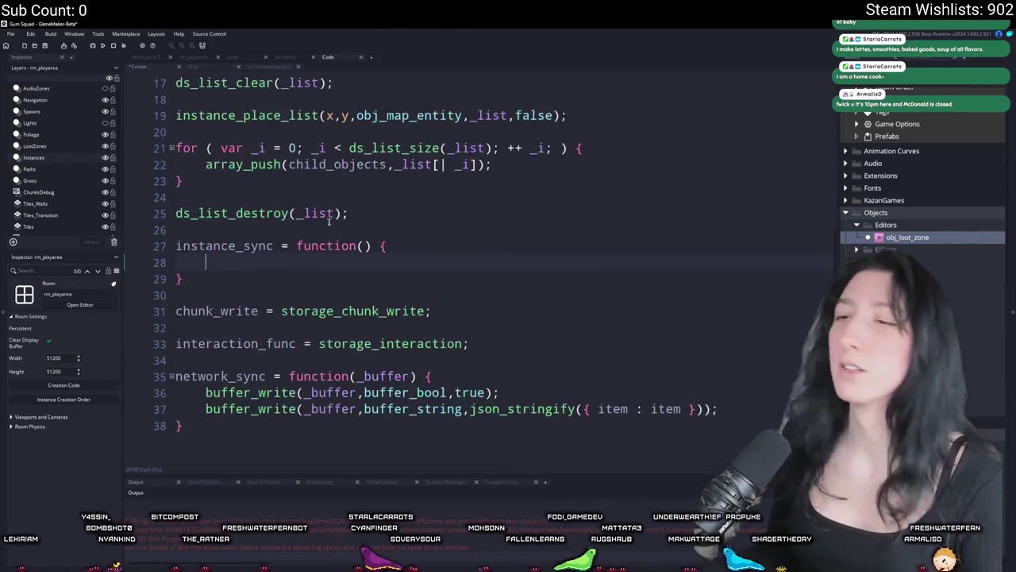
key("ctrl+z")
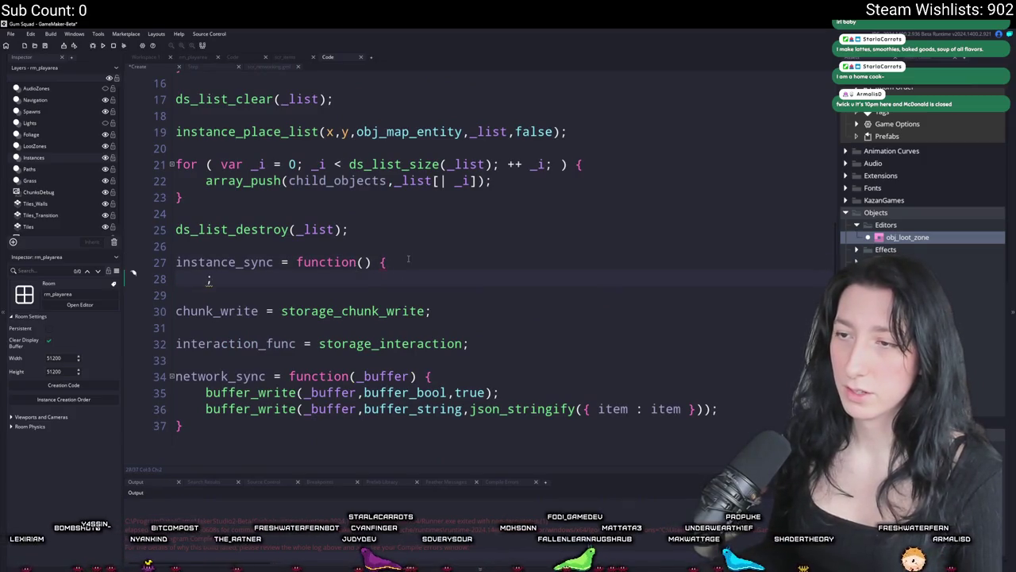
mouse_move(222, 280)
left_mouse_down()
mouse_move(358, 265)
mouse_move(164, 284)
left_mouse_up()
key("BackSpace")
key("BackSpace")
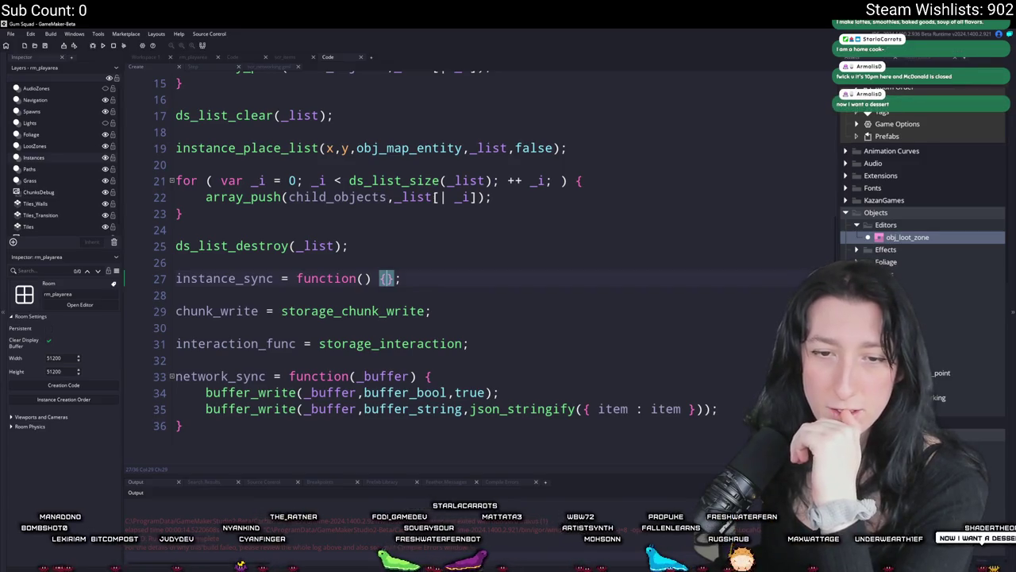
- Copy storage_chunk_write's return block and paste it over chunk_write's value on line 29
left_click(435, 311)
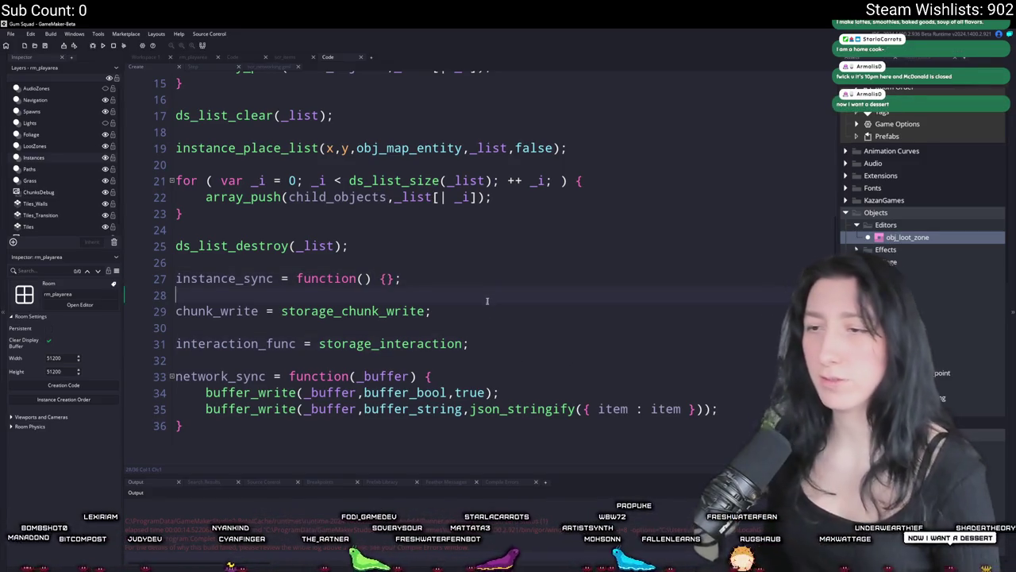
middle_click(397, 311)
left_click(212, 178)
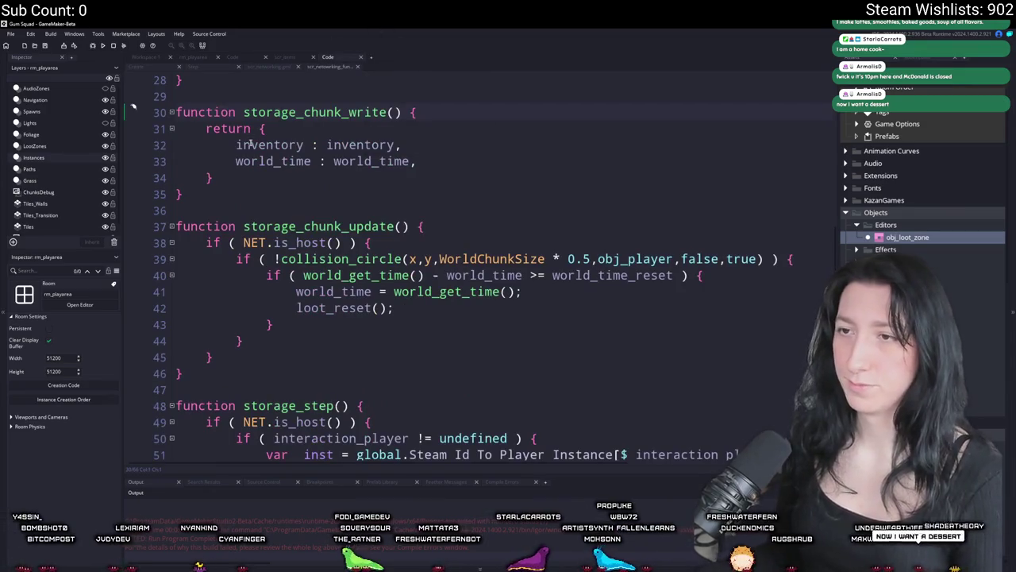
left_click_drag(213, 176, 206, 128)
key("ctrl+c")
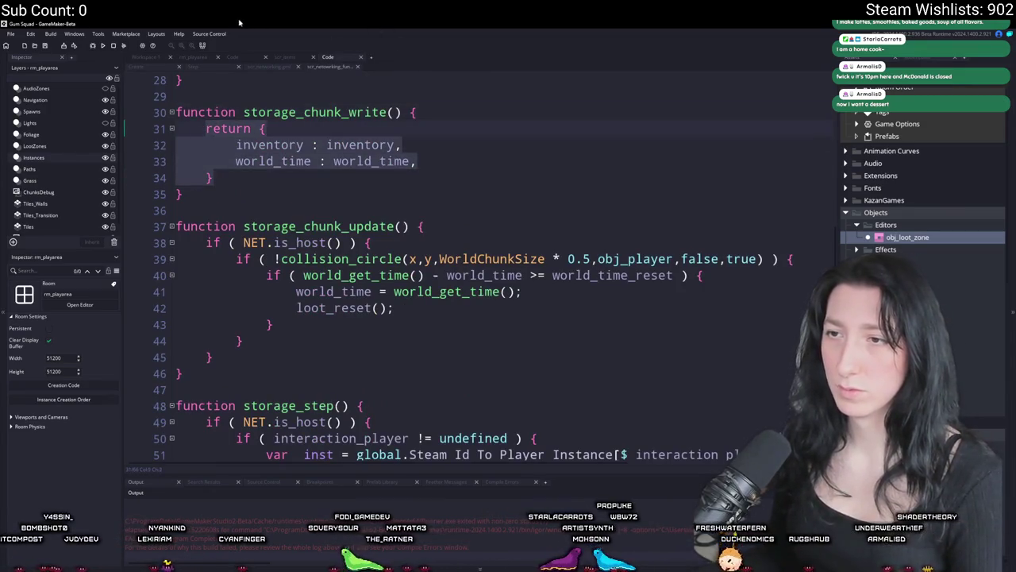
left_click(158, 66)
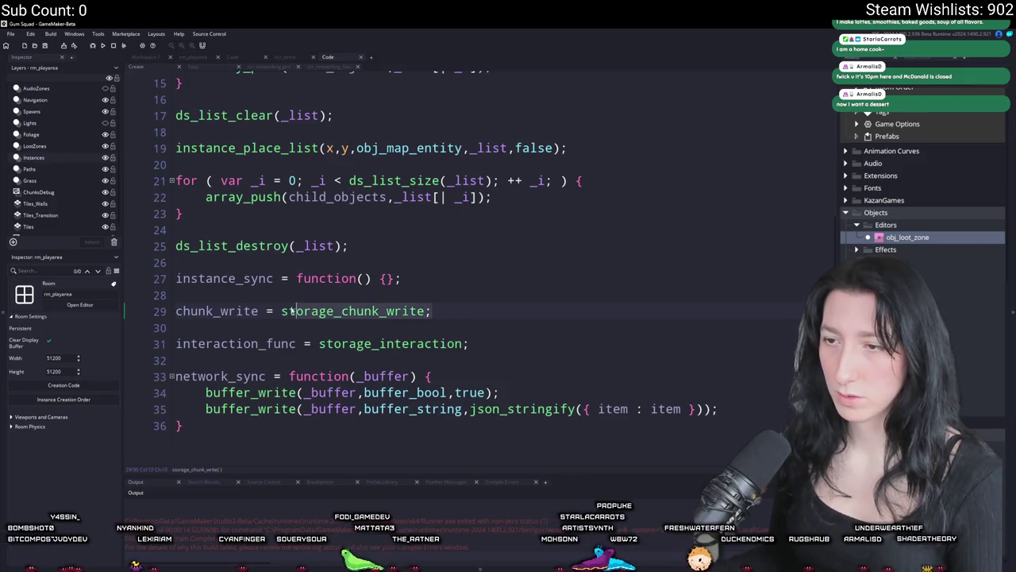
key("shift+End")
key("ctrl+v")
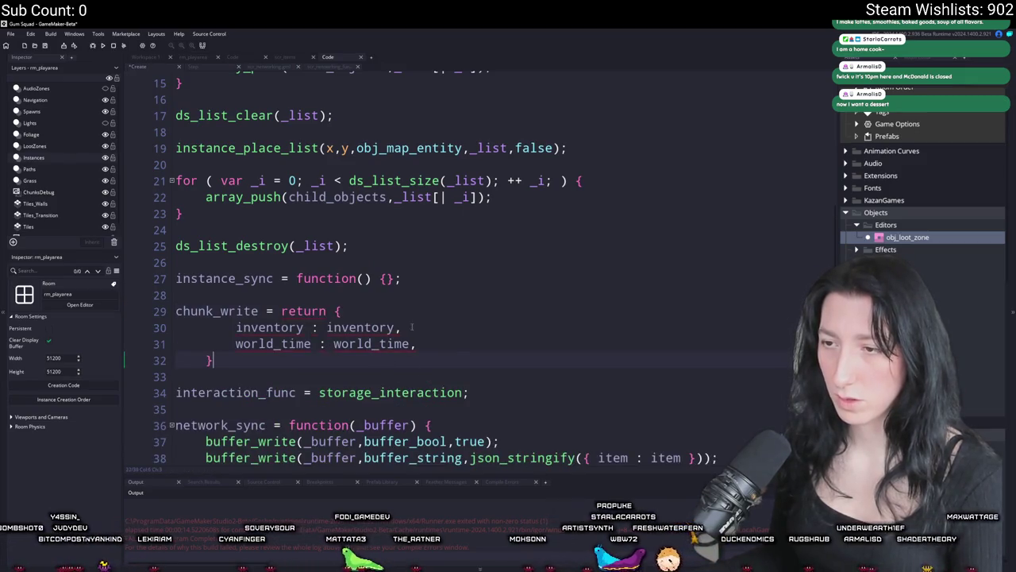
- Wrap the return block in function() { and delete its inventory : inventory line
key("ctrl+z")
type("f")
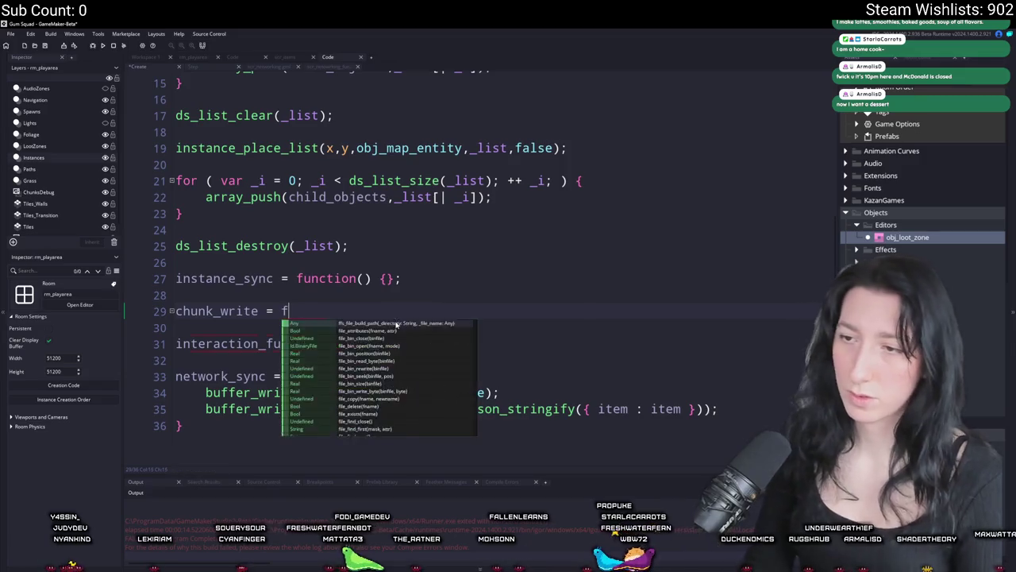
type("unction() {")
key("Return")
key("ctrl+v")
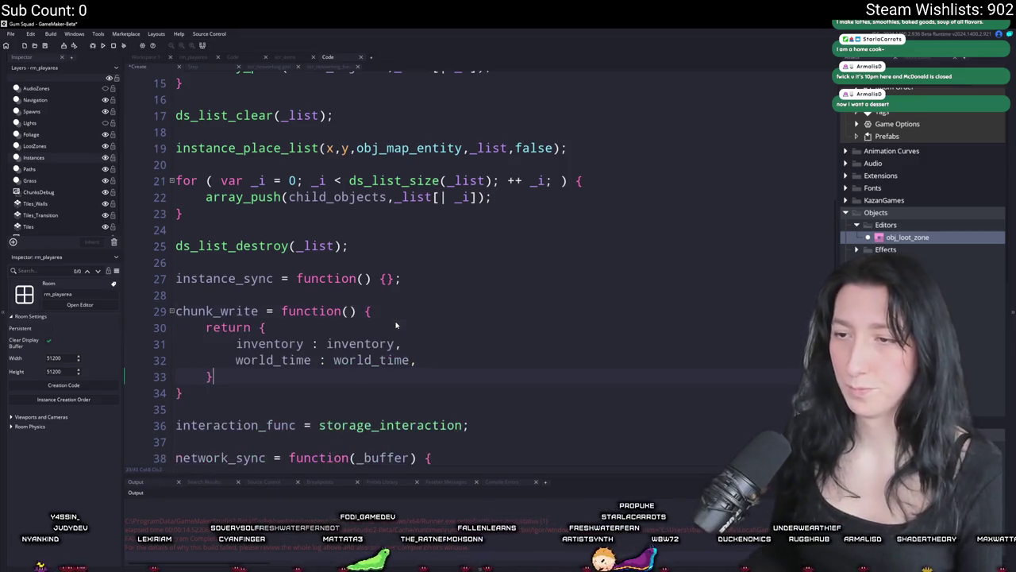
left_click(435, 318)
key("shift+Up")
key("BackSpace")
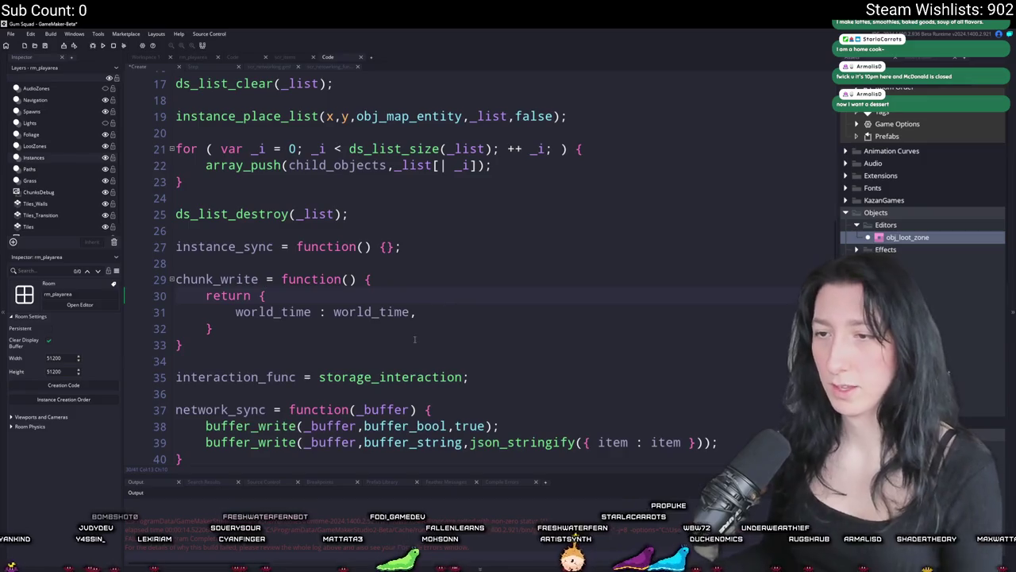
scroll(306, 321, "down", 1)
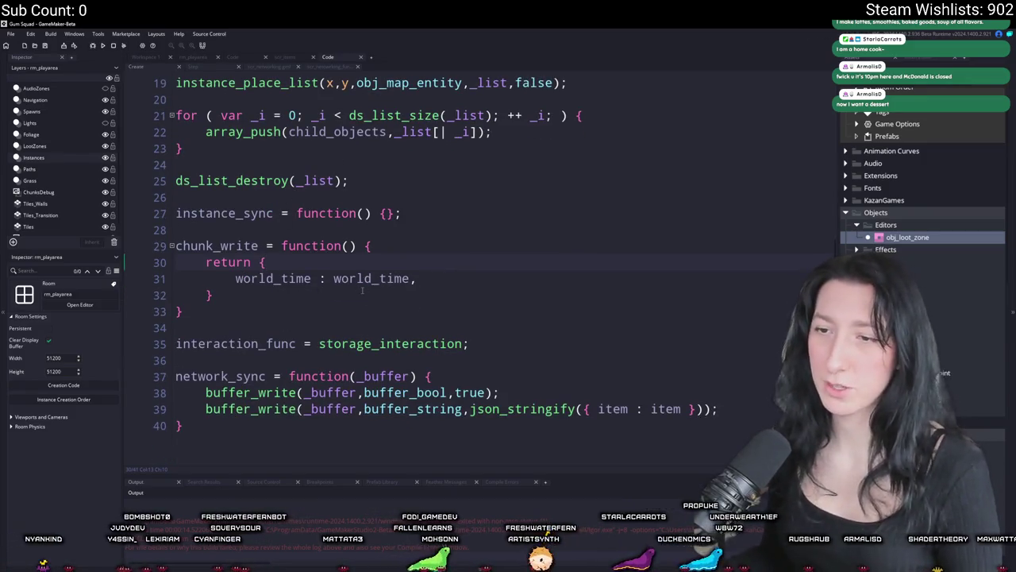
middle_click(412, 346)
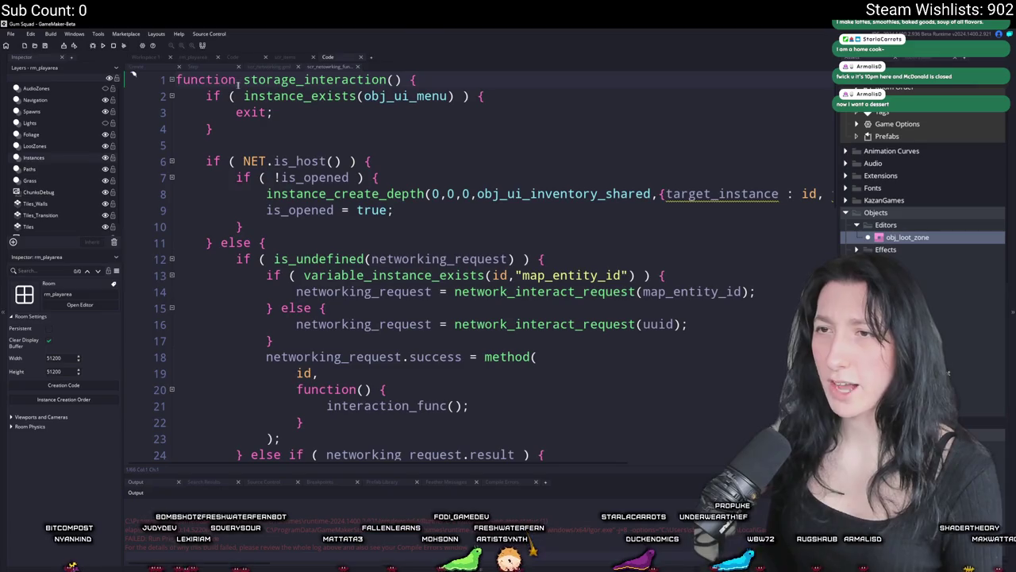
left_click(170, 68)
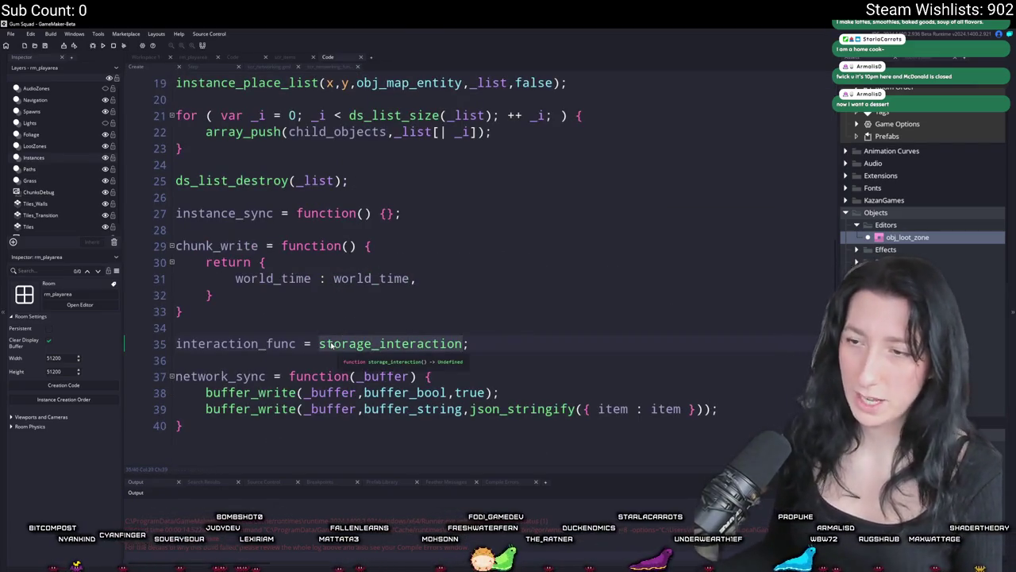
- Delete the interaction_func line and its blank line from the Create code
left_click(525, 327)
key("shift+Down")
key("shift+End")
key("BackSpace")
key("BackSpace")
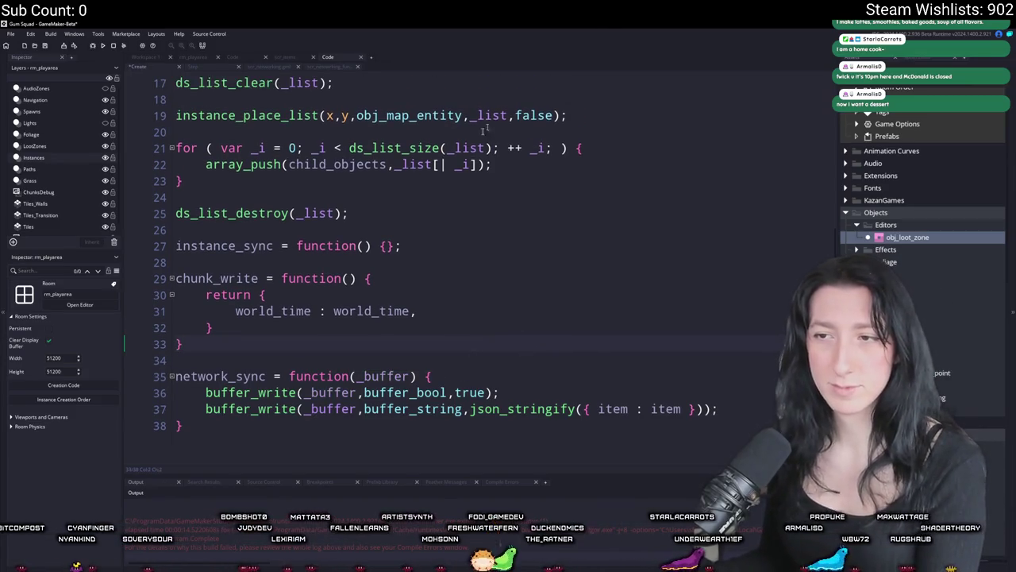
- Remove the network_sync function (lines 34–38) and start a build with F5
double_click(235, 246)
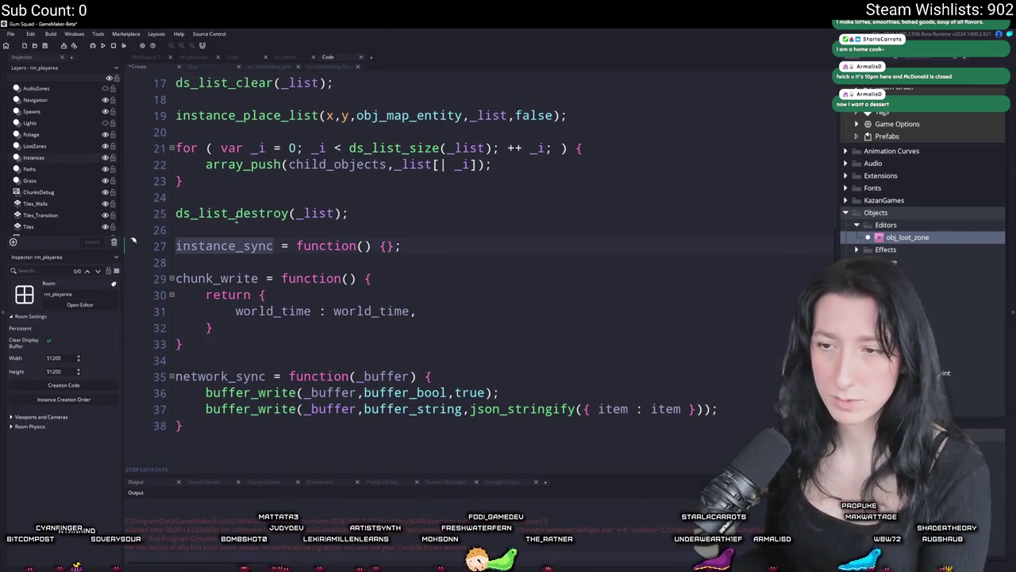
scroll(357, 255, "up", 1)
left_click(412, 270)
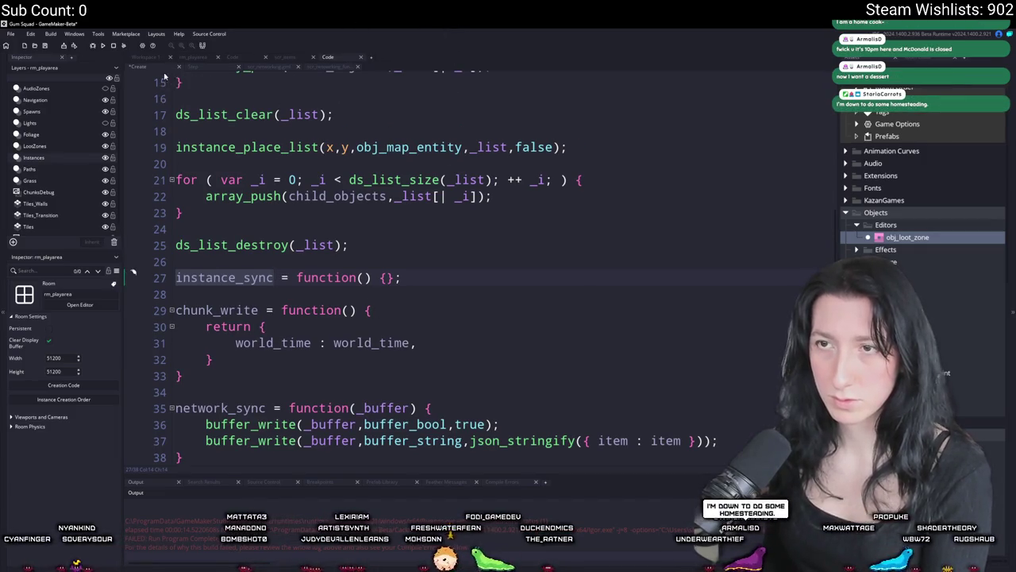
scroll(289, 316, "down", 1)
left_click_drag(253, 427, 155, 359)
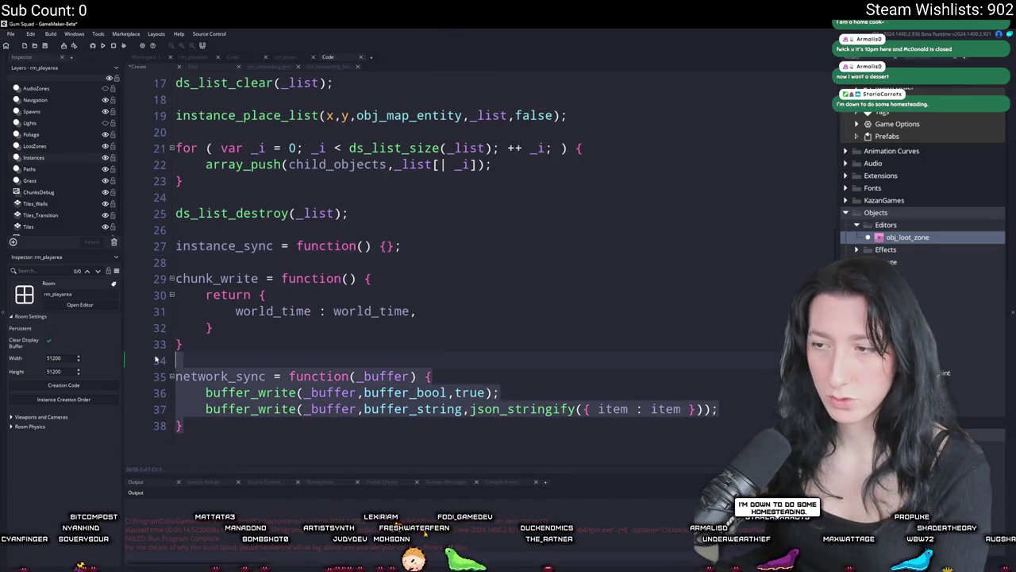
left_click(623, 434)
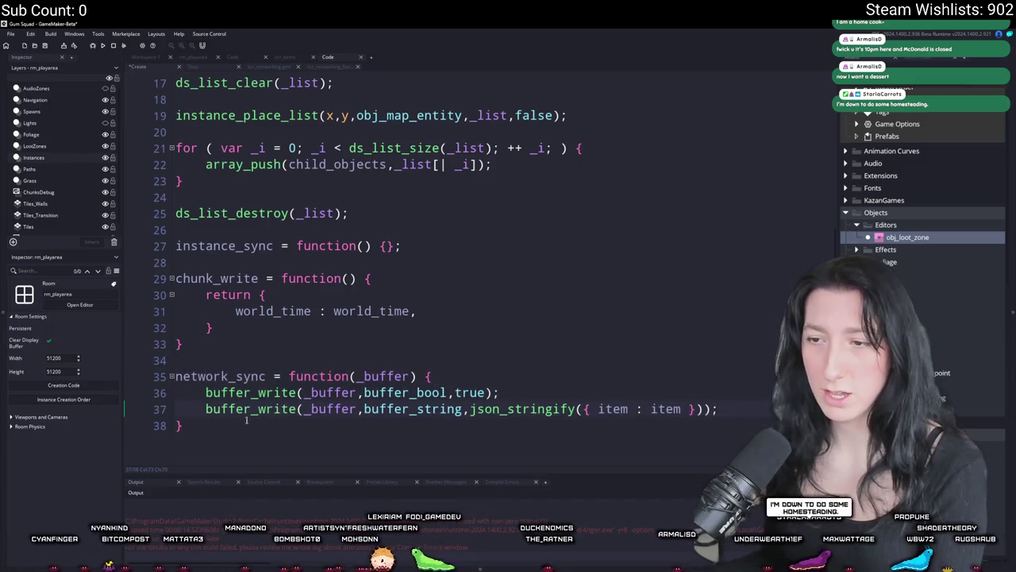
mouse_move(176, 376)
left_mouse_down()
mouse_move(267, 376)
mouse_move(185, 425)
left_mouse_up()
key("BackSpace")
scroll(192, 355, "up", 3)
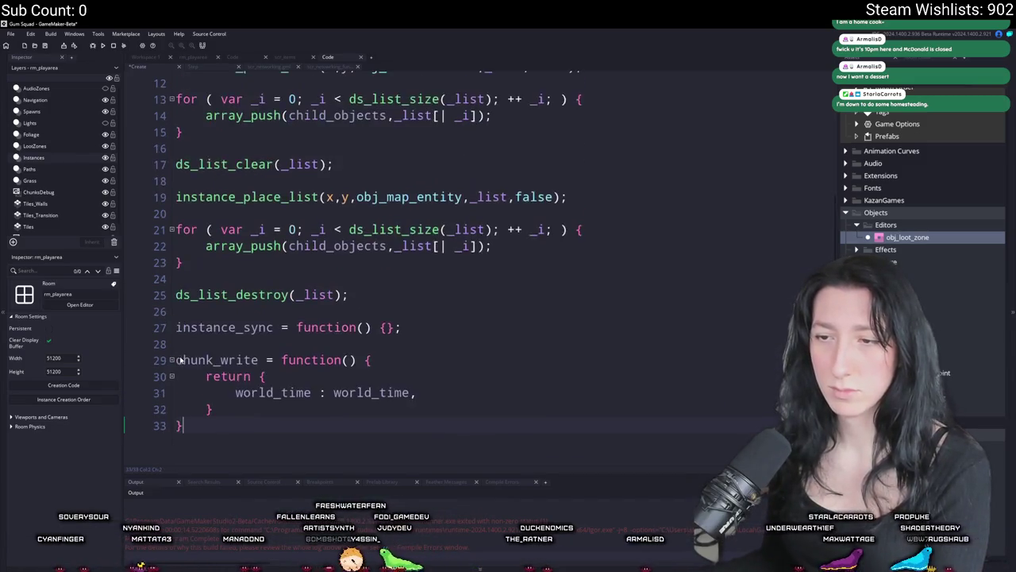
key("F5")
- Delete the instance_sync line and its blank line, then build and run the game
scroll(408, 394, "down", 1)
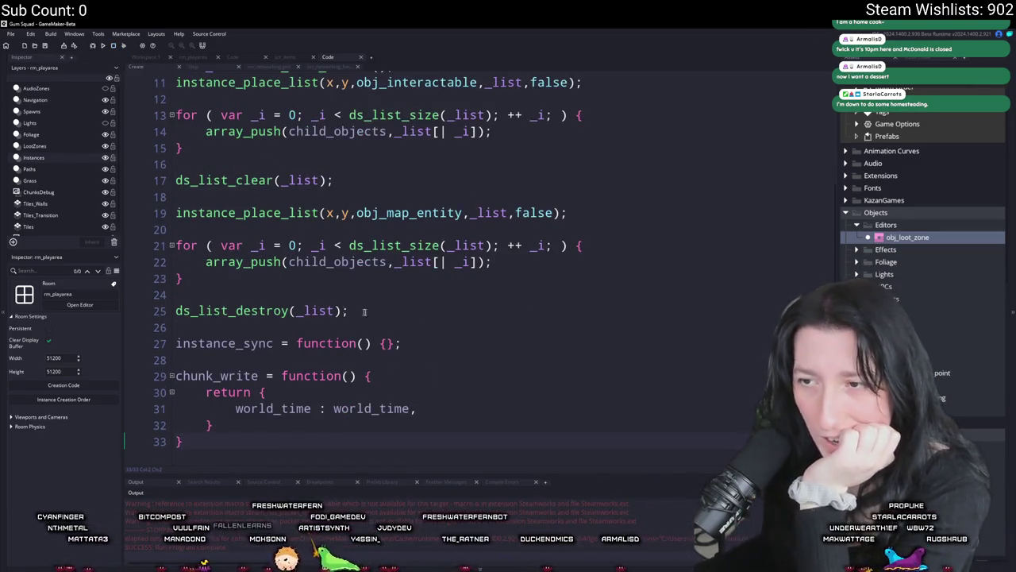
mouse_move(437, 336)
left_mouse_down()
mouse_move(296, 343)
mouse_move(279, 328)
left_mouse_up()
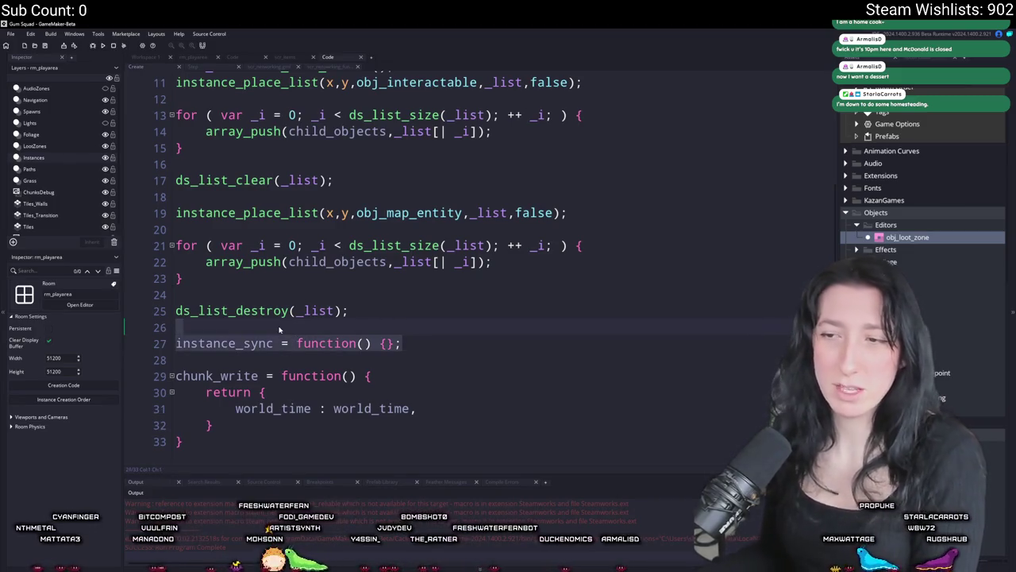
left_click(522, 363)
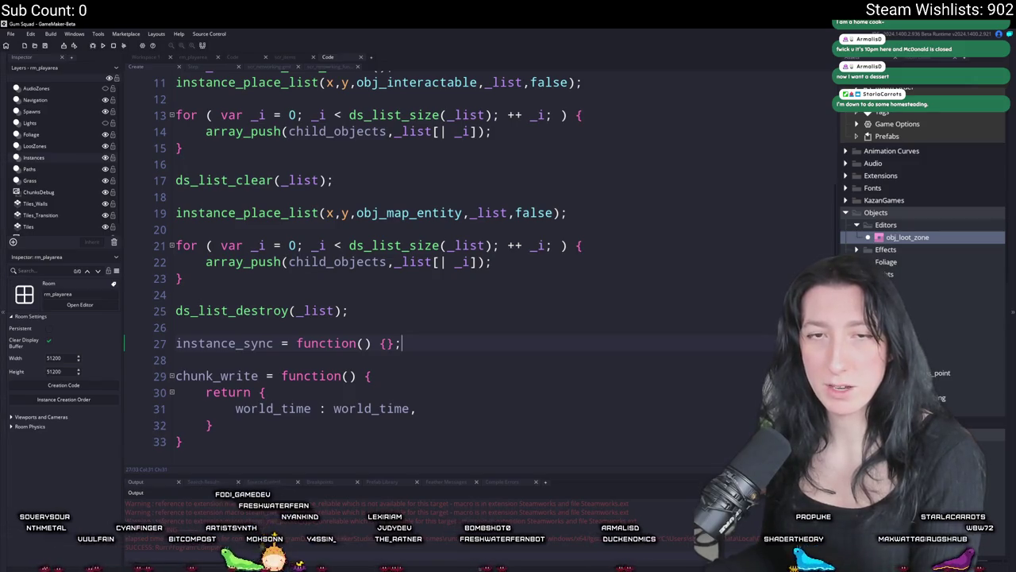
left_click_drag(411, 343, 122, 324)
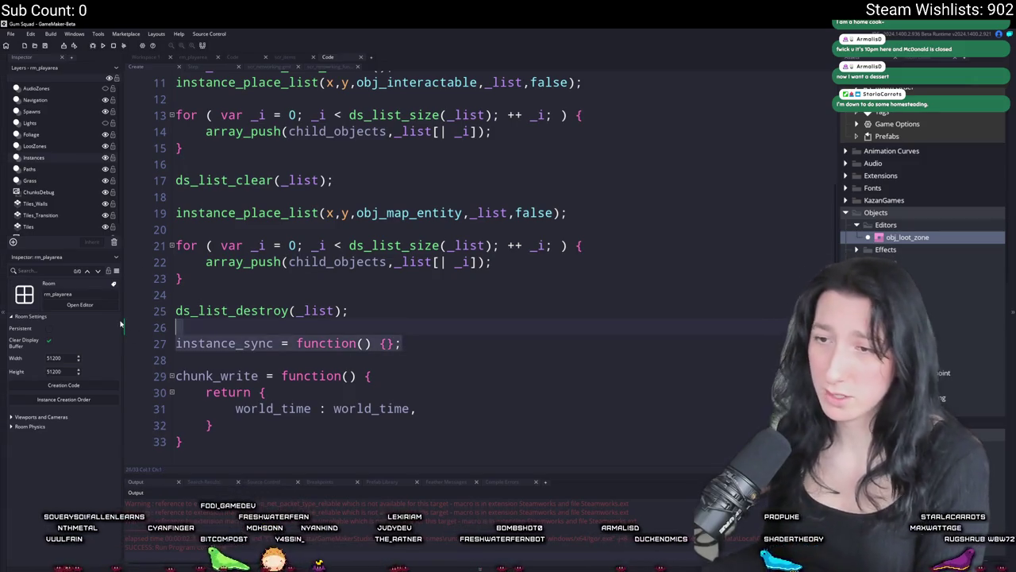
key("BackSpace")
key("BackSpace")
key("F5")
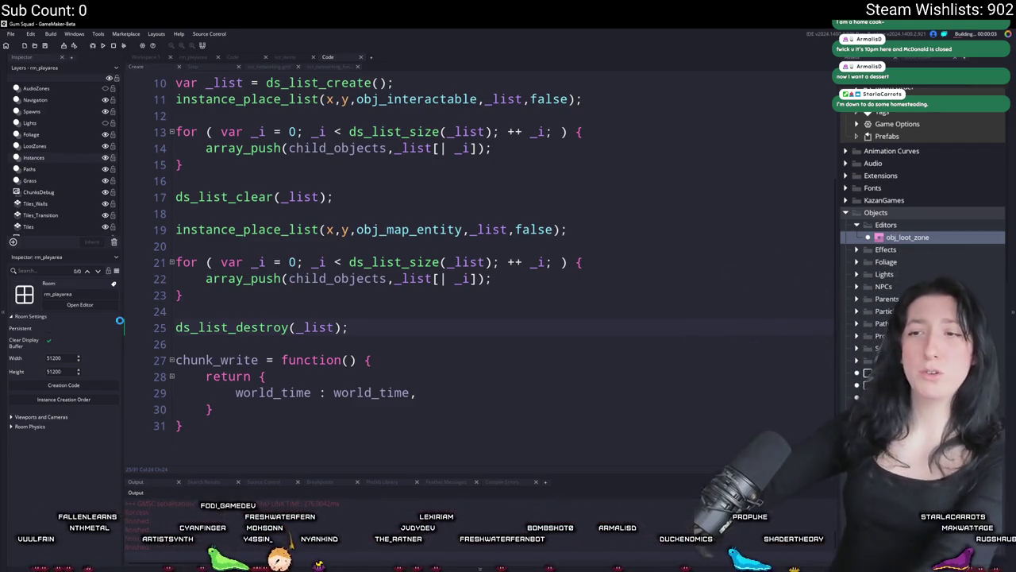
scroll(122, 324, "up", 2)
scroll(427, 268, "up", 1)
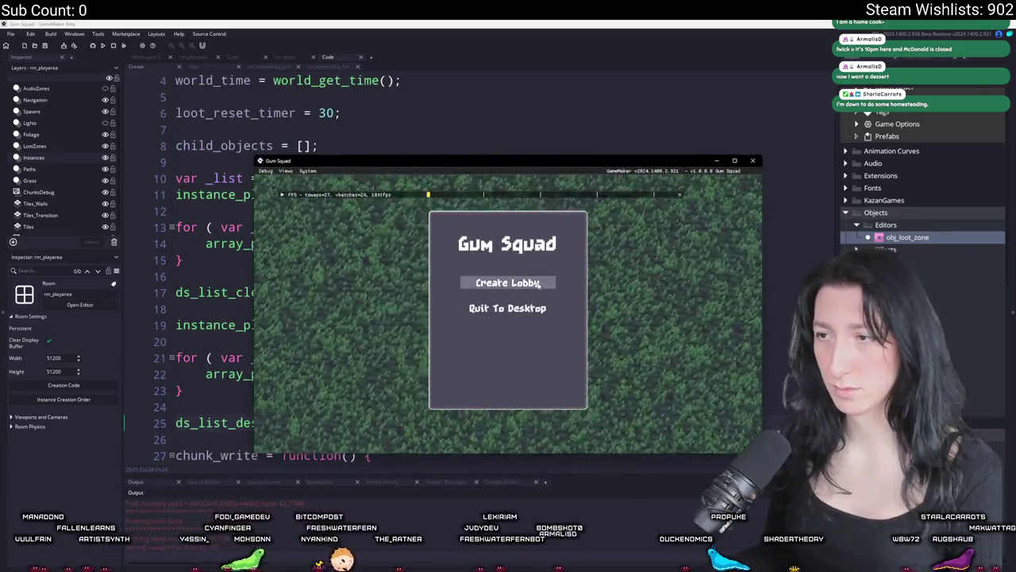
- Create a lobby, then open and close the nearby crate's loot
left_click(506, 283)
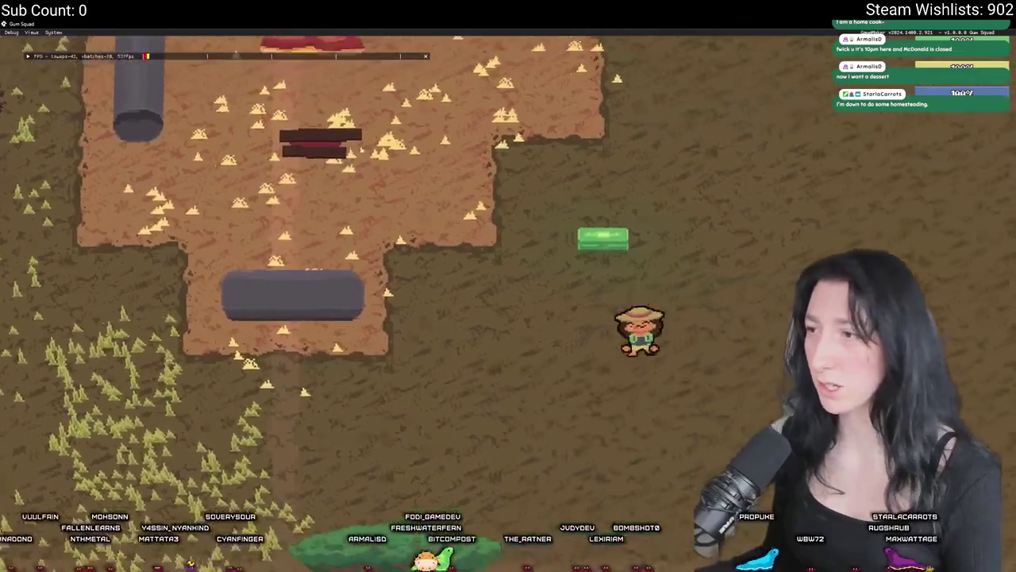
key("Tab")
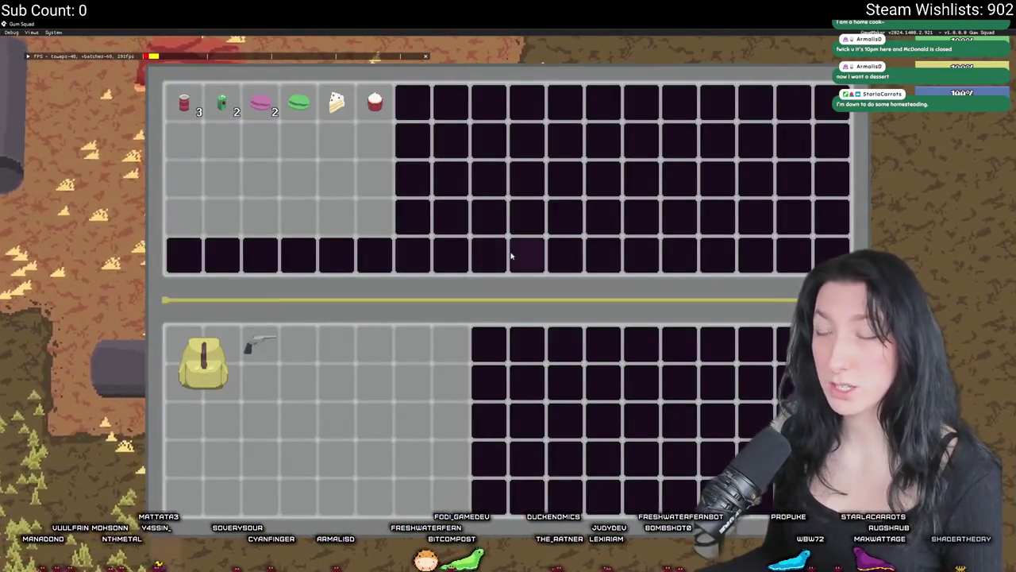
key("Tab")
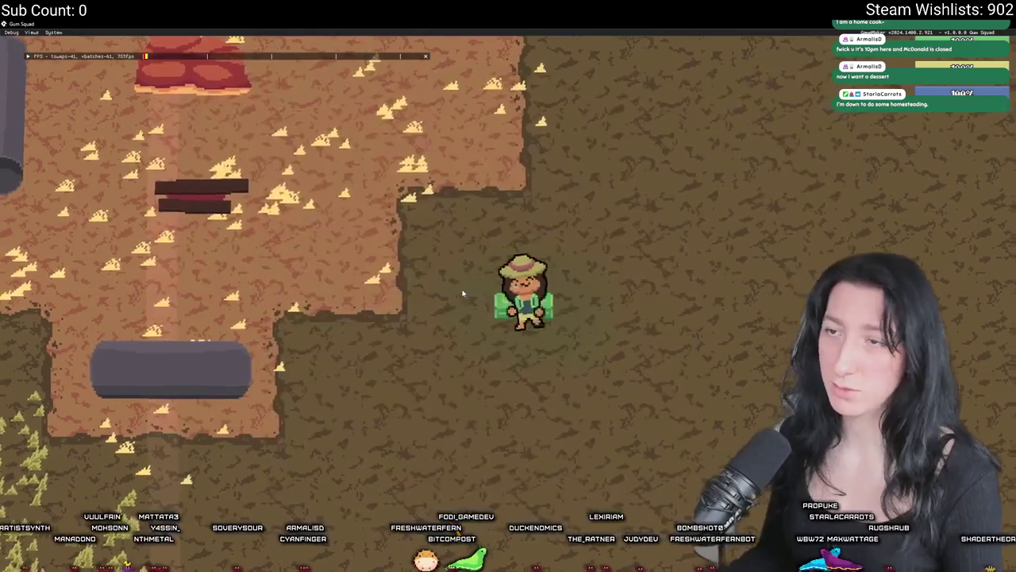
scroll(463, 294, "down", 3)
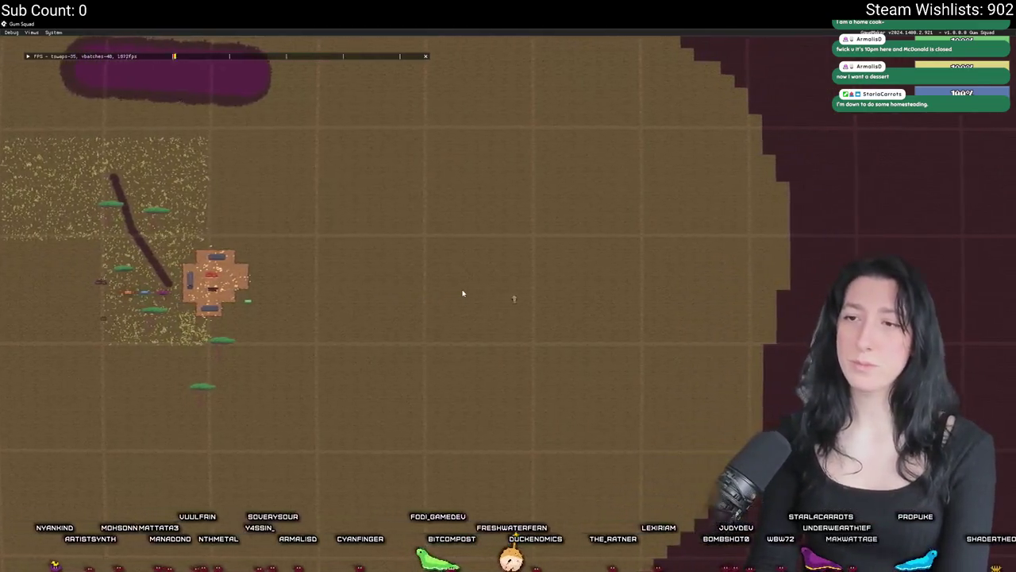
- Walk the character right and dismiss the 'Did it work?' message
key("d")
key("r")
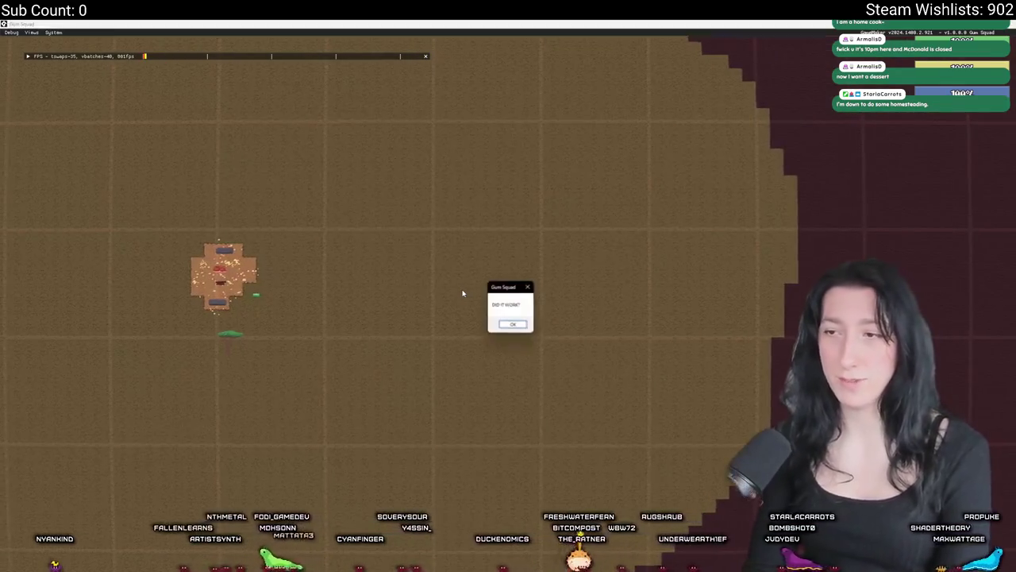
key("Return")
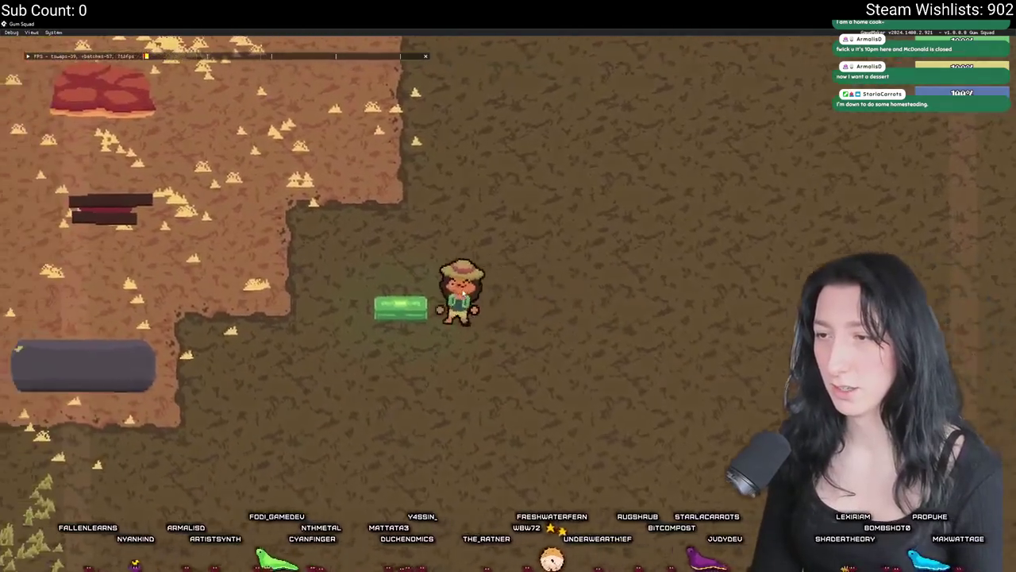
- Walk left and down toward the crate area and switch to the zoomed-out map view
key("Tab")
key("Tab")
key("a")
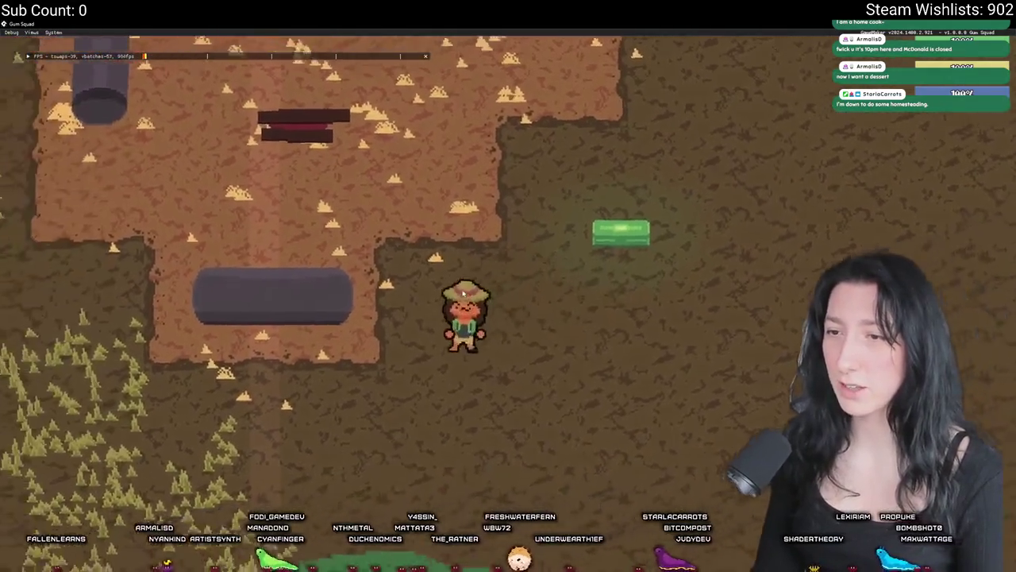
key("s")
key("m")
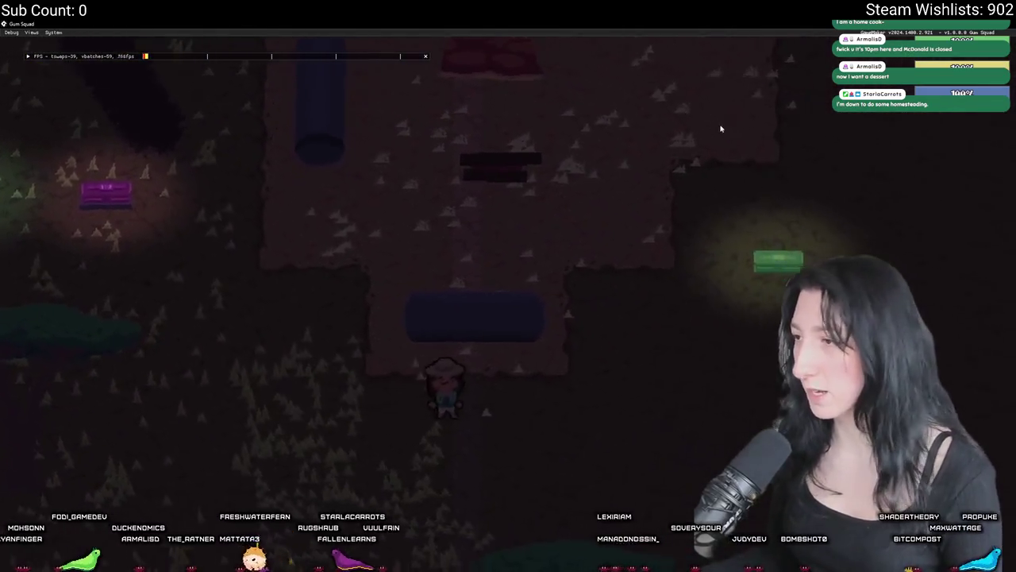
- Open the green crate to check its refreshed loot, close it, and walk left past the crates
key("d")
key("e")
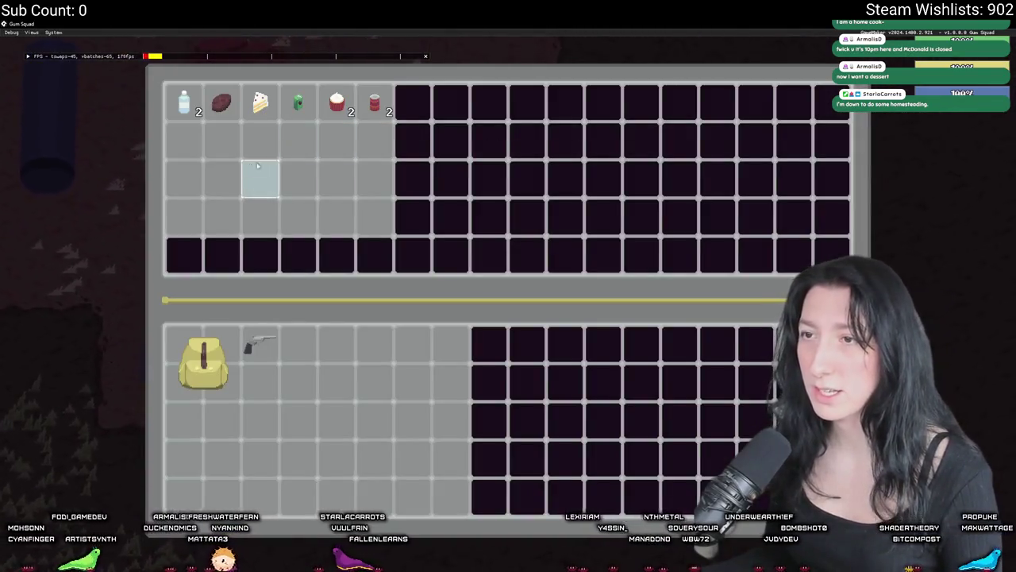
key("e")
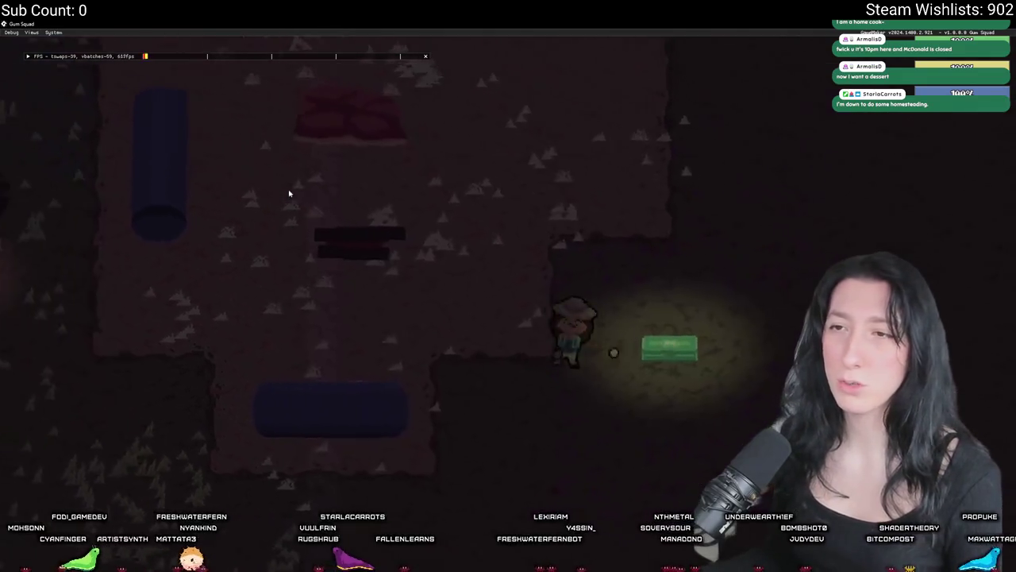
key("a")
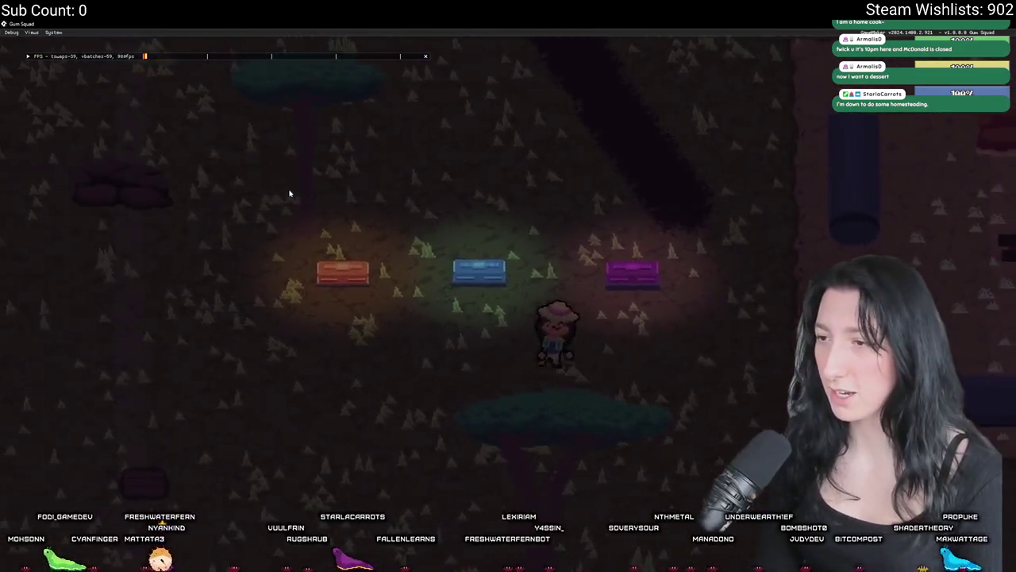
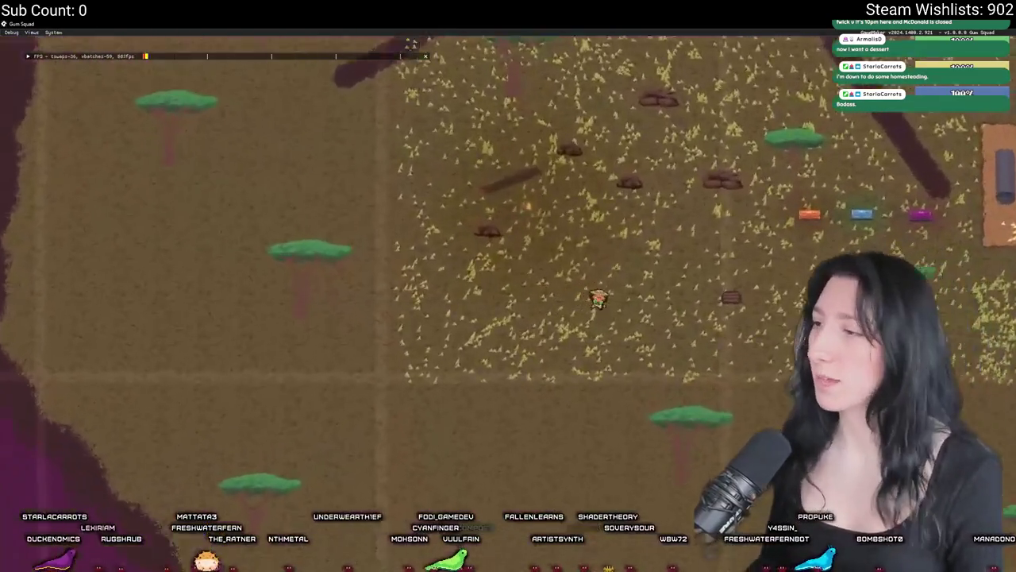
- Walk the explorer to the green chest, open its storage, then return to obj_loot_zone's Create code
key("d")
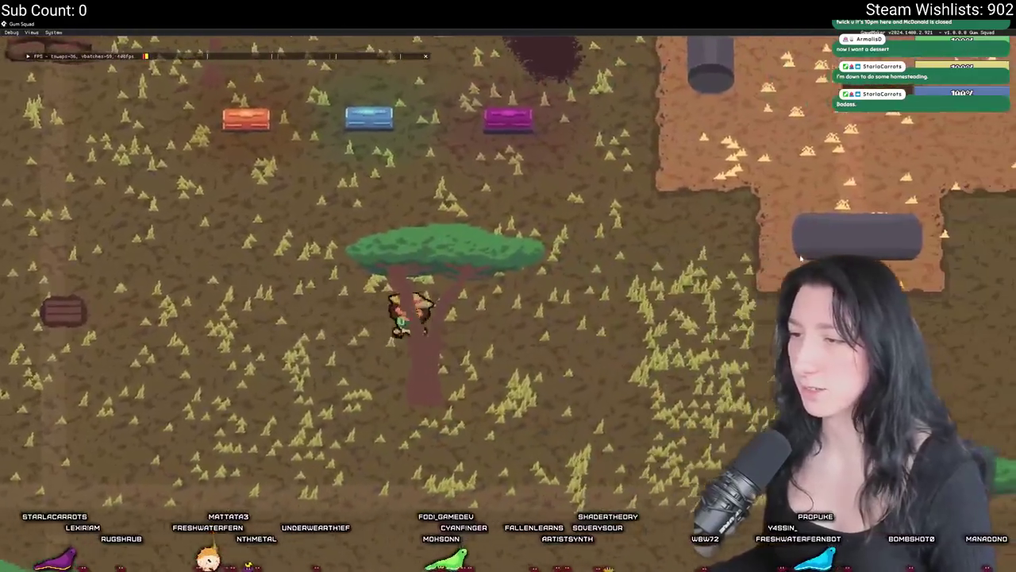
key("d")
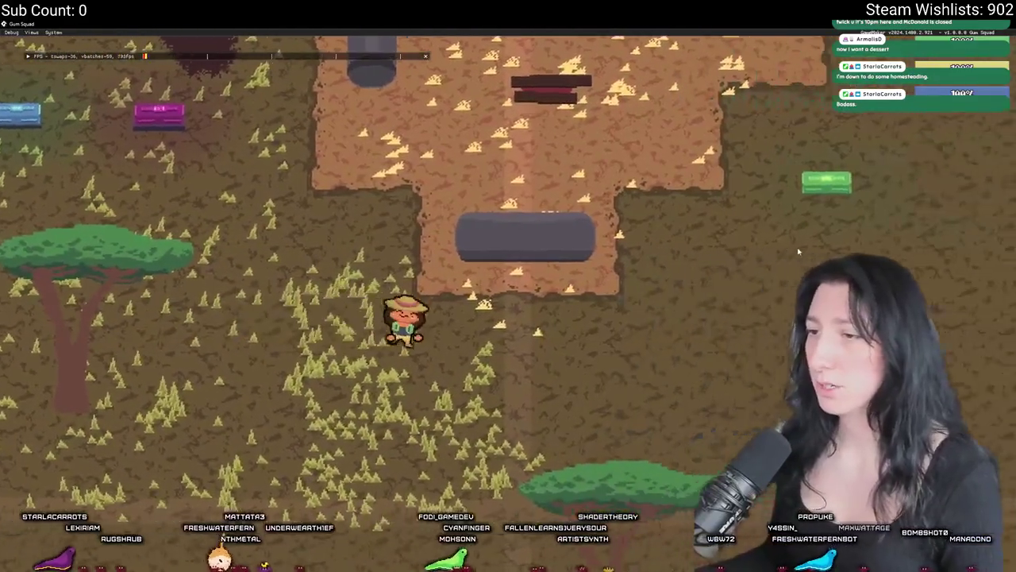
key("w")
key("e")
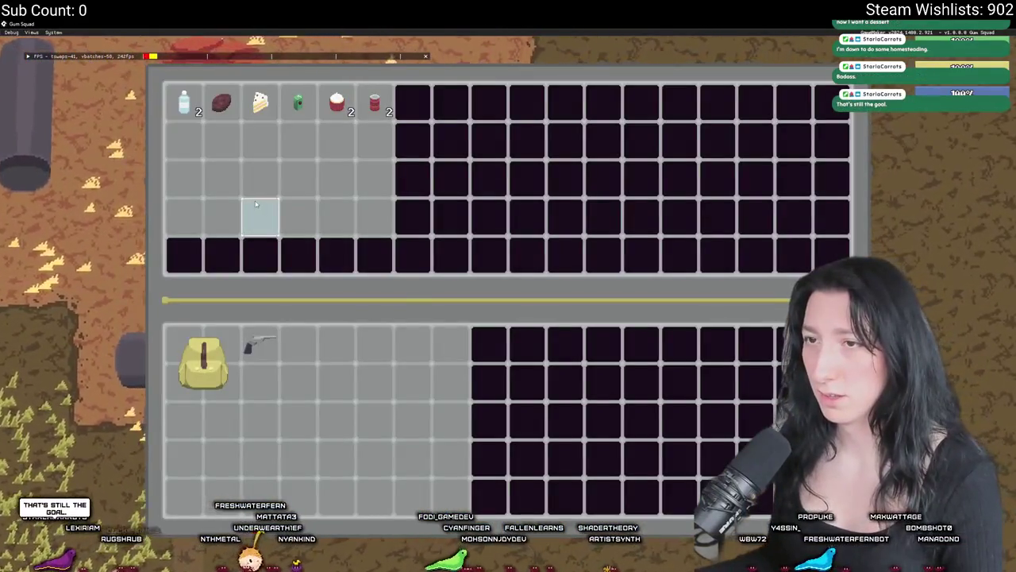
left_click(995, 33)
left_click(464, 358)
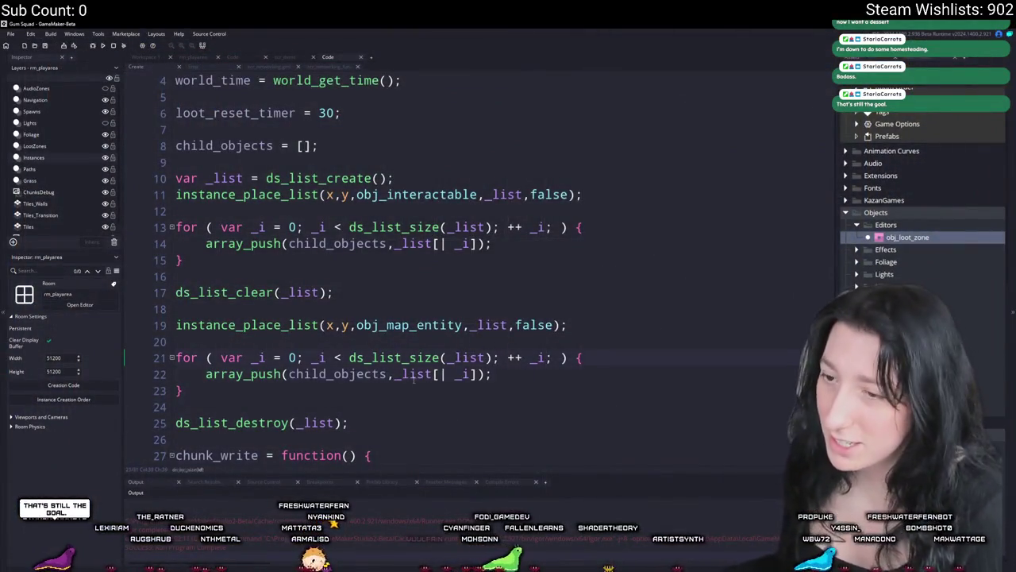
- Delete the leftover show_message debug line from obj_loot_zone's Step event
left_click(191, 68)
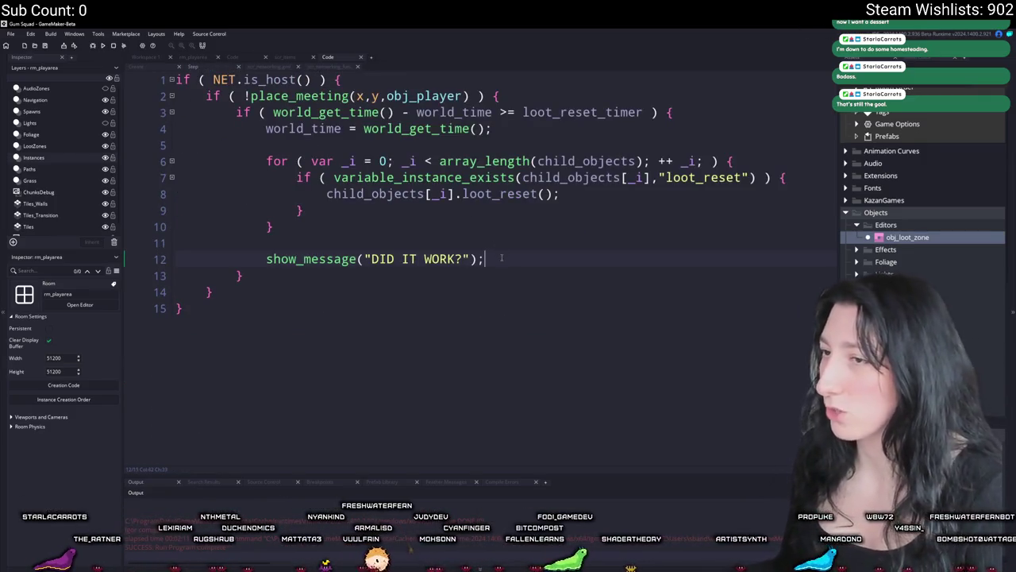
left_click_drag(501, 257, 503, 225)
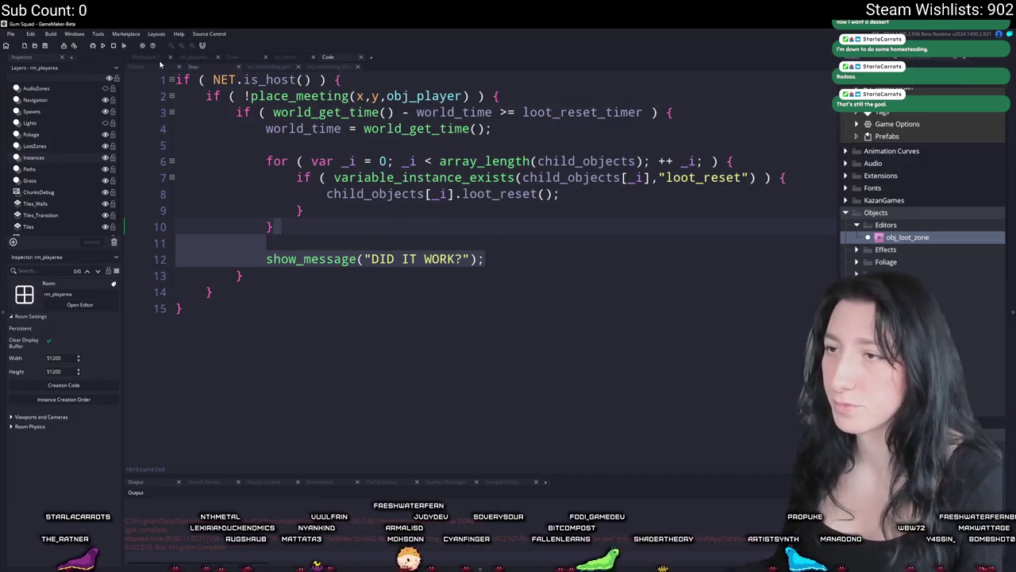
key("Delete")
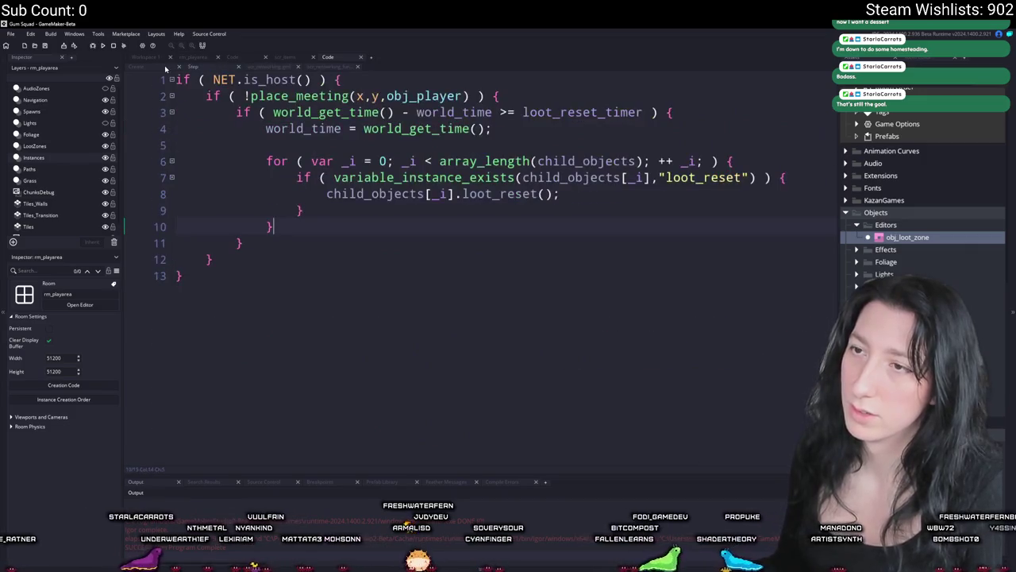
- Start a new 'var _array =' line above the loot-reset loop in the Step code
left_click(165, 68)
left_click(193, 66)
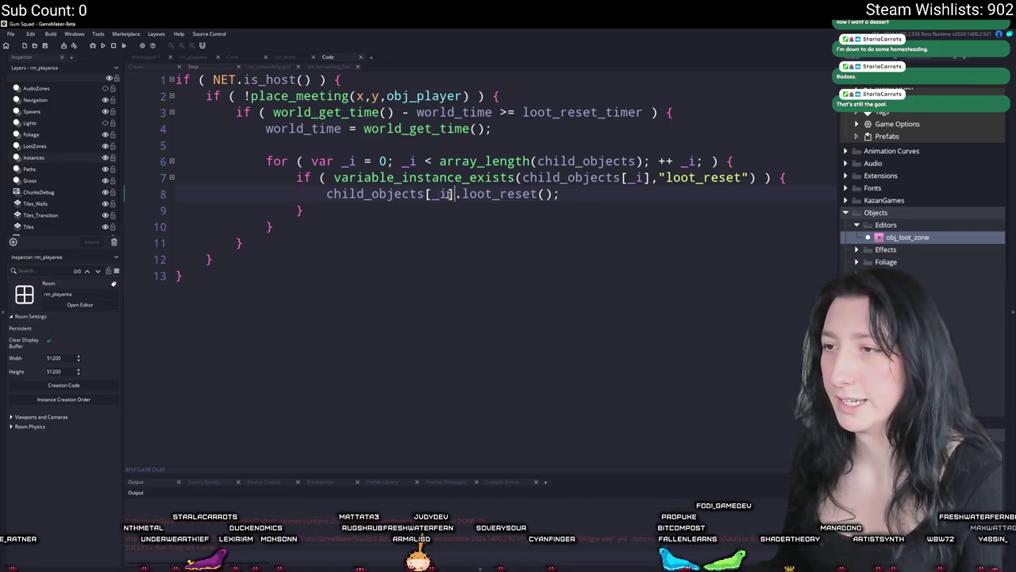
left_click(769, 157)
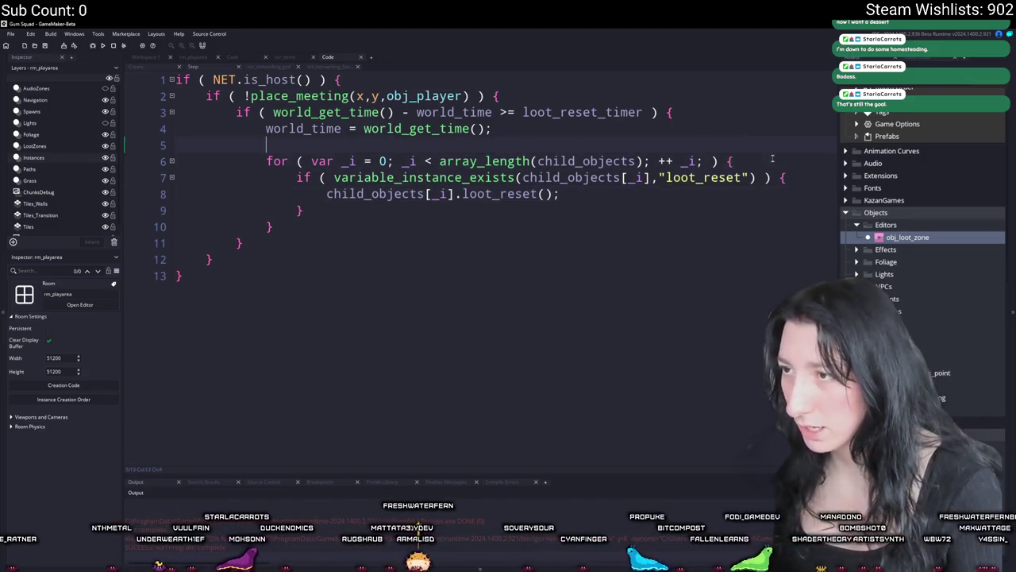
left_click(773, 156)
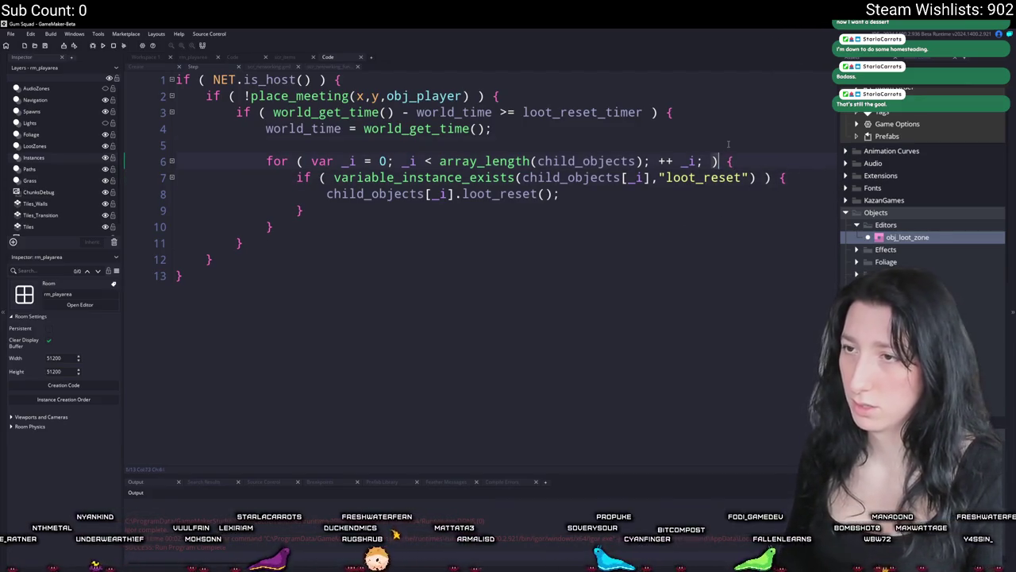
key("Return")
type("var _array = [")
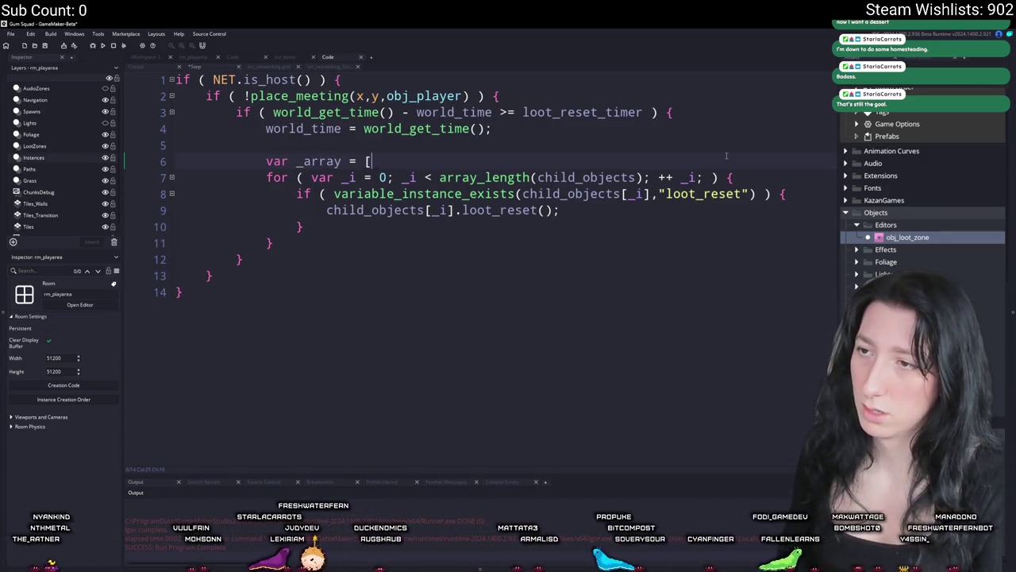
- Name the array _array_to_deactivate and add an if ( !instance_exists(child_objects) ) block inside the loop
key("BackSpace")
type("_to_deactivate")
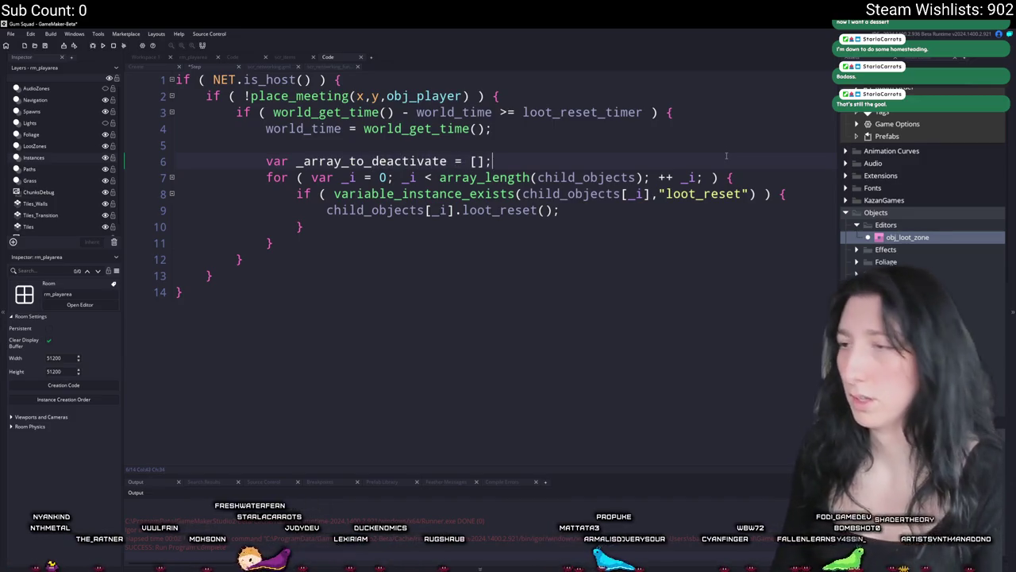
key("Left")
key("Left")
key("Left")
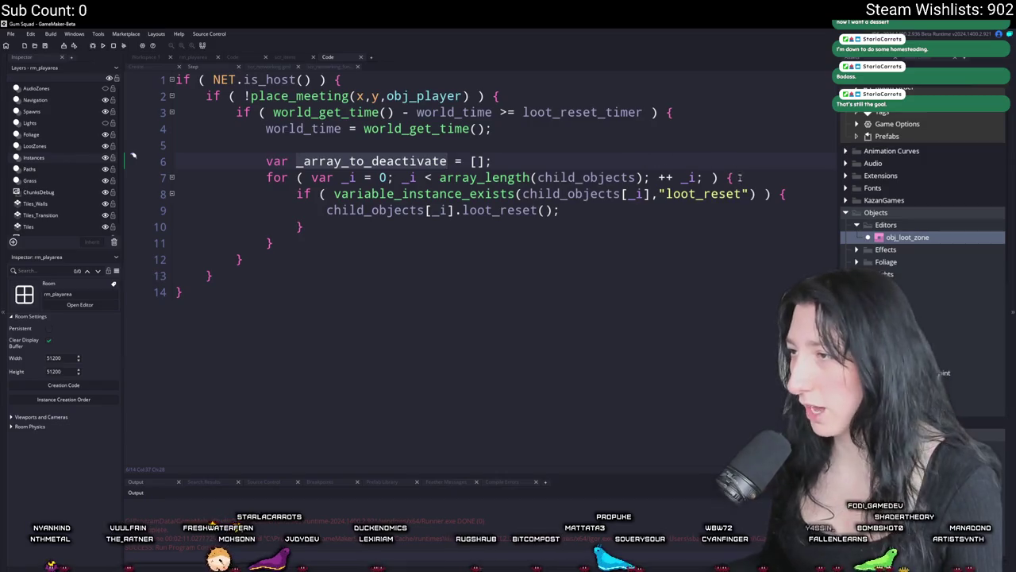
left_click(739, 177)
key("Return")
type("if ( !insta")
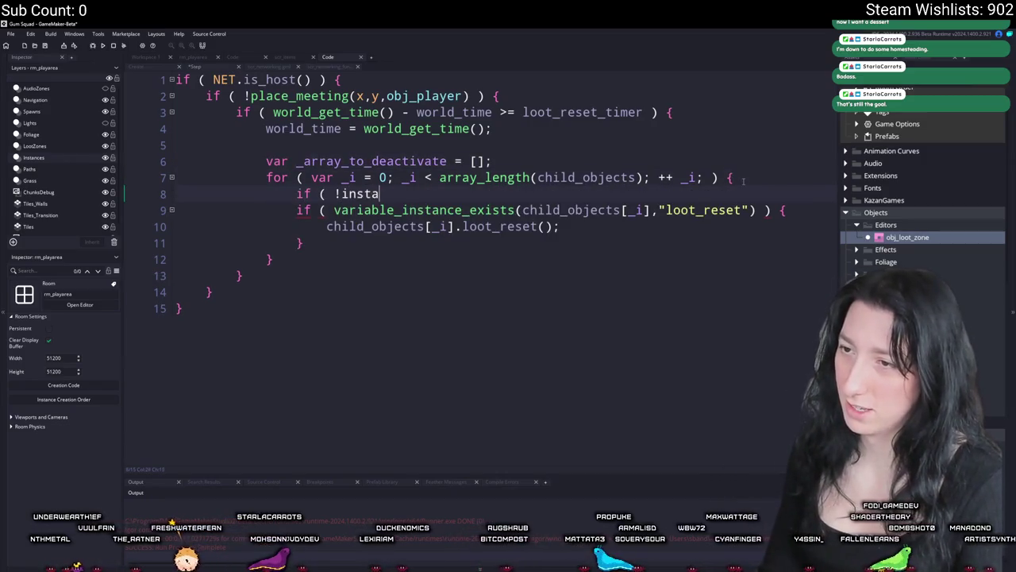
type("nce_exists(child_o")
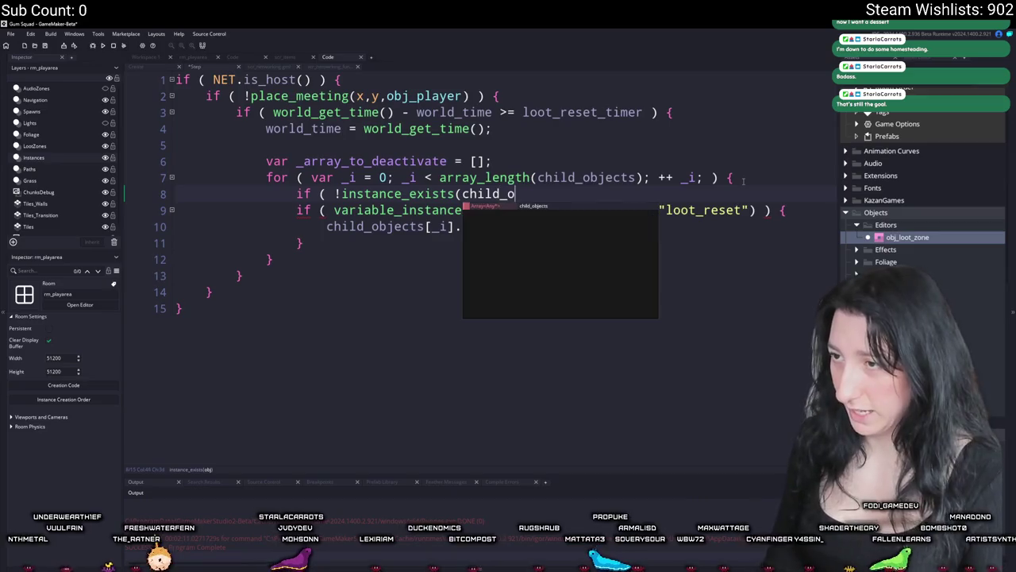
type("bjects) ) {")
key("Return")
type("}")
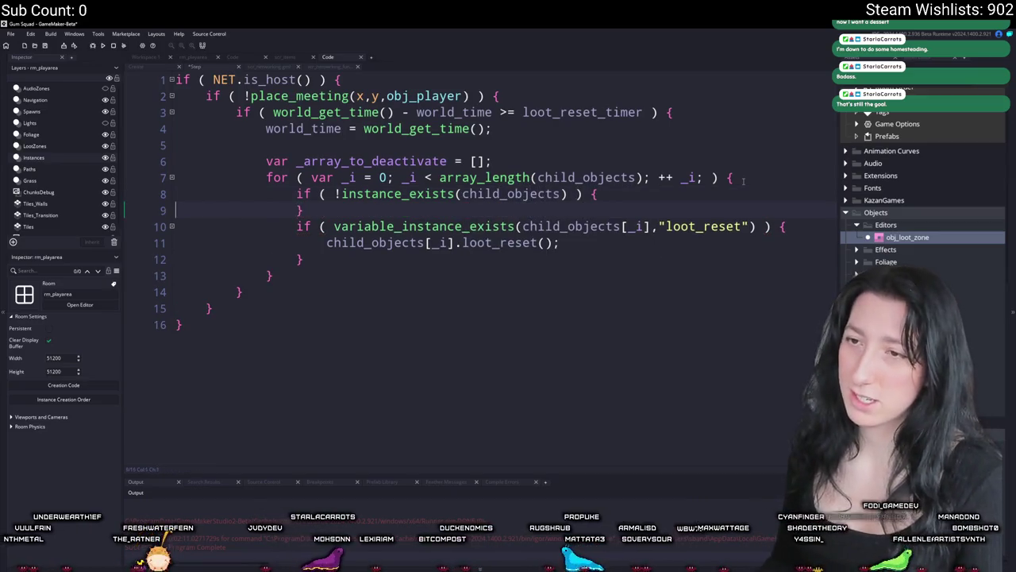
key("Return")
- Call instance_activate_object(child_objects[_i]) in the block and index the instance_exists check with [_i]
type("instance_ac")
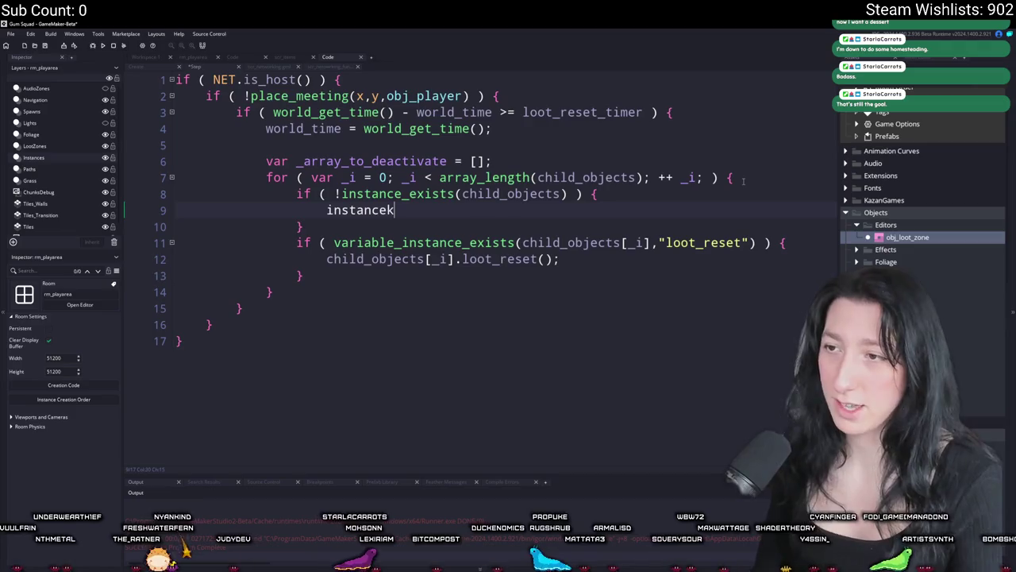
type("ti")
key("Down")
key("Down")
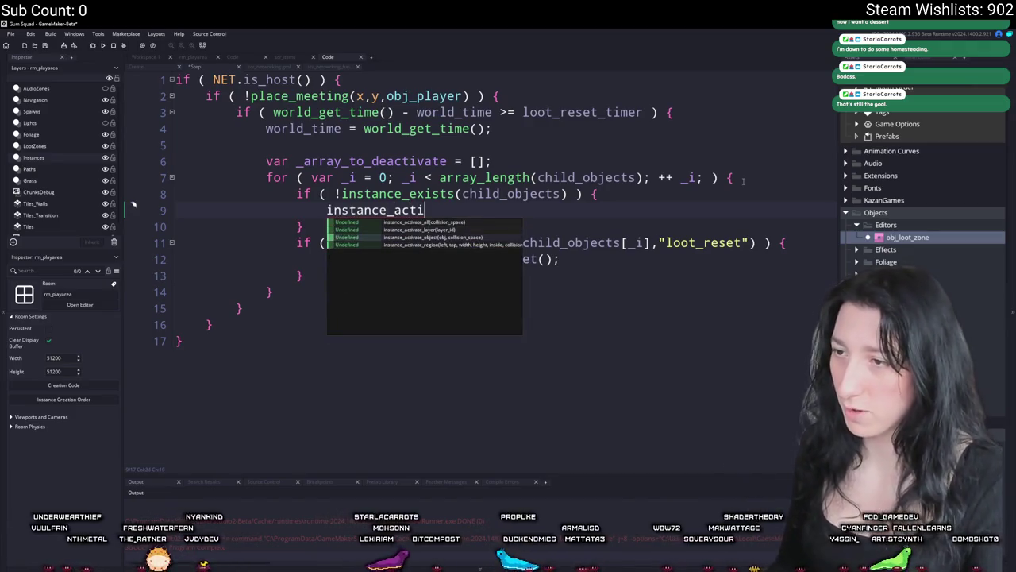
key("Return")
type("d")
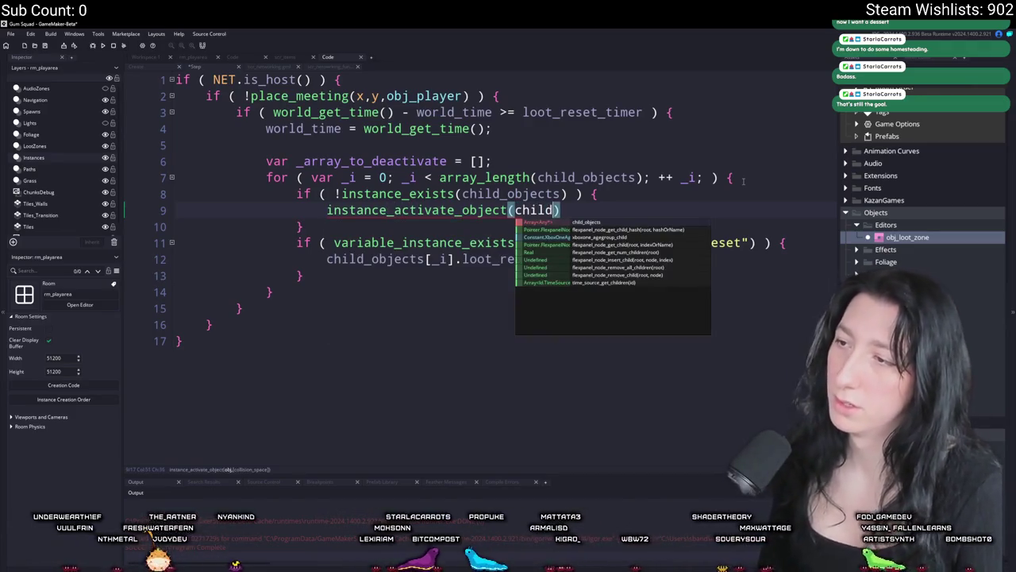
type("_objects[_i]")
left_click(582, 194)
key("Left")
key("Left")
key("Left")
type("pi[")
key("BackSpace")
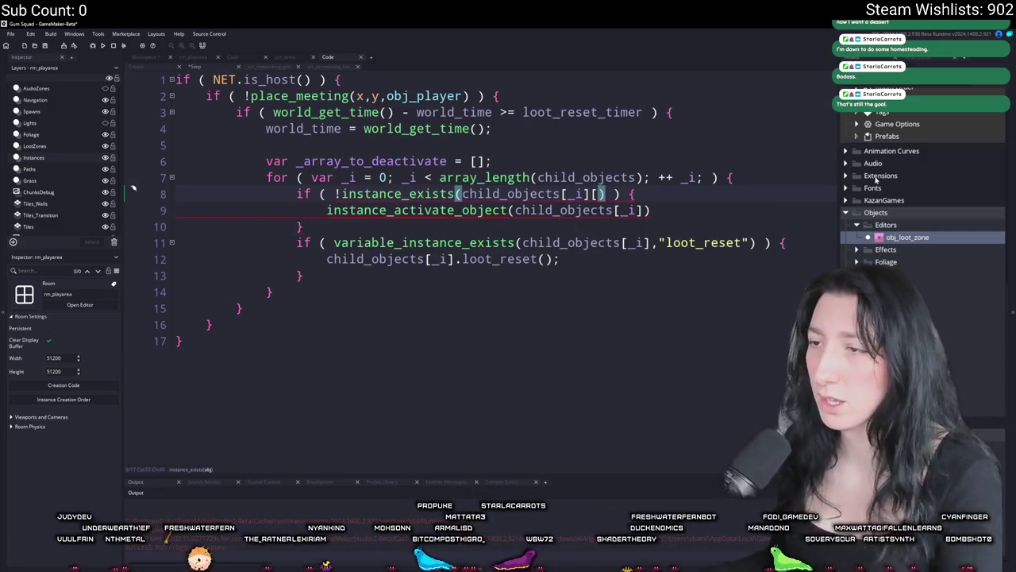
- Push each activated child into the array with array_push(_array_to_deactivate, child_objects[_i])
left_click(709, 204)
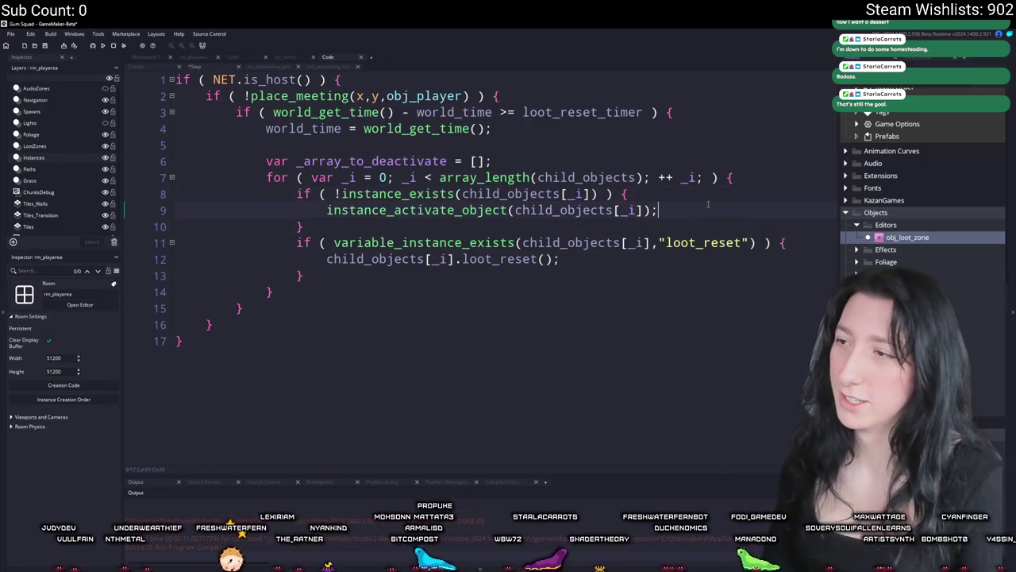
key("Return")
type("array_push(_array_to_deactivate,")
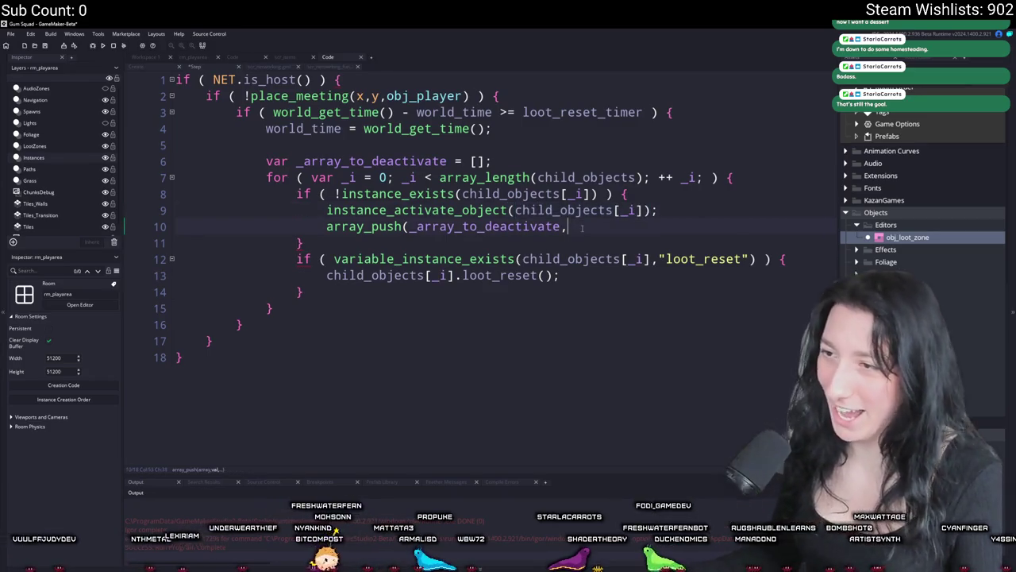
type("child_objects[_i]);")
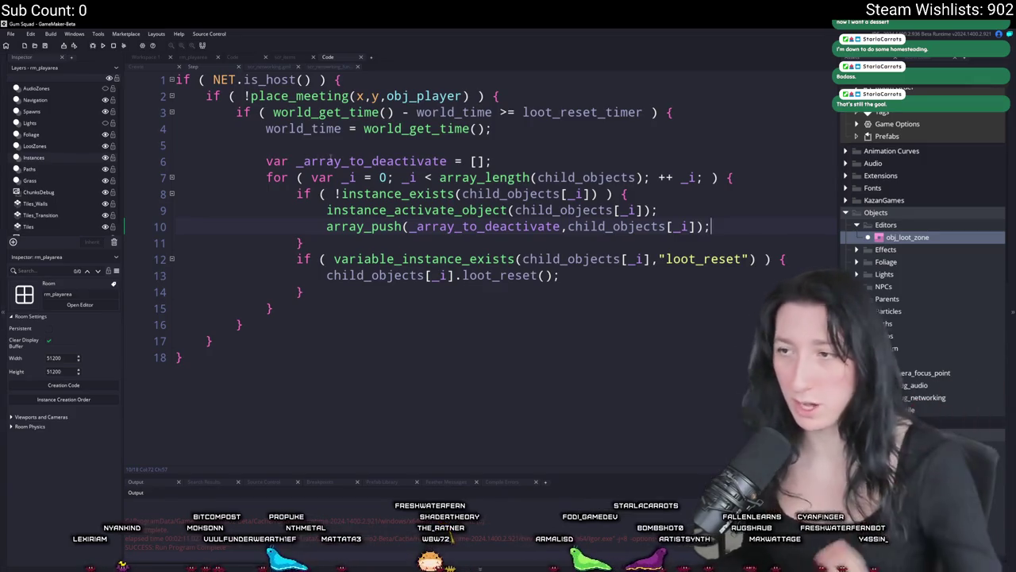
left_click(373, 241)
key("Return")
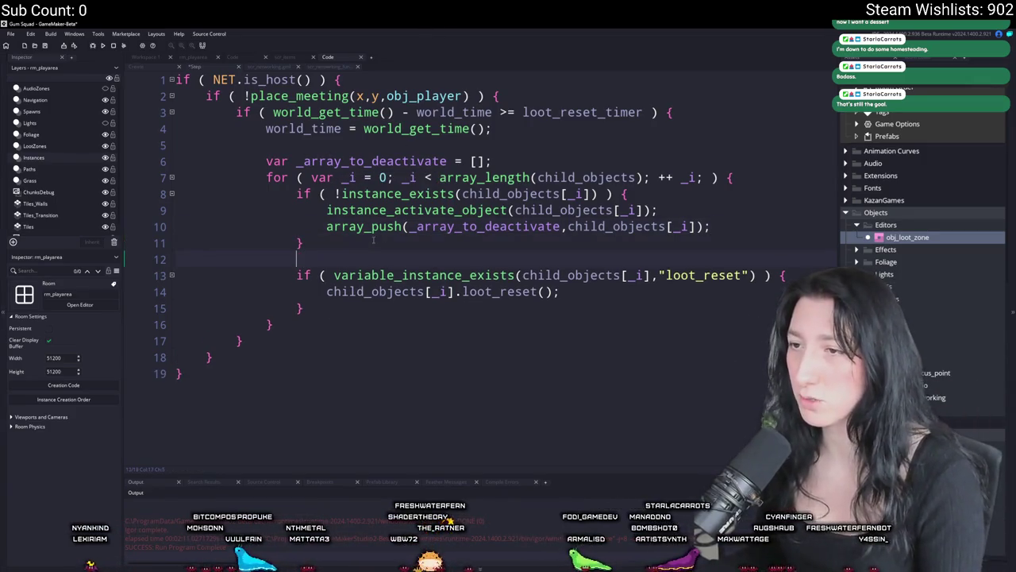
- Copy the for-loop header below the first loop, iterating over _array_to_deactivate instead of child_objects
left_click(383, 324)
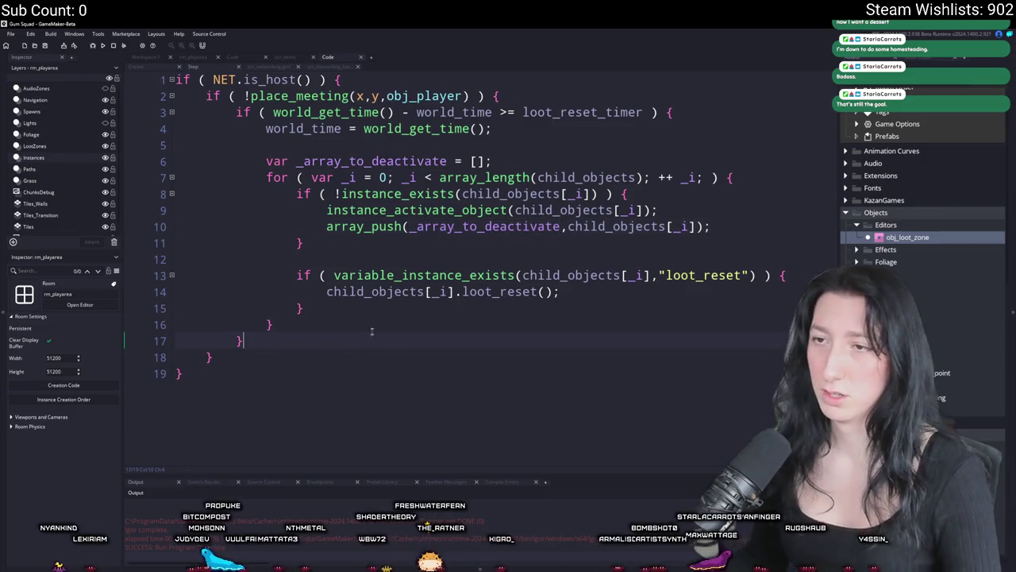
type("for  var ")
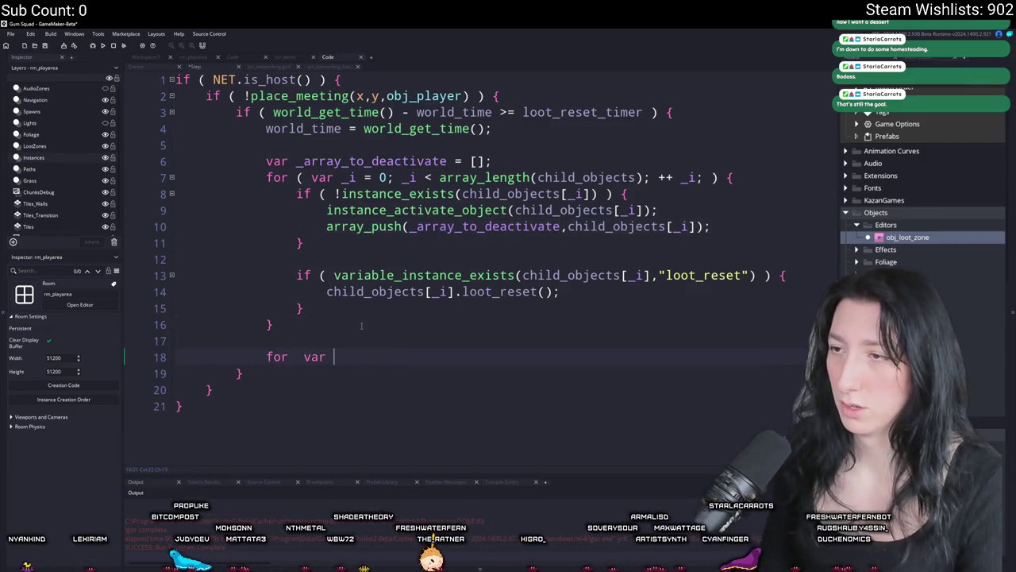
type("_i")
left_click_drag(719, 177, 262, 177)
key("ctrl+c")
left_click_drag(265, 356, 349, 357)
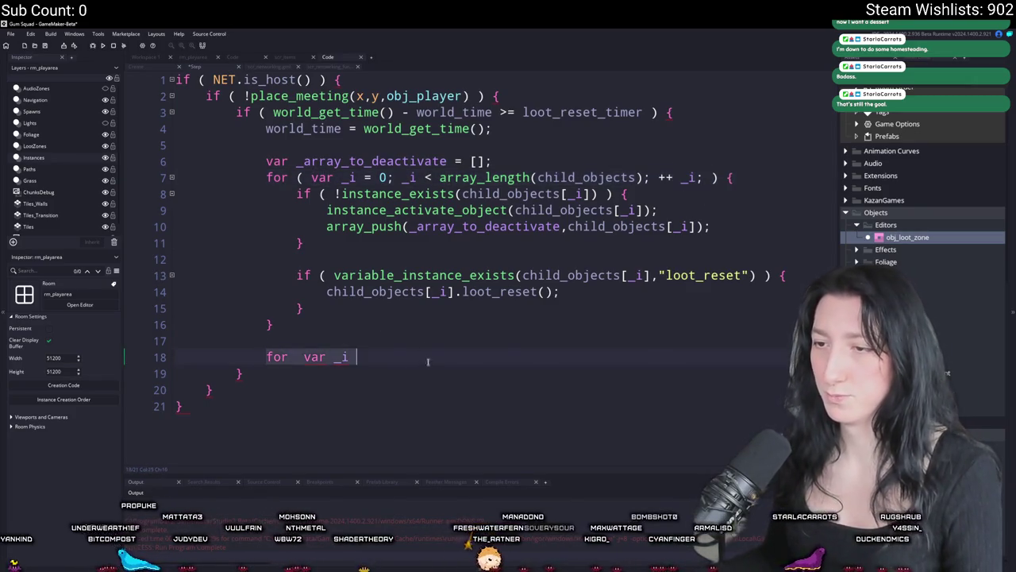
key("ctrl+v")
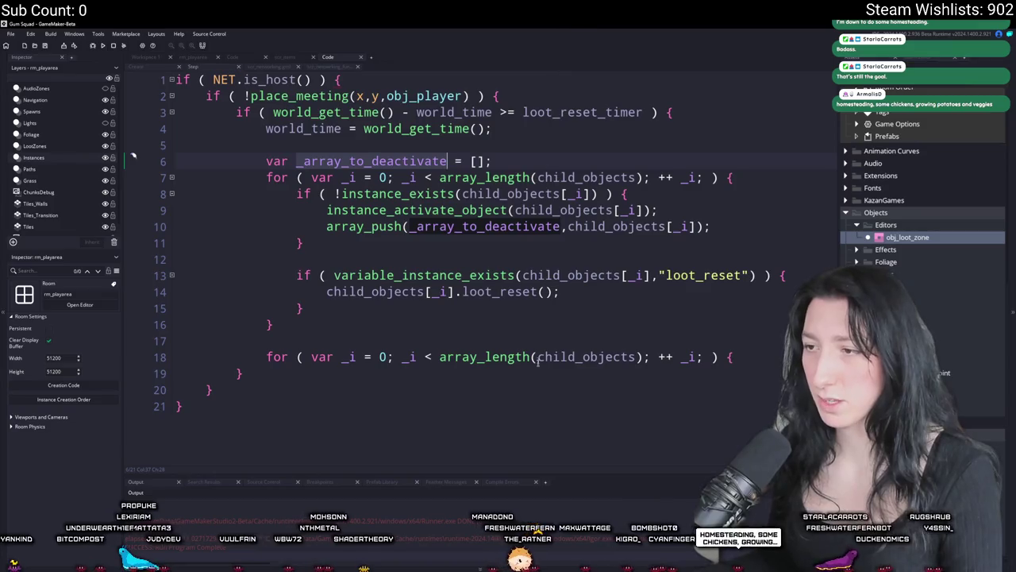
key("ctrl+c")
double_click(588, 357)
key("ctrl+v")
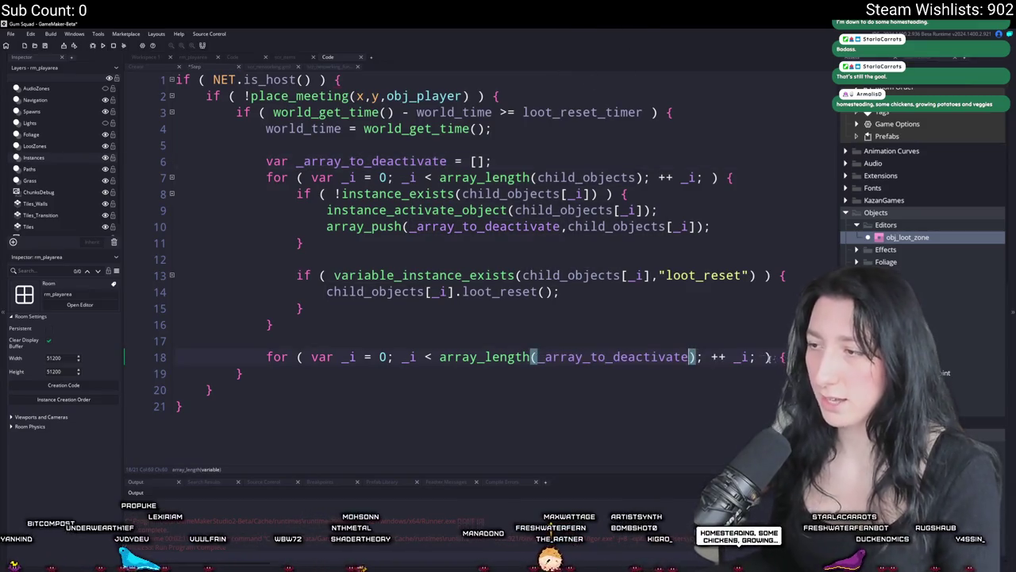
- Add the new loop's closing brace and a '// Re-deactivate instances' comment line
left_click(729, 356)
key("Return")
key("BackSpace")
key("BackSpace")
key("BackSpace")
key("End")
key("Return")
key("Return")
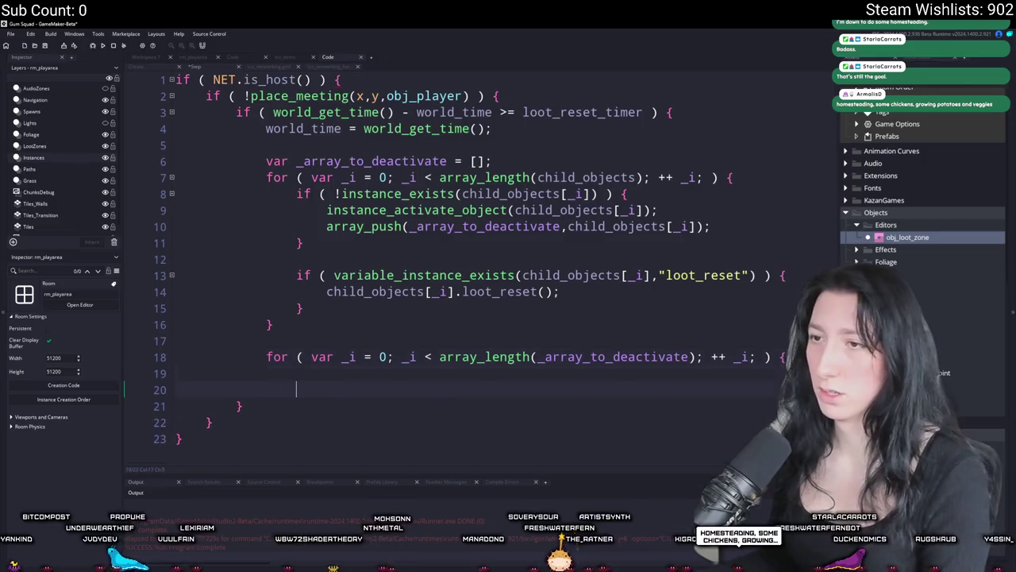
type("}")
key("Return")
type("// Re-deactivate inst")
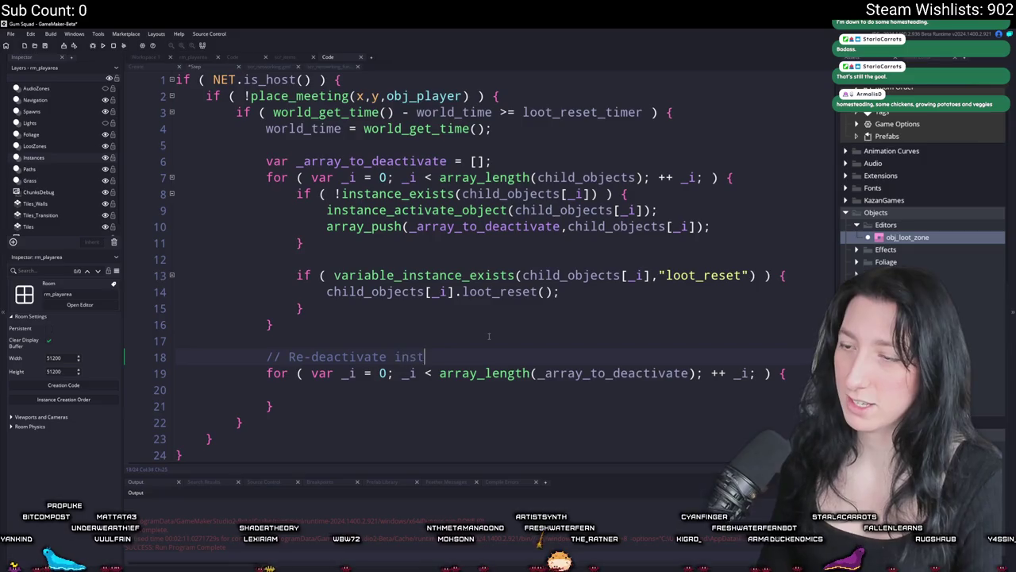
- Call instance_deactivate_object(_array_to_deactivate[_i]) inside the new loop
left_click(471, 390)
type("instance_deact")
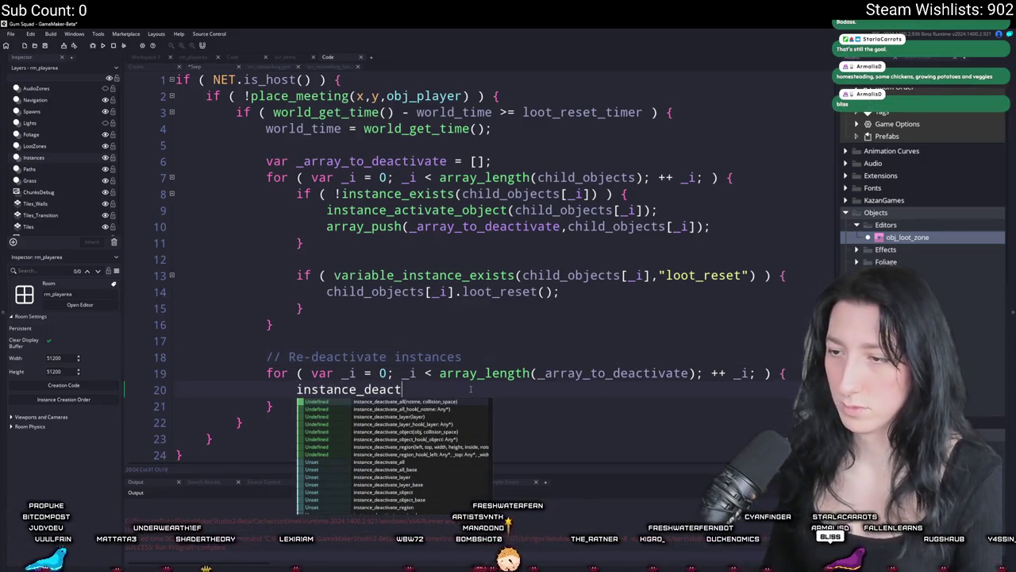
key("Down")
key("Down")
key("Down")
key("Return")
type("_array_to_deactivate_")
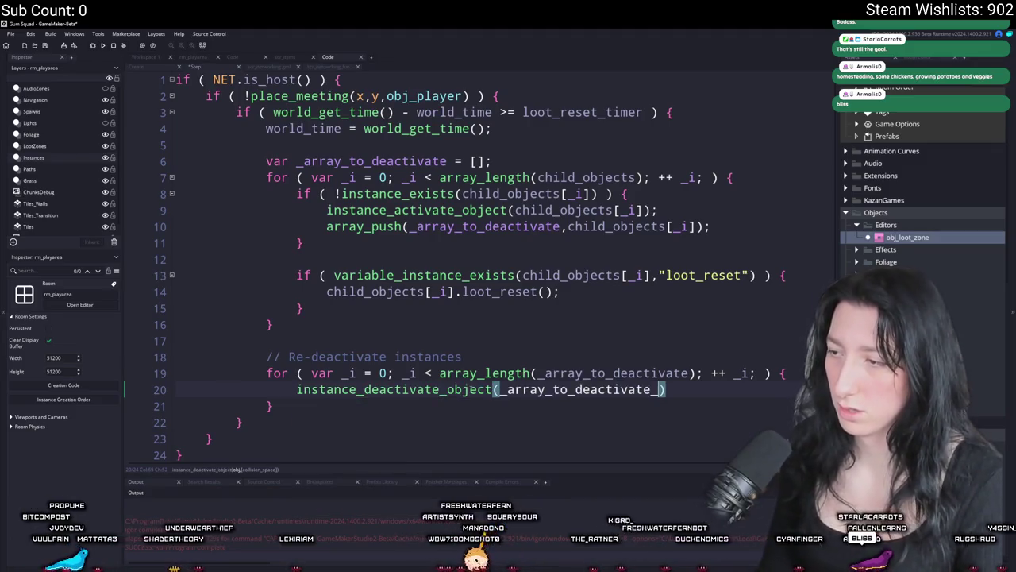
key("BackSpace")
type("[_i")
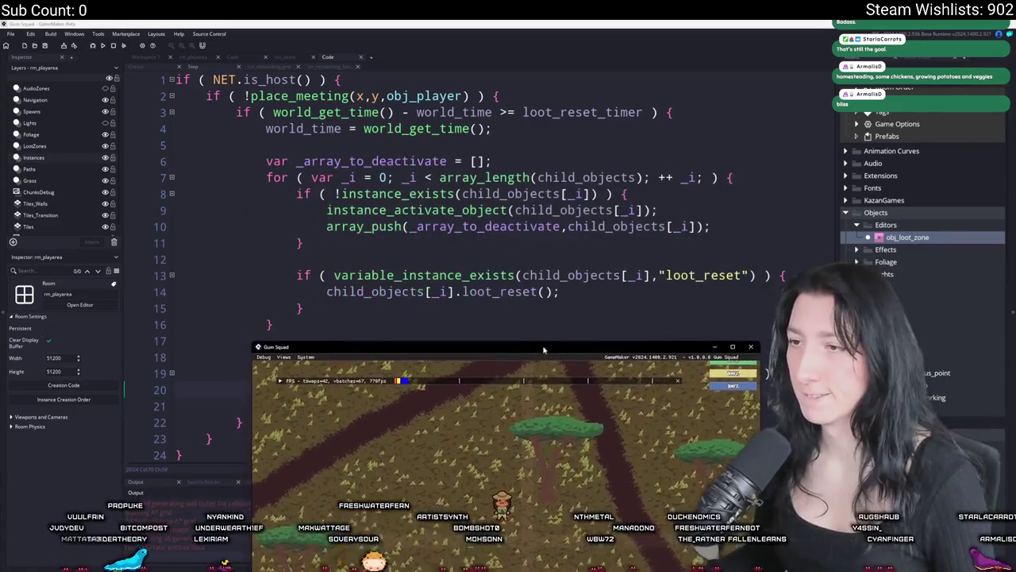
- Maximize the game window, walk right, and check a nearby crate's storage
mouse_move(547, 387)
left_mouse_down()
mouse_move(594, 24)
mouse_move(615, 19)
left_mouse_up()
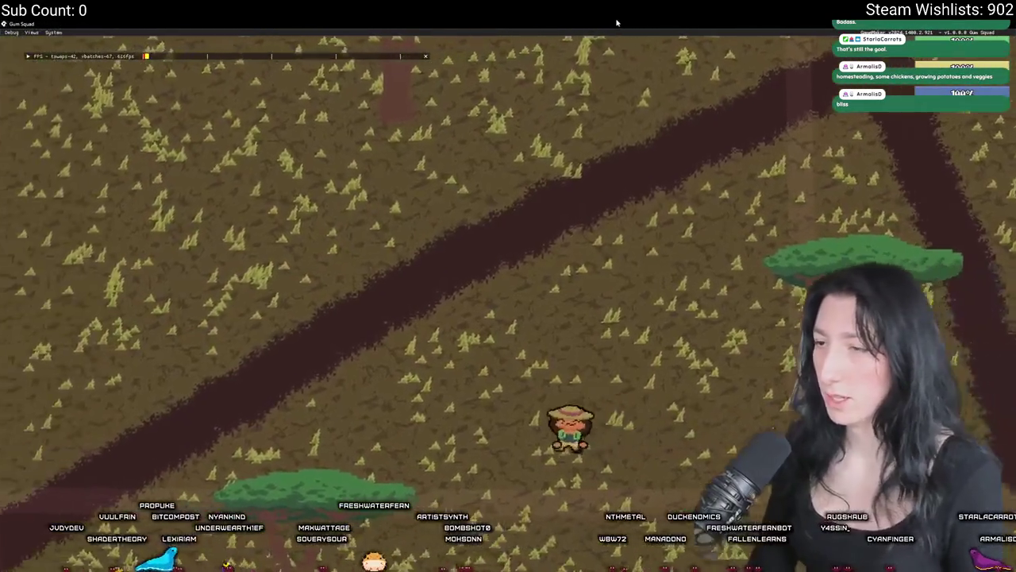
scroll(616, 22, "down", 3)
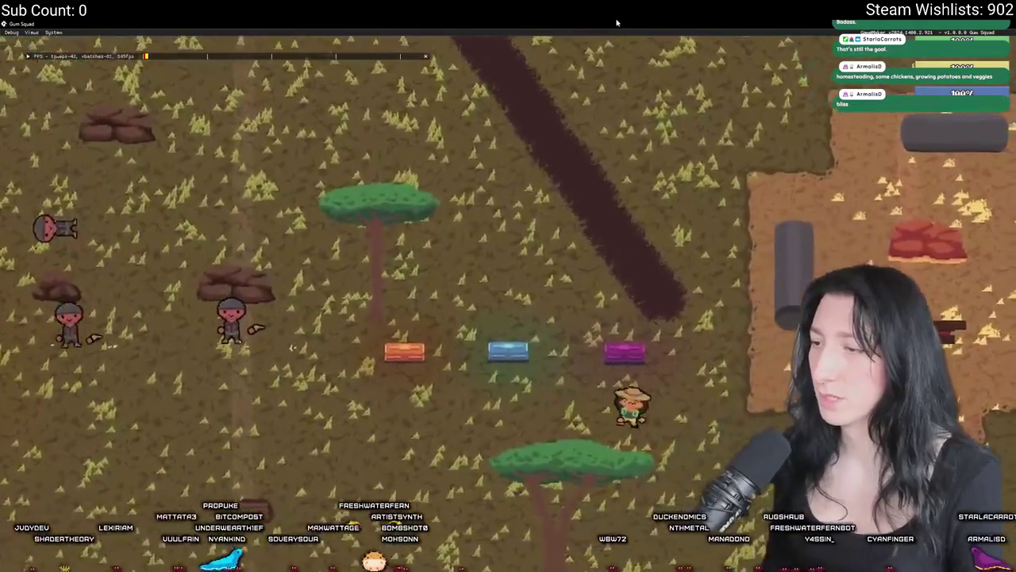
key("d")
key("Tab")
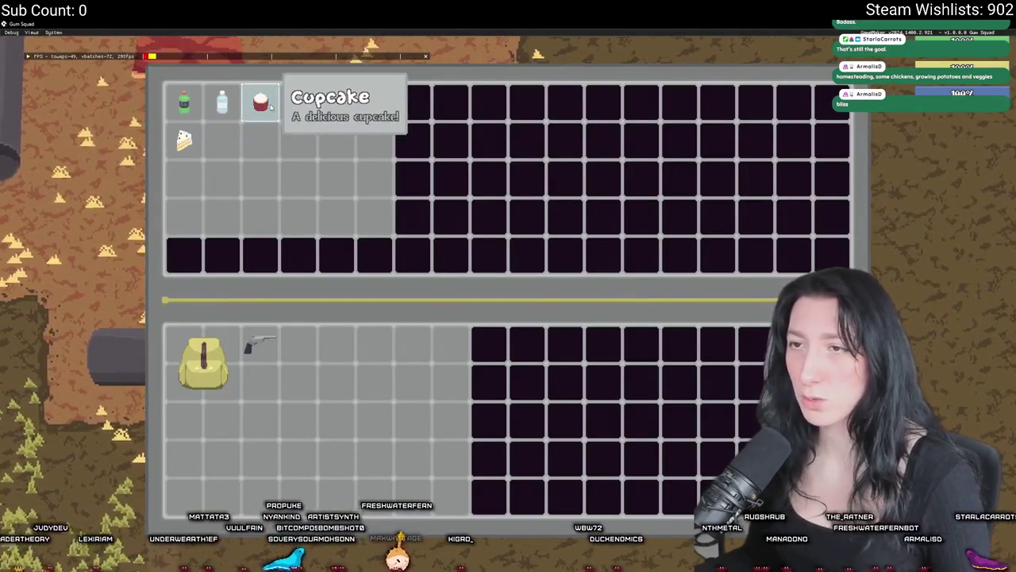
key("Tab")
key("a")
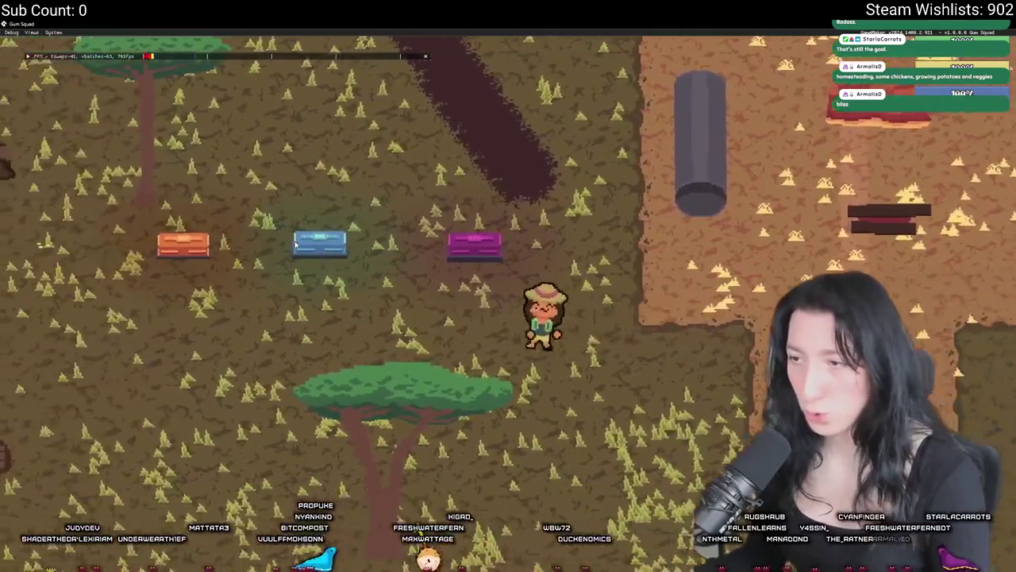
- Check the zoomed-out map, then walk down and left along the river
key("m")
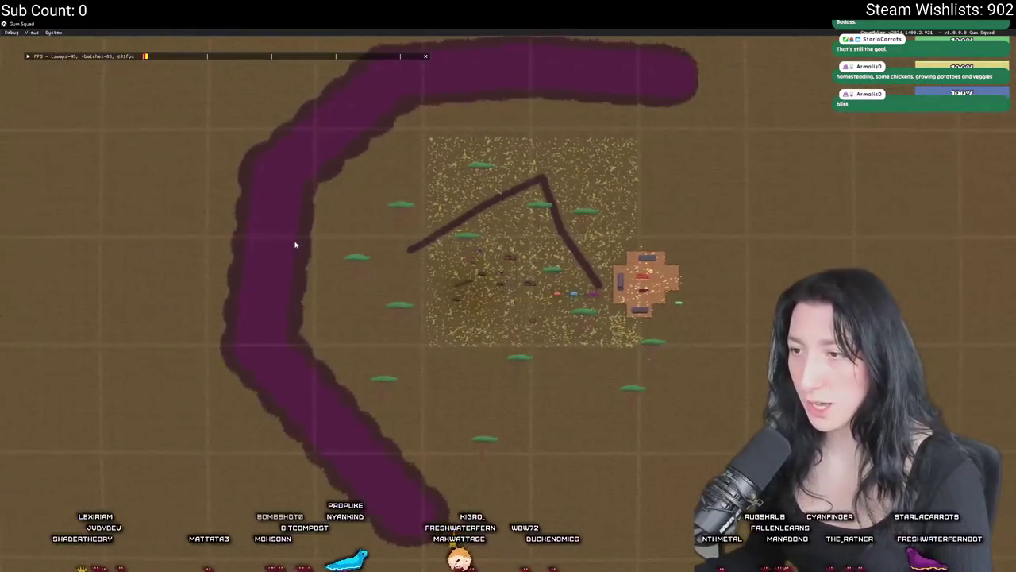
key("m")
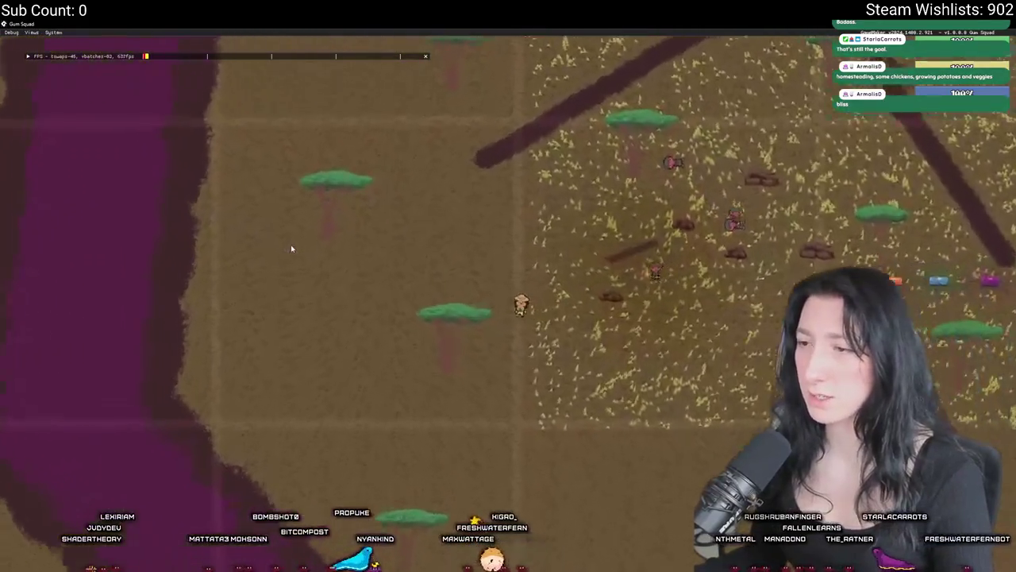
key("m")
scroll(287, 254, "down", 3)
scroll(288, 254, "up", 4)
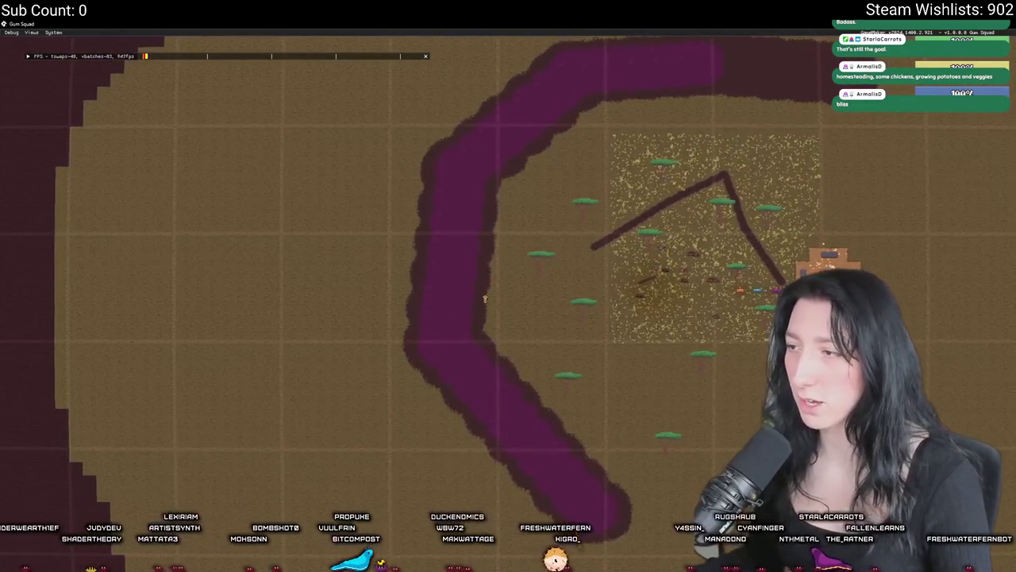
key("m")
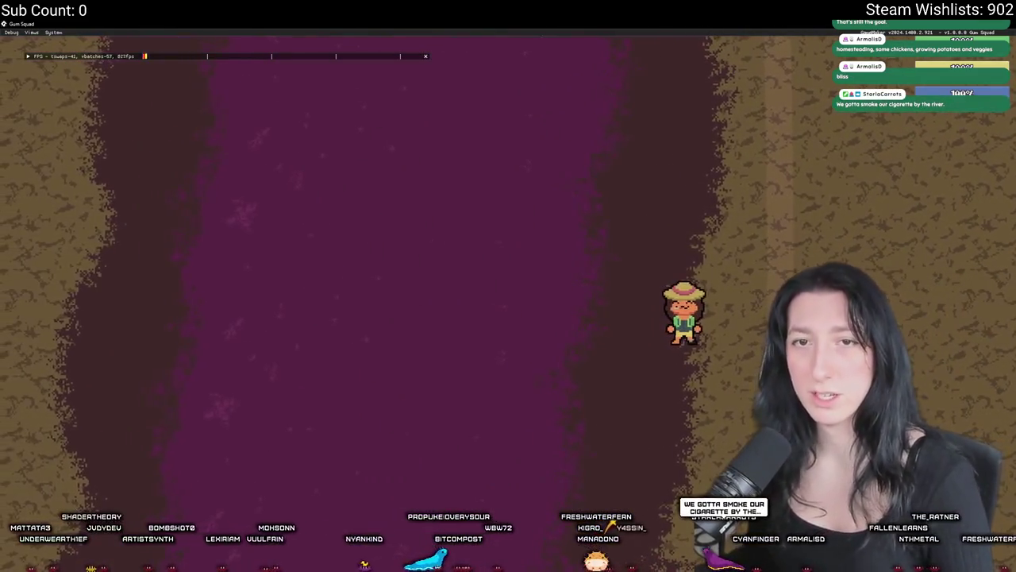
key("s")
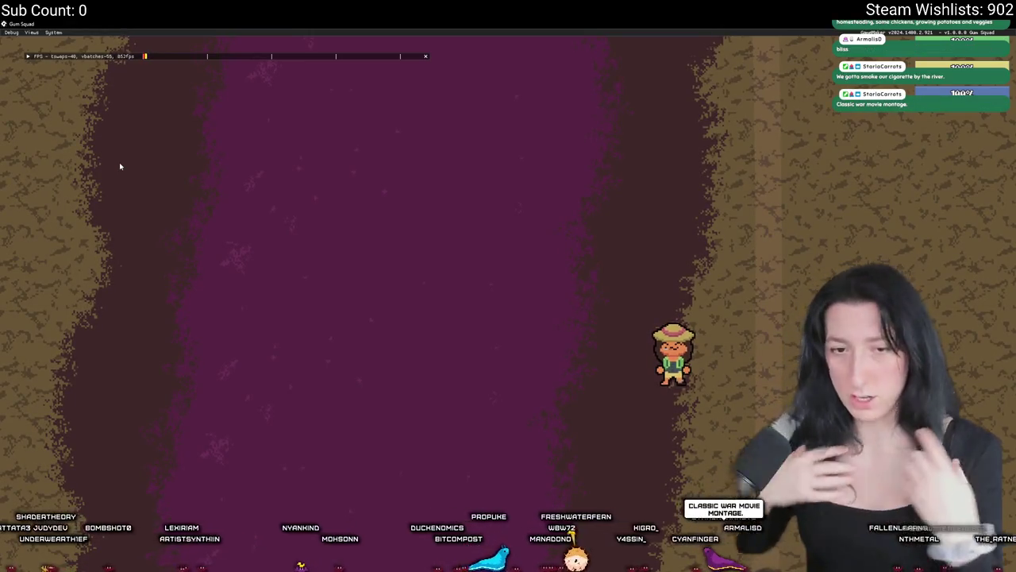
key("a")
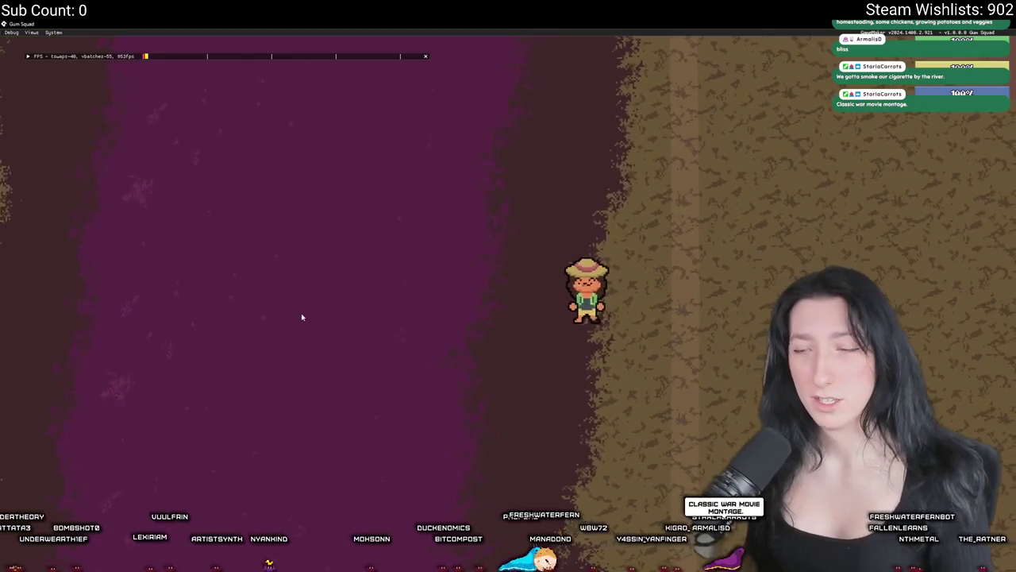
- Equip the yellow backpack in the top slot in place of the green one, and equip the rifle
key("i")
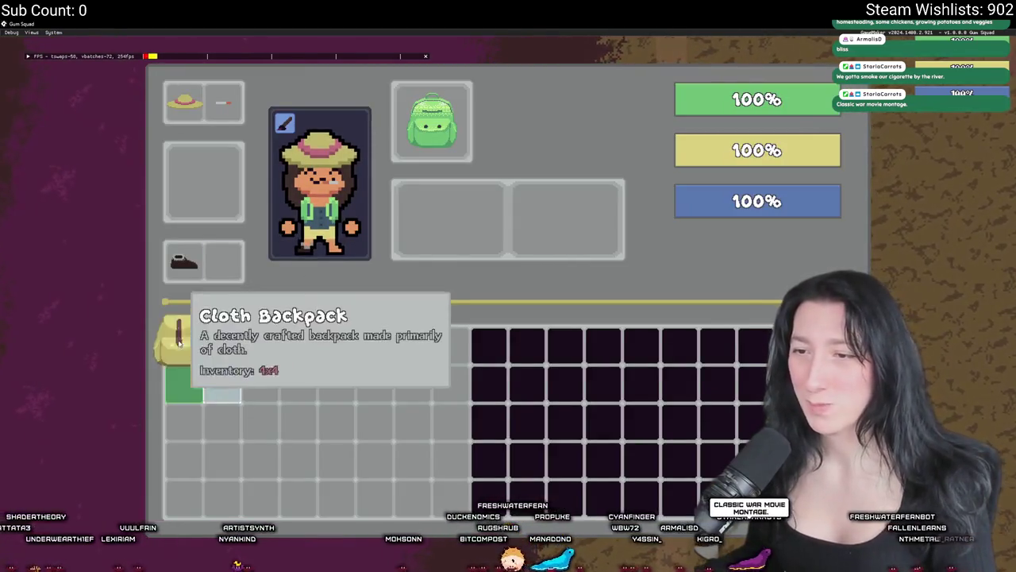
left_click_drag(204, 362, 446, 211)
left_click_drag(431, 120, 566, 218)
left_click_drag(443, 166, 433, 123)
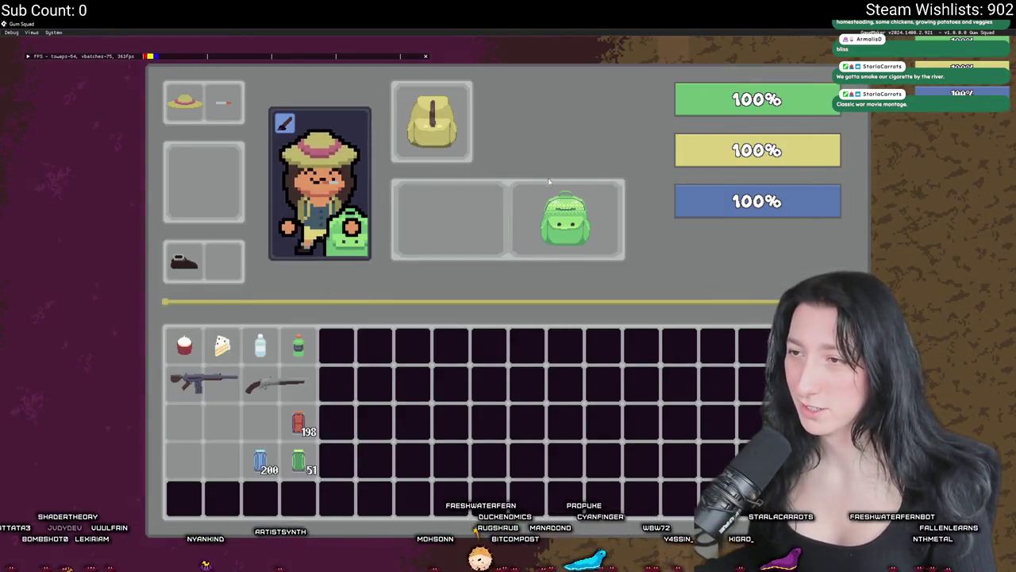
right_click(191, 382)
key("i")
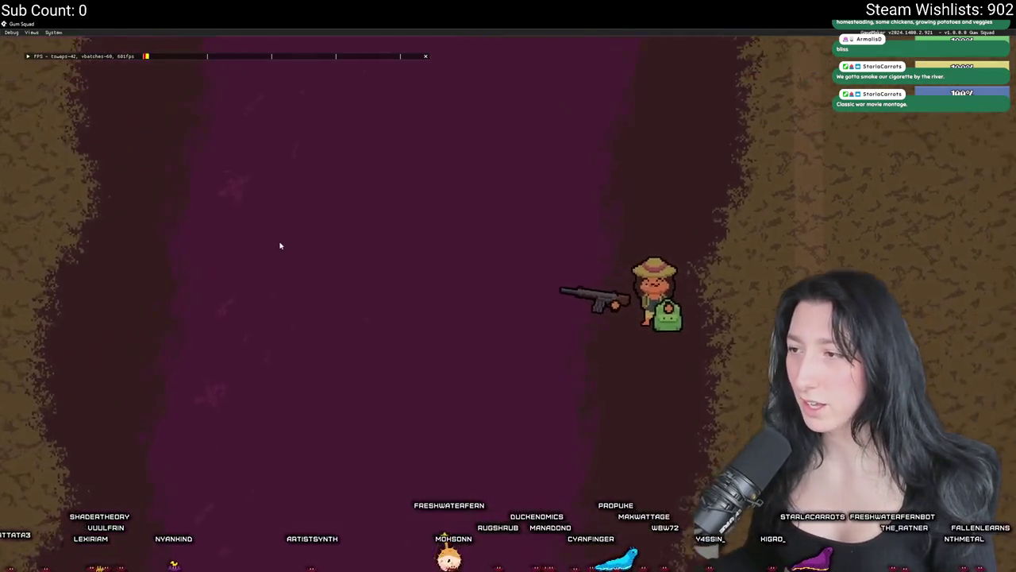
key("a")
key("i")
key("i")
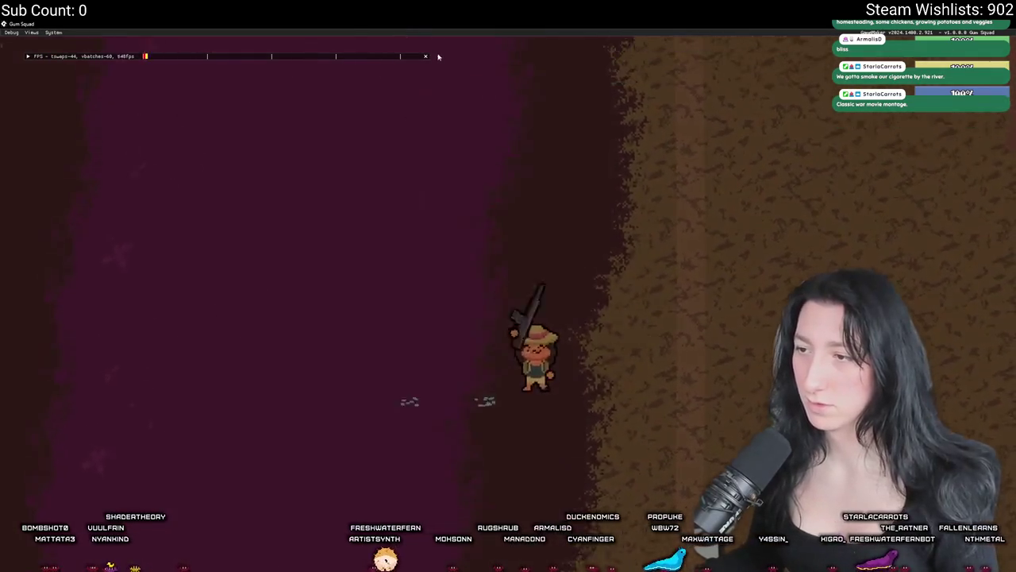
- Swap the rifle for the shotgun and fire it to the right
key("i")
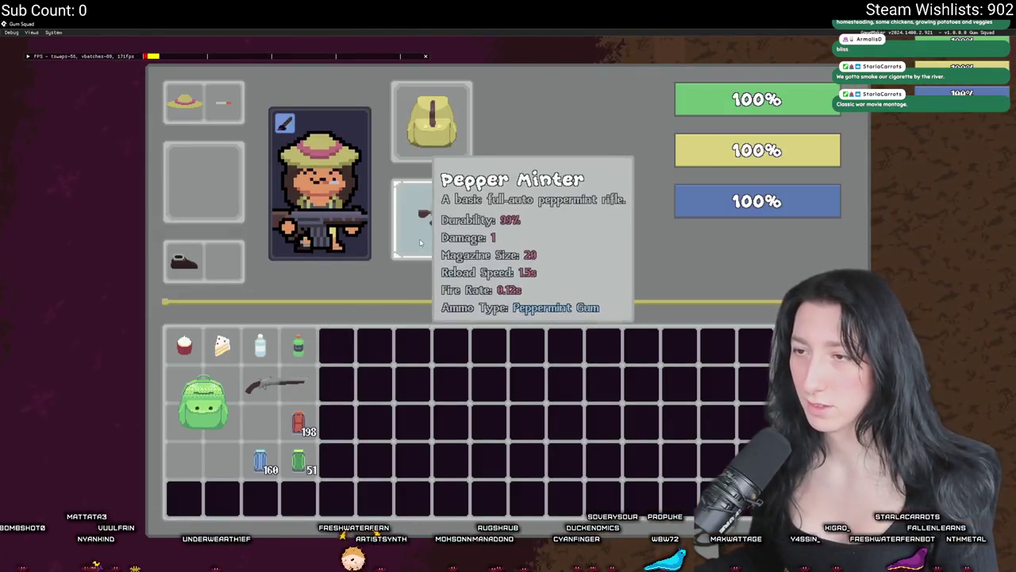
left_click(421, 236)
left_click(274, 385)
key("i")
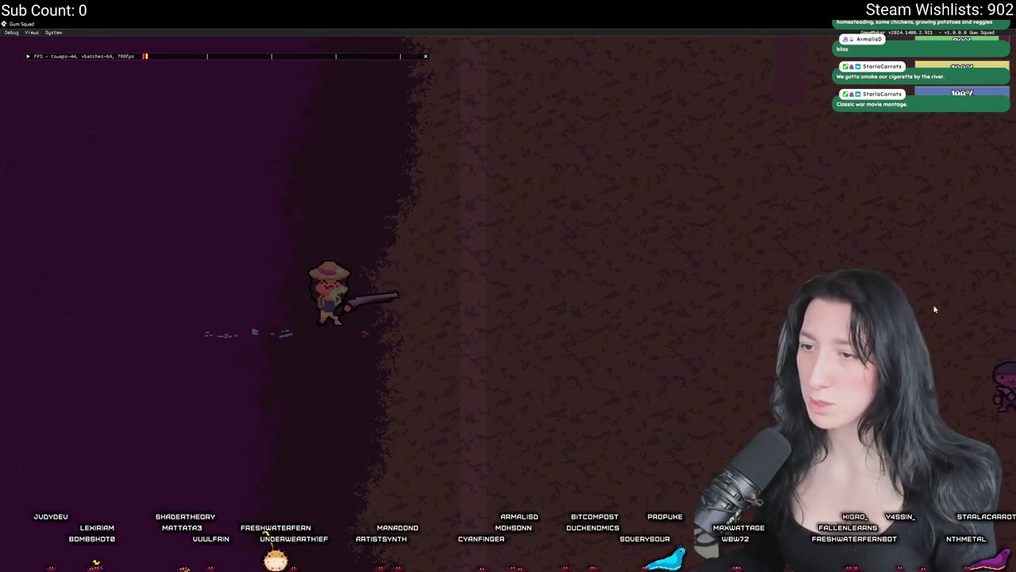
left_click(935, 309)
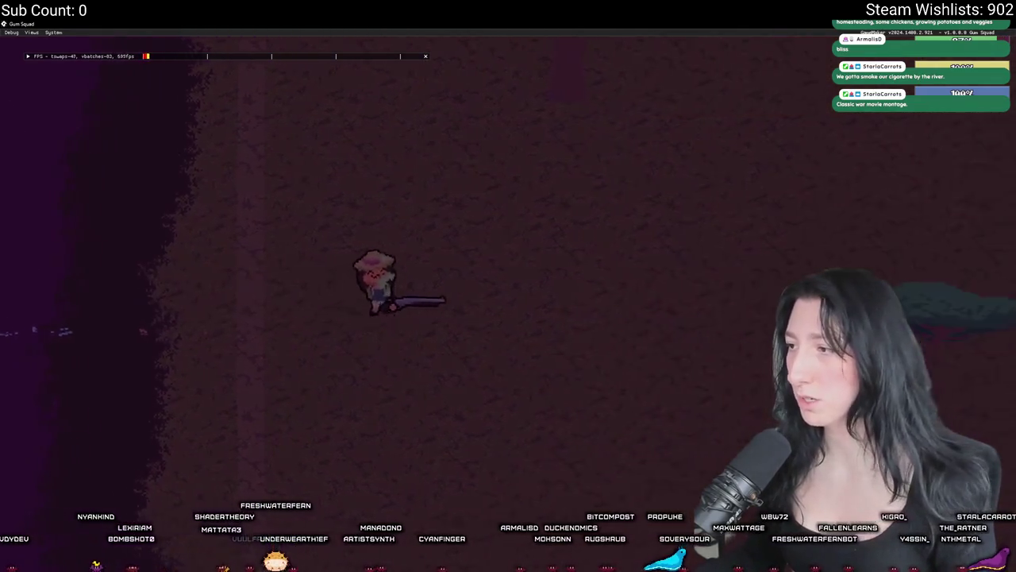
- Walk right through the dark area to the crates and inspect the green crate's storage
key("d")
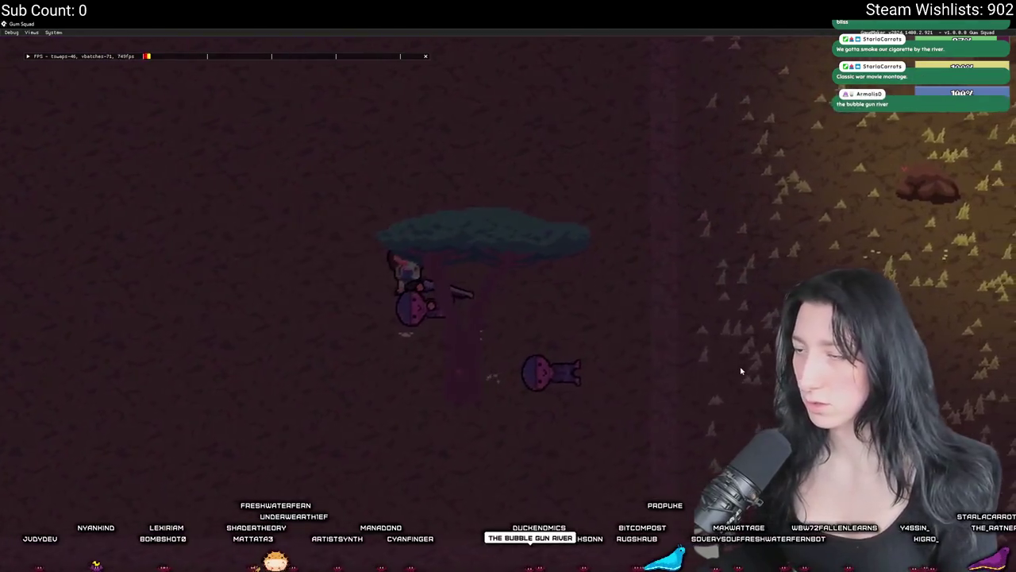
key("d")
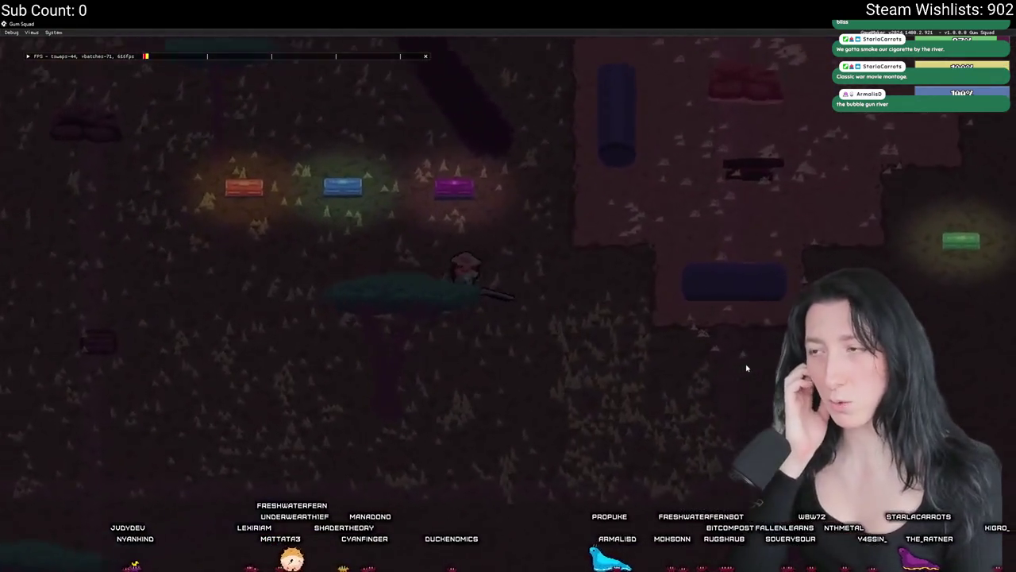
key("d")
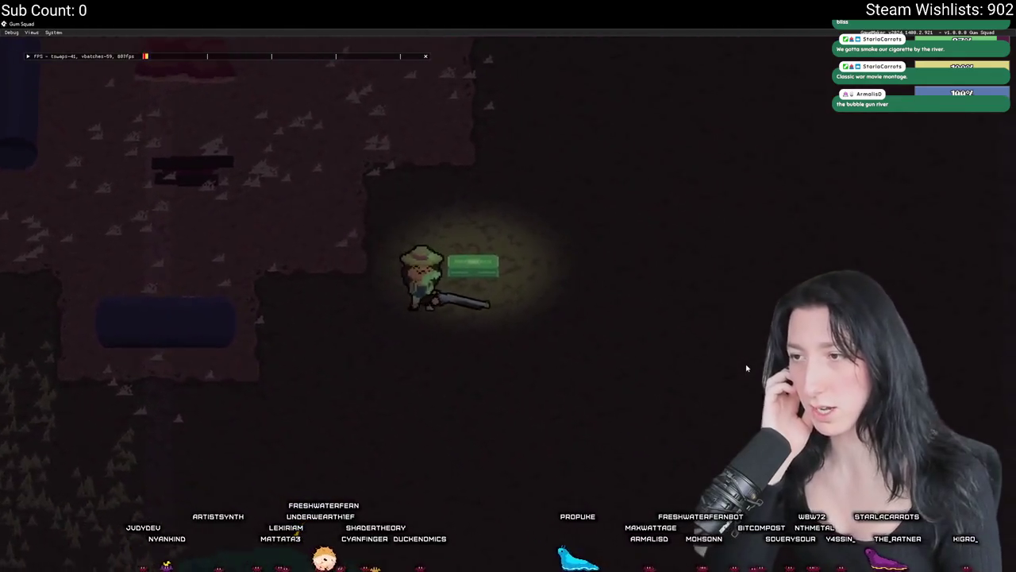
key("Tab")
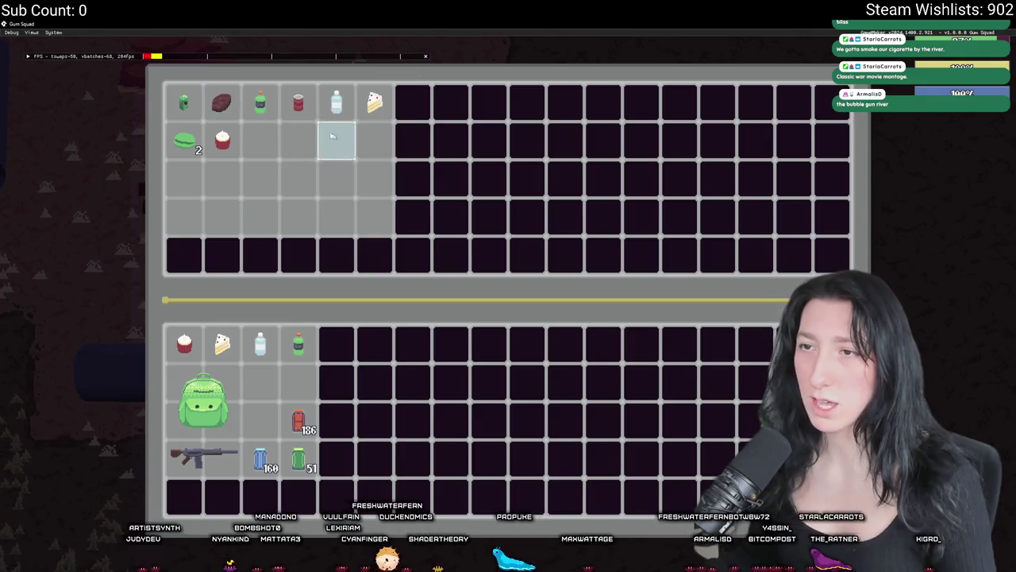
key("Tab")
key("a")
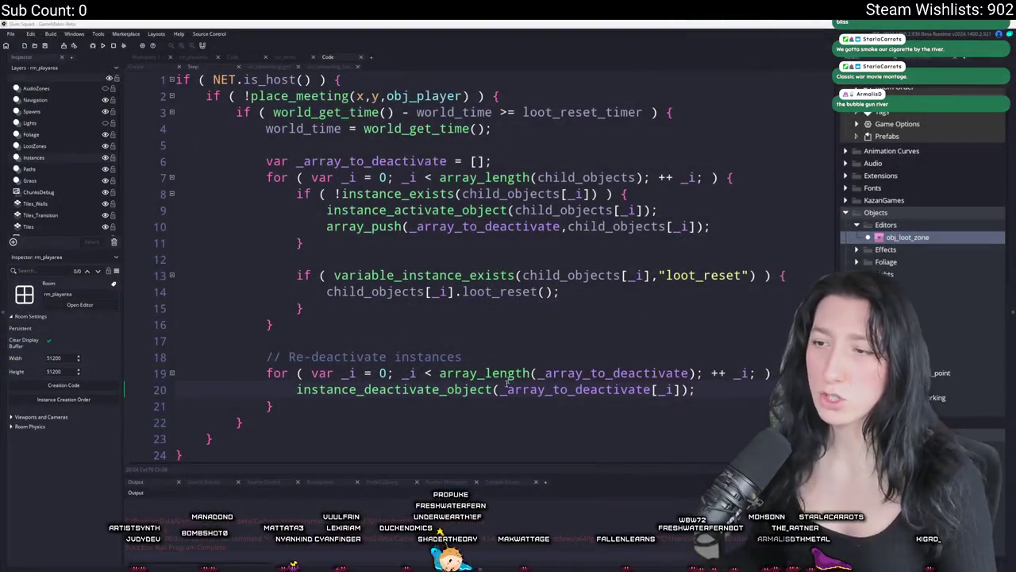
- Add a show_message("TEST") line to the Step code and start a lobby in the rebuilt game
left_click(523, 362)
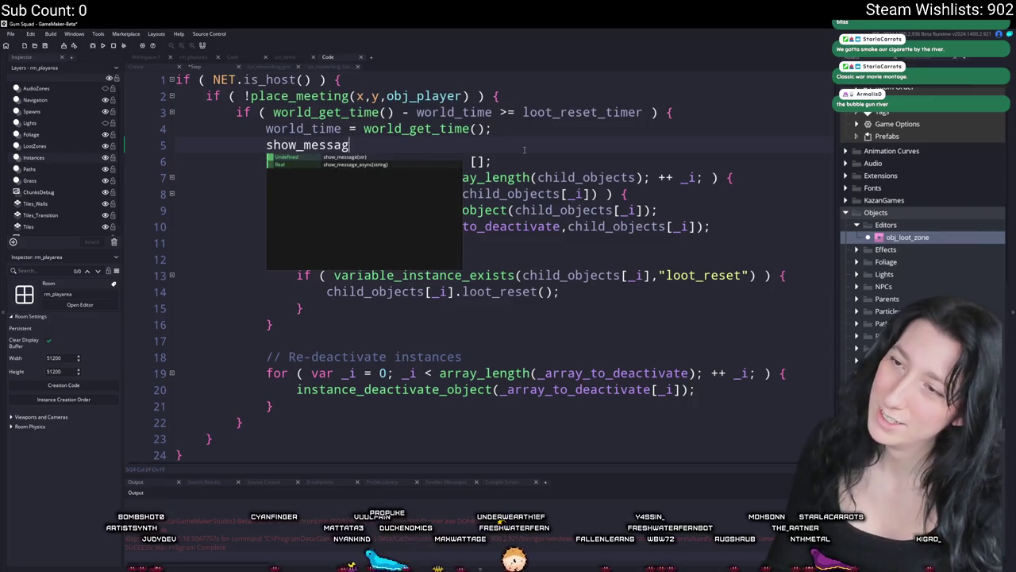
type("e(\"TEST\");")
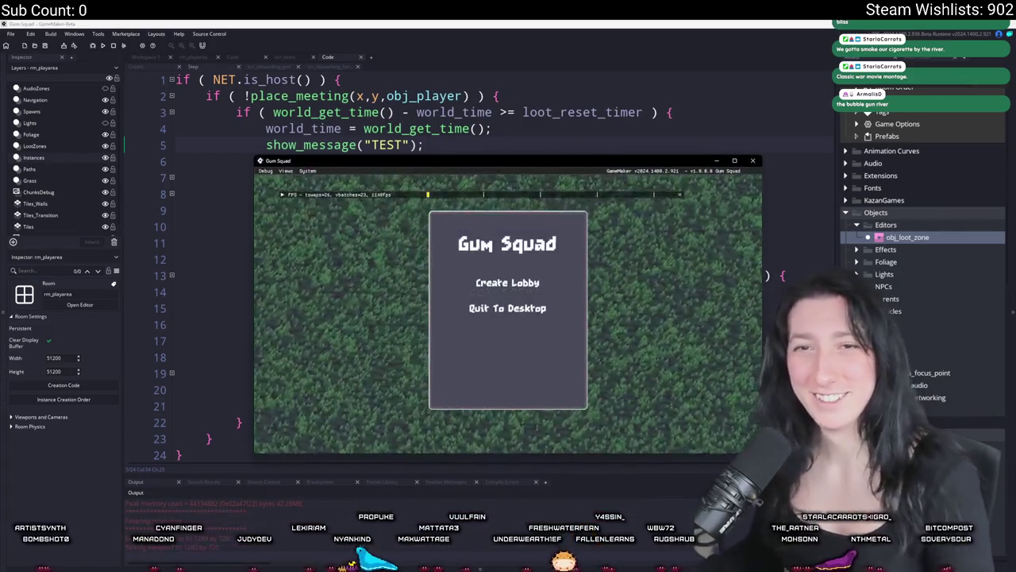
left_click(485, 286)
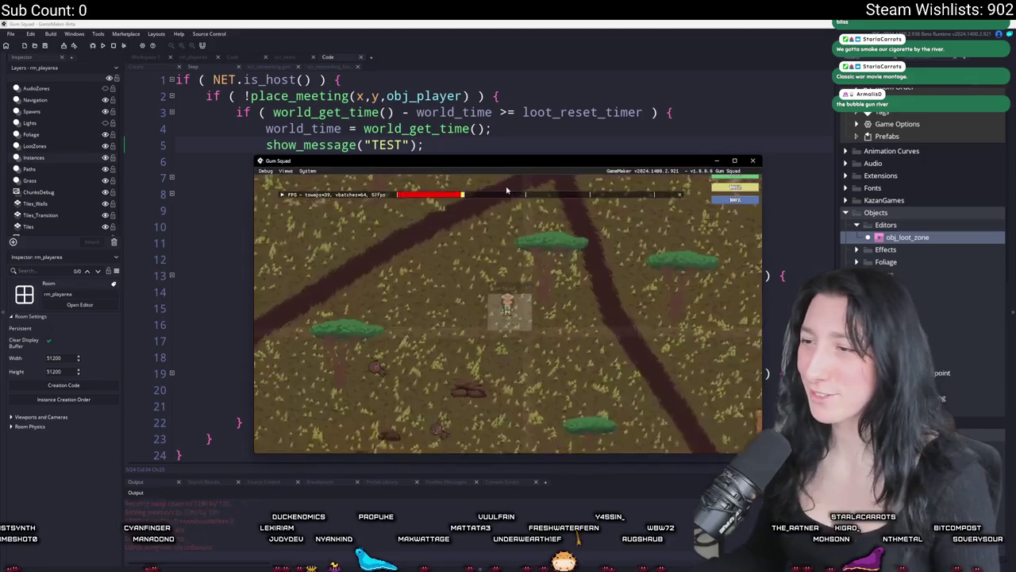
- Dismiss the TEST message, make the game window full screen, and check the inventory
key("Return")
left_click_drag(503, 163, 482, 33)
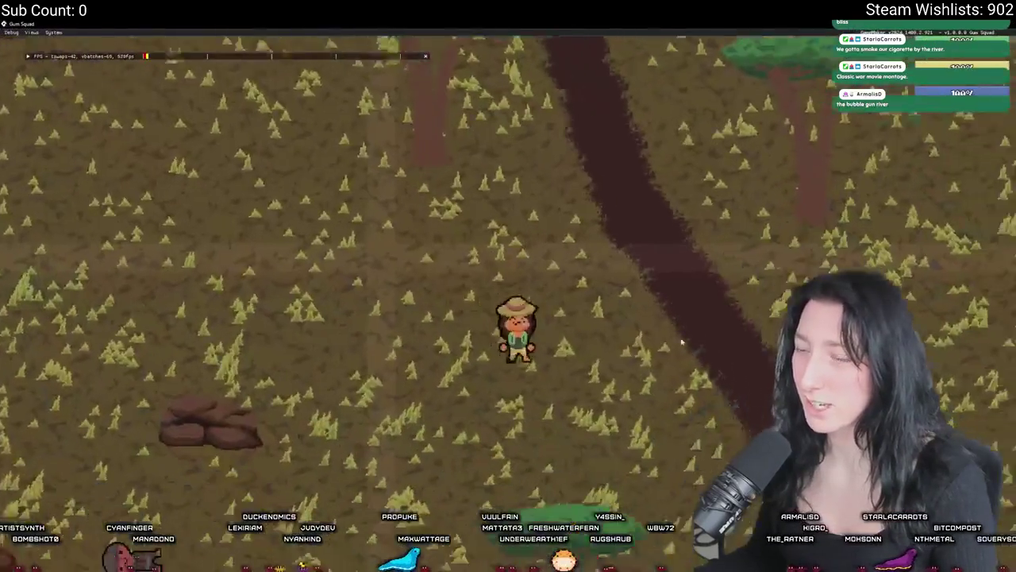
scroll(681, 337, "down", 5)
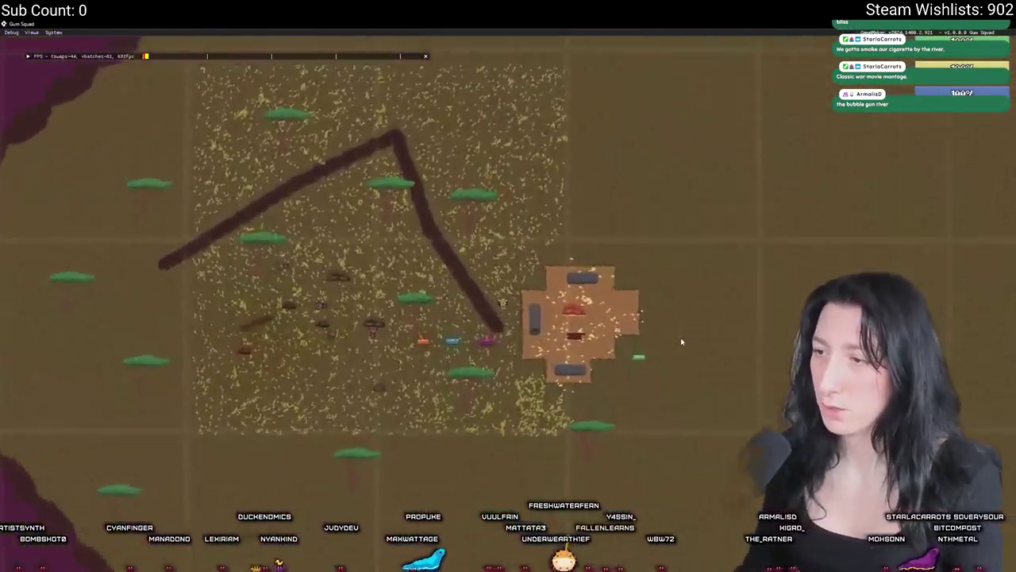
scroll(681, 338, "up", 5)
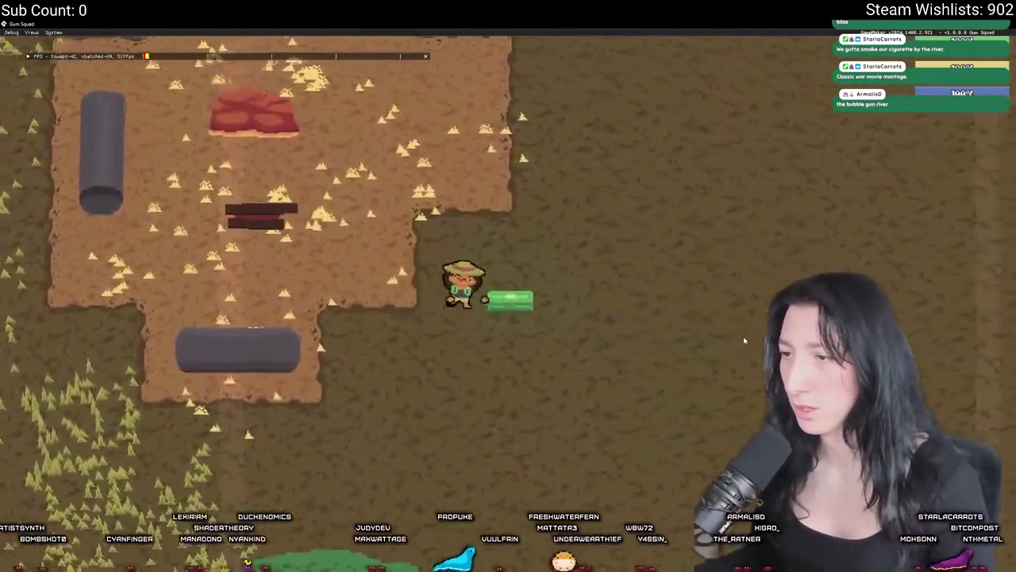
key("Tab")
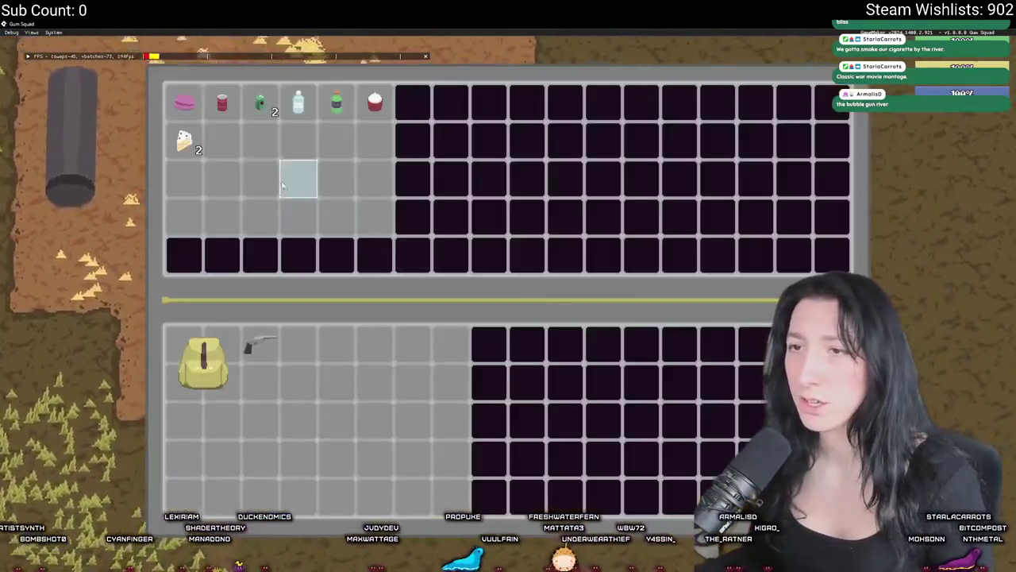
key("Tab")
- Walk west past rocks and trees to the purple river, checking the inventory screen twice
key("a")
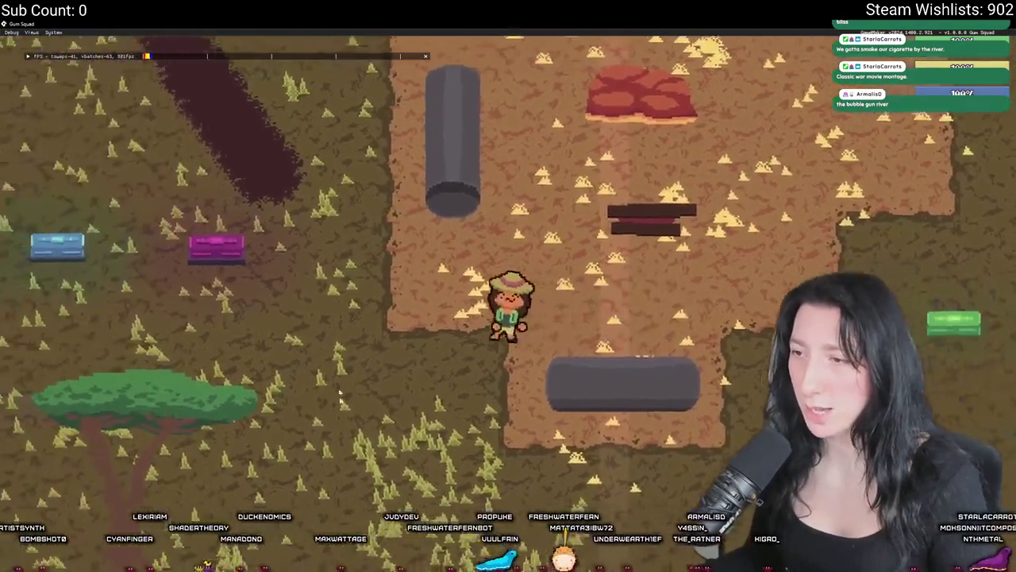
key("a")
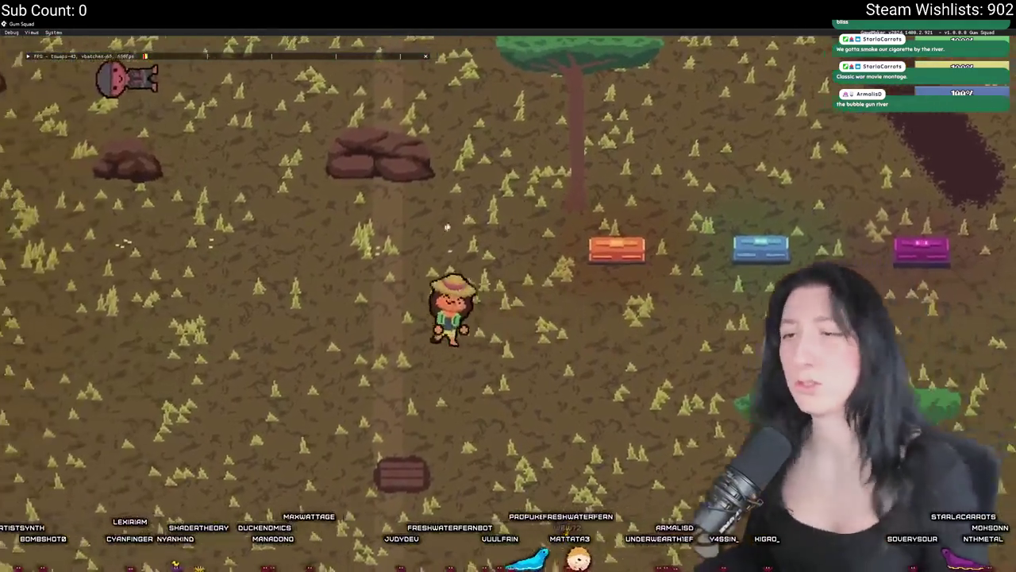
key("a")
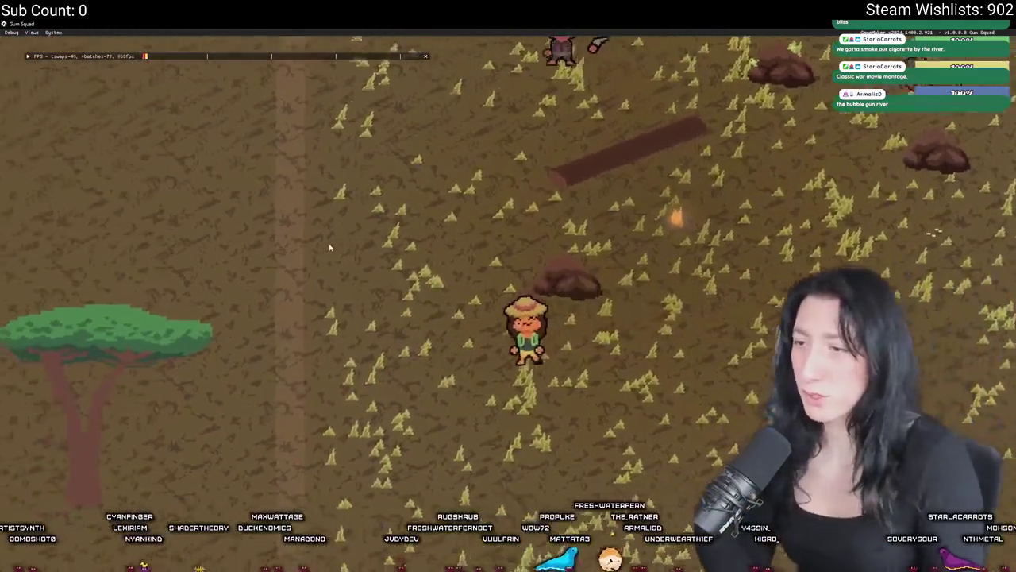
key("a")
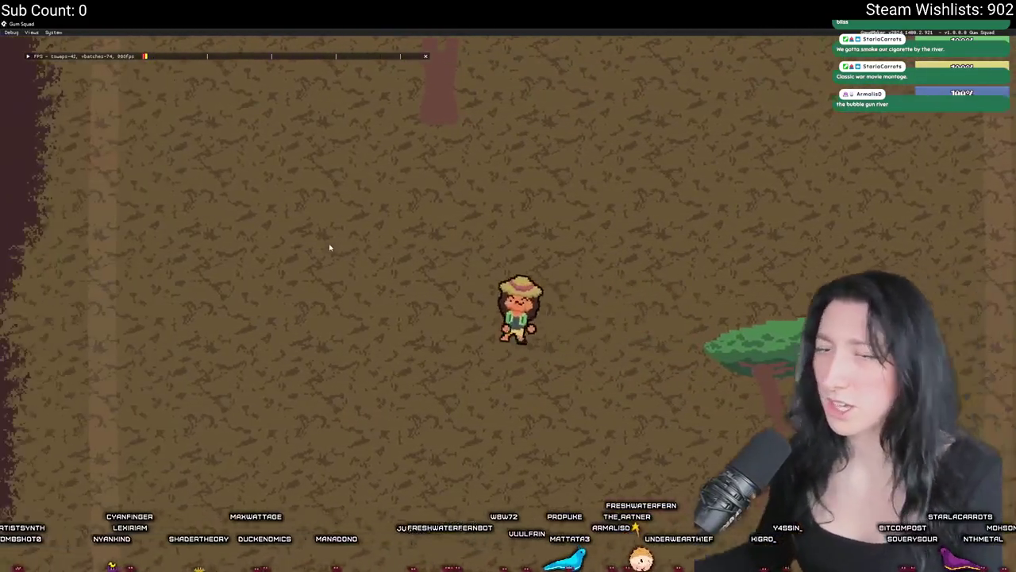
scroll(328, 246, "down", 5)
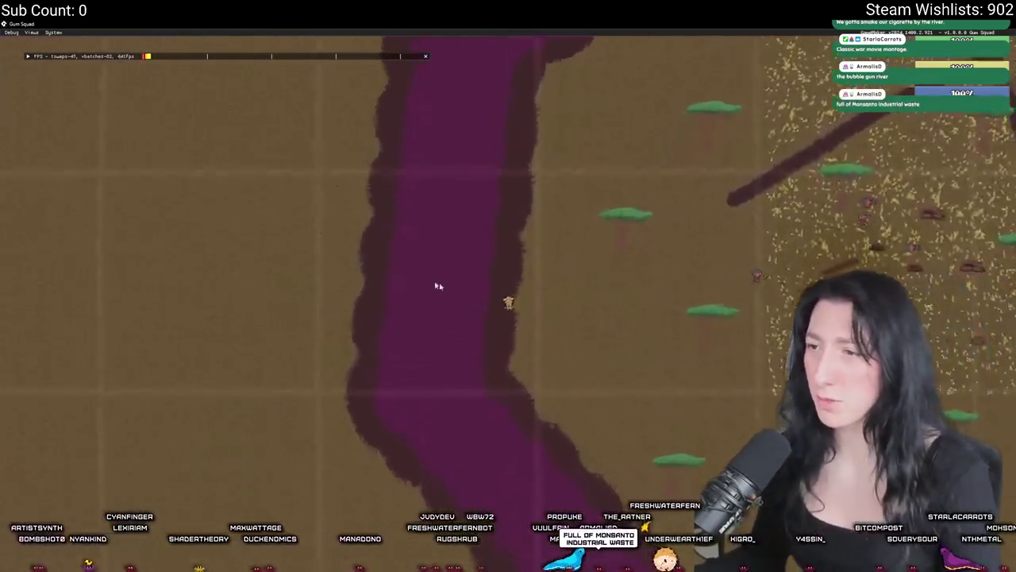
key("Tab")
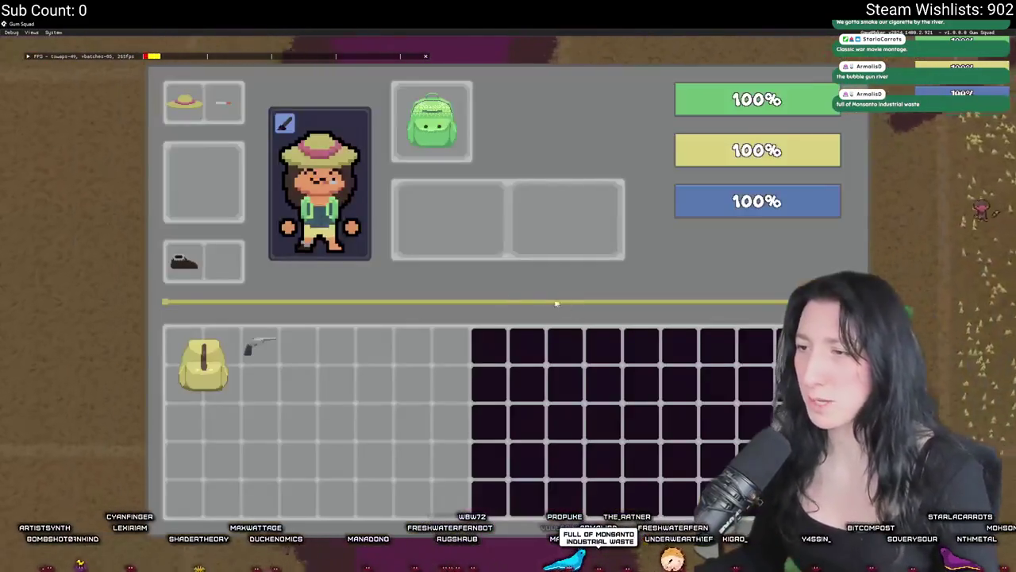
key("Tab")
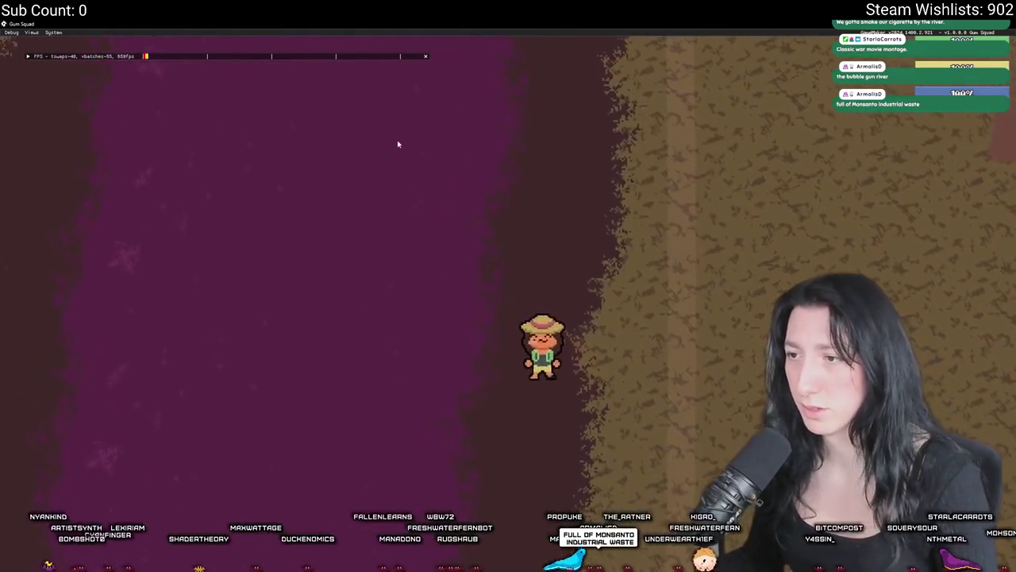
key("Tab")
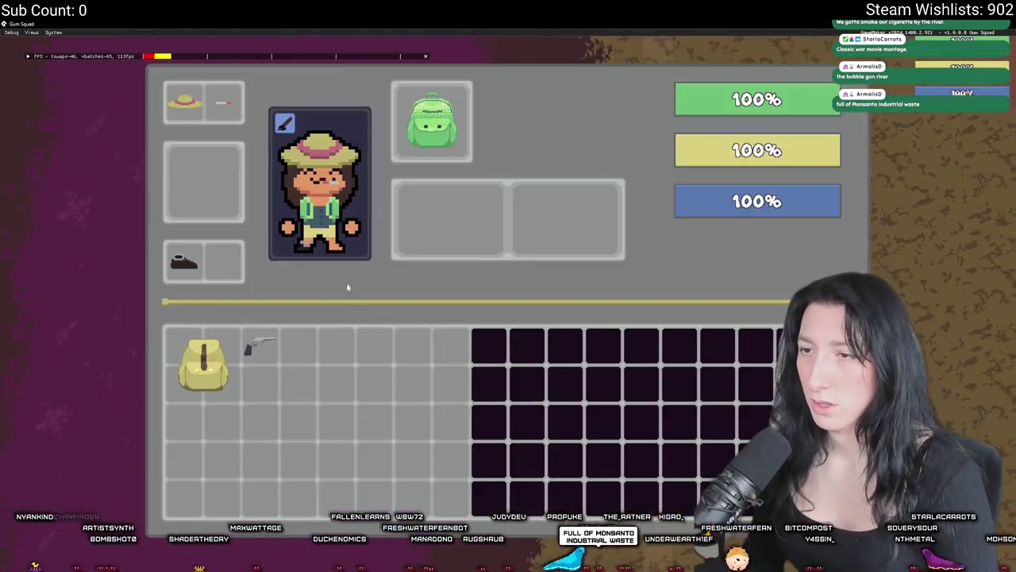
key("Tab")
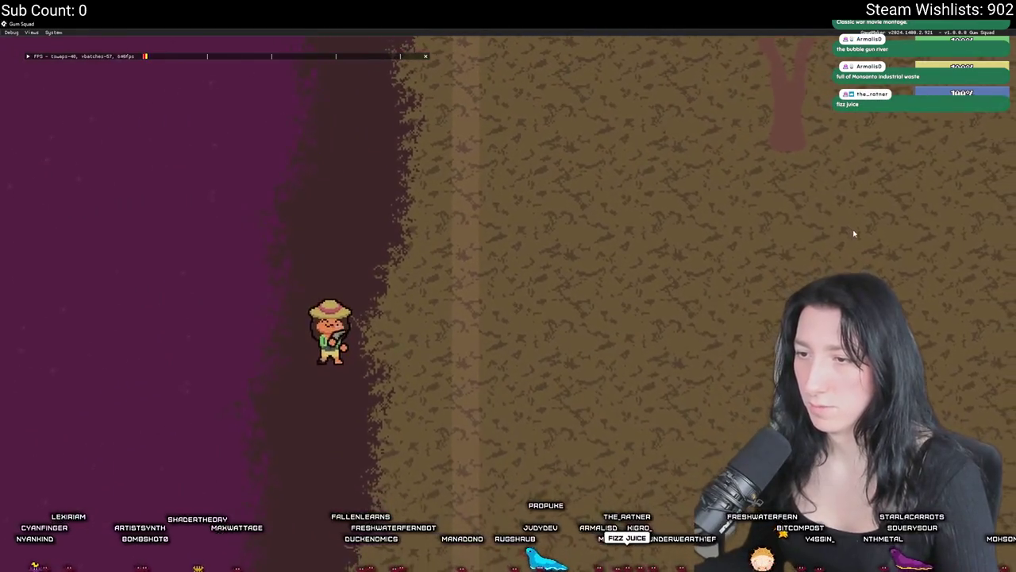
- Walk the explorer right onto the brown dirt bank beside the river
key("d")
key("a")
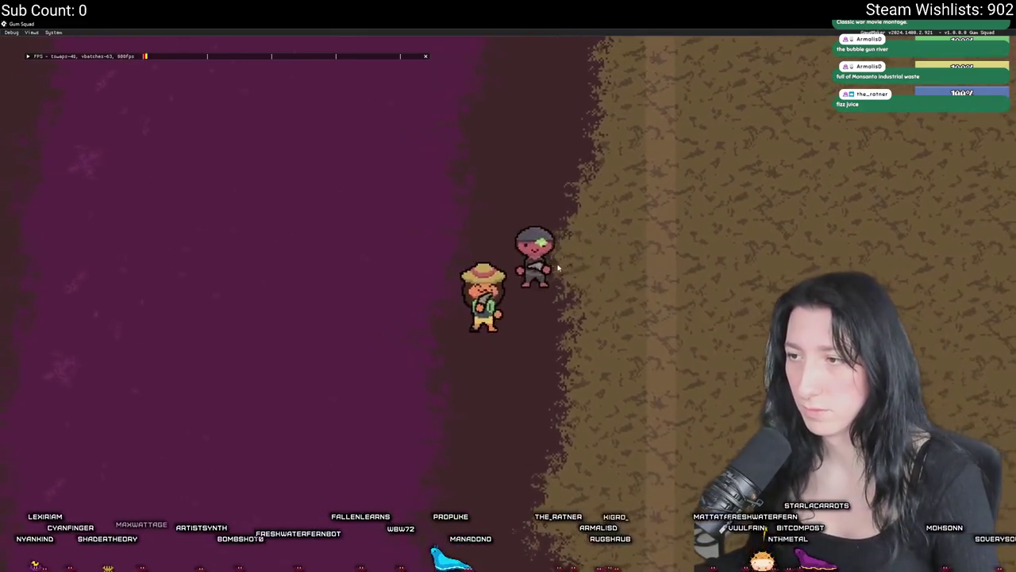
key("d")
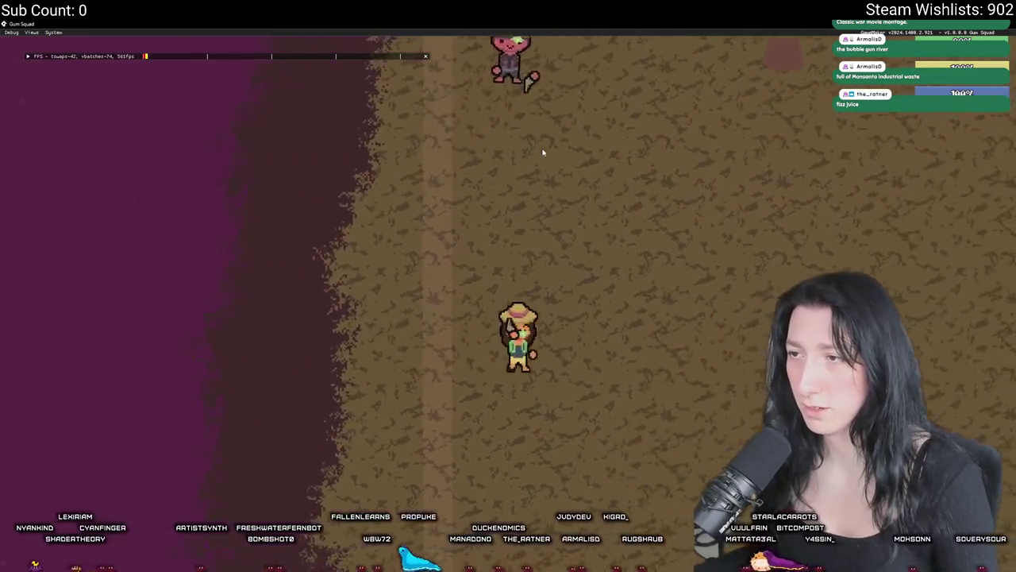
scroll(543, 152, "down", 3)
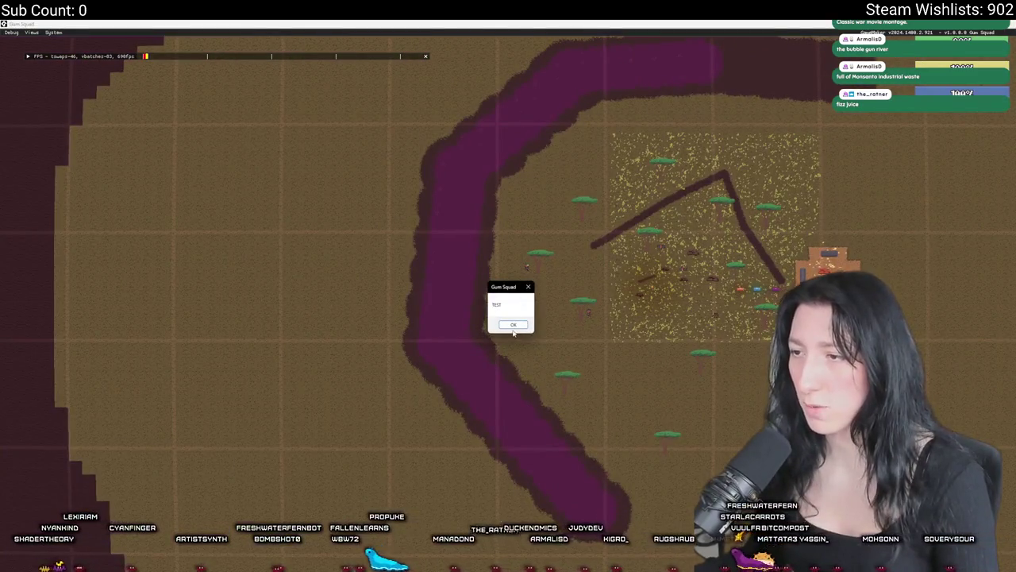
- Dismiss the TEST box, walk right to the green chest, and inspect its loot
left_click(513, 325)
scroll(556, 310, "up", 5)
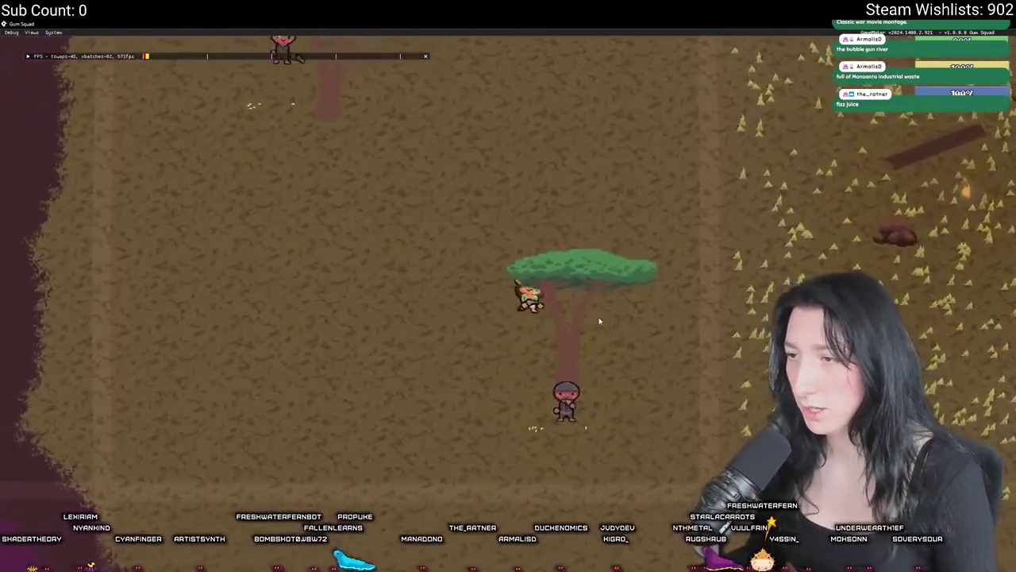
key("d")
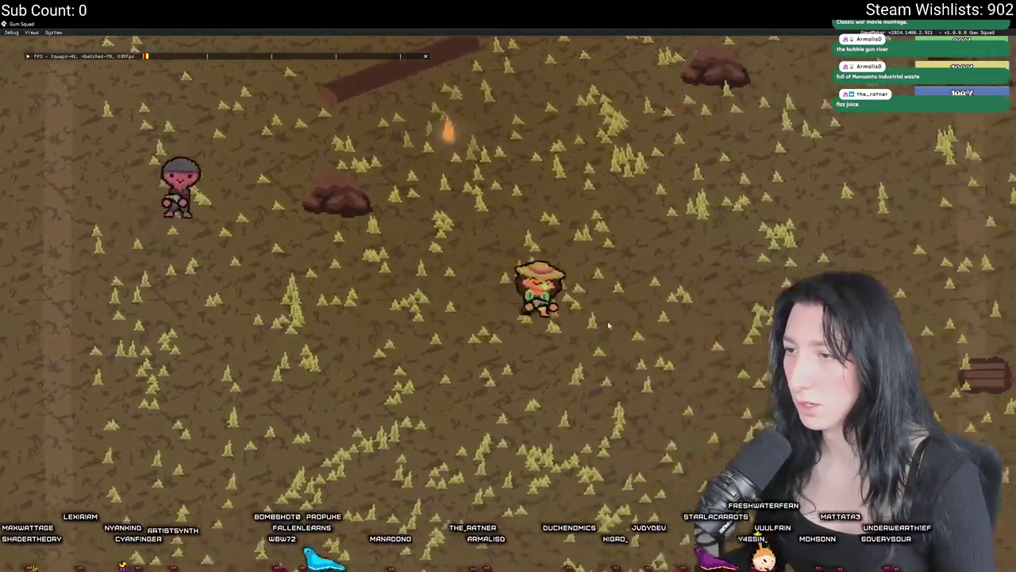
key("d")
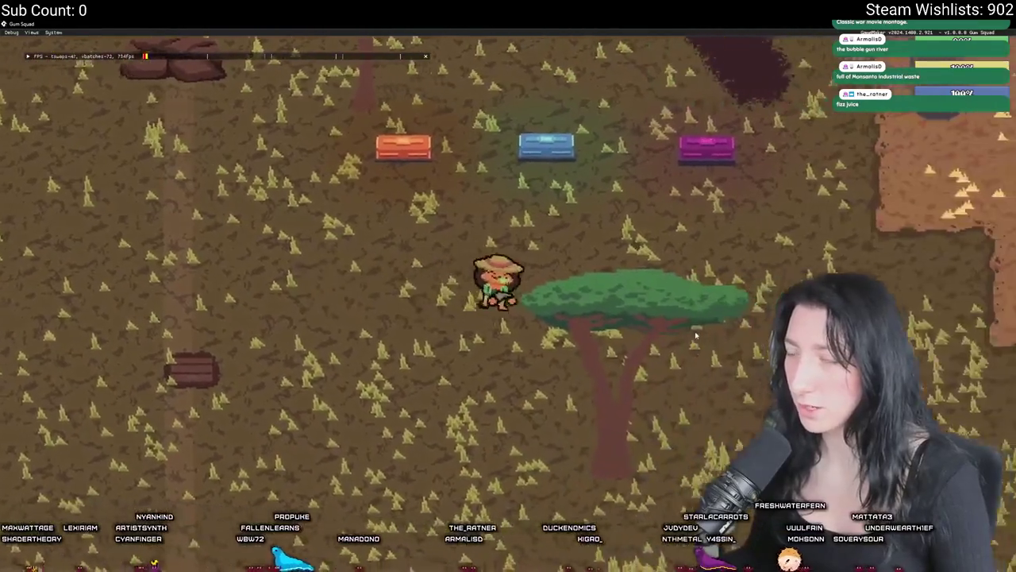
key("d")
key("w")
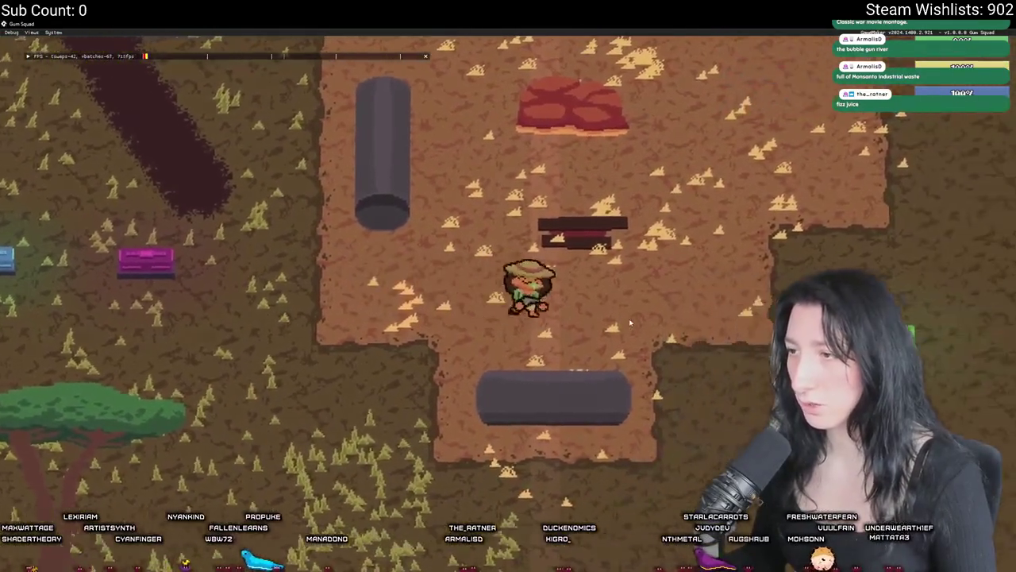
key("d")
key("e")
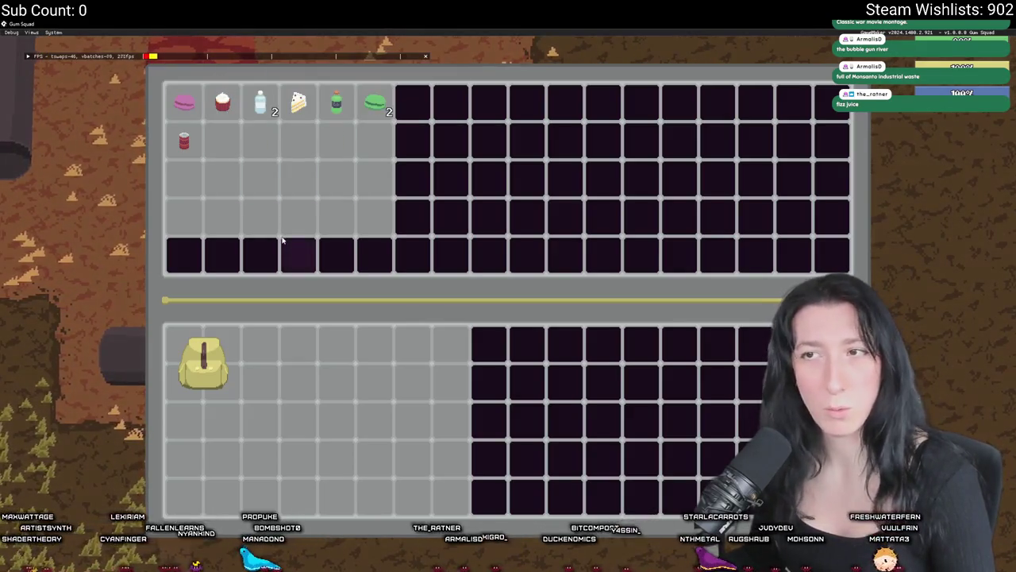
key("e")
- Dismiss another TEST box, confirm the green chest's loot refreshed, then leave the game for the pending changes
key("a")
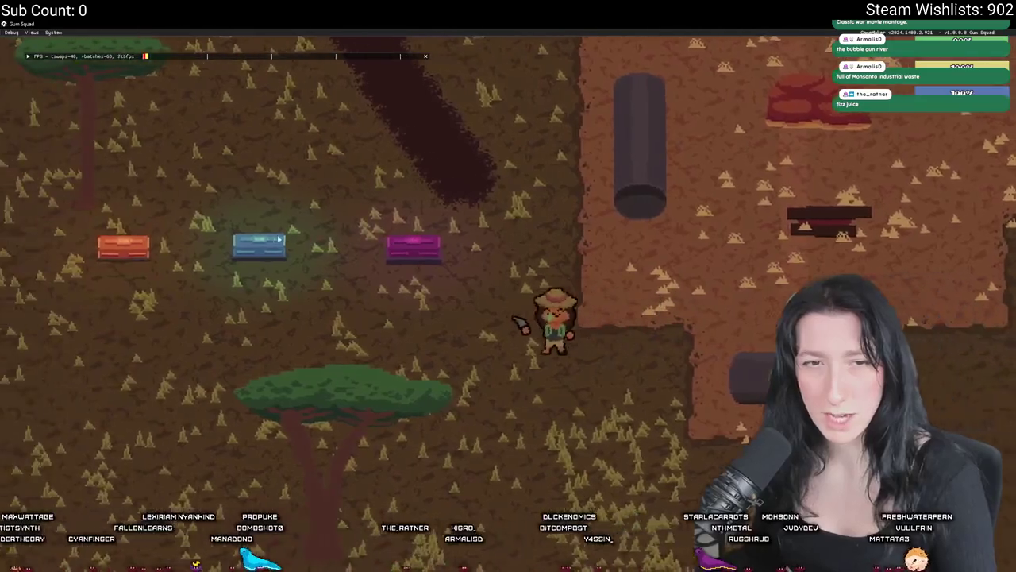
key("a")
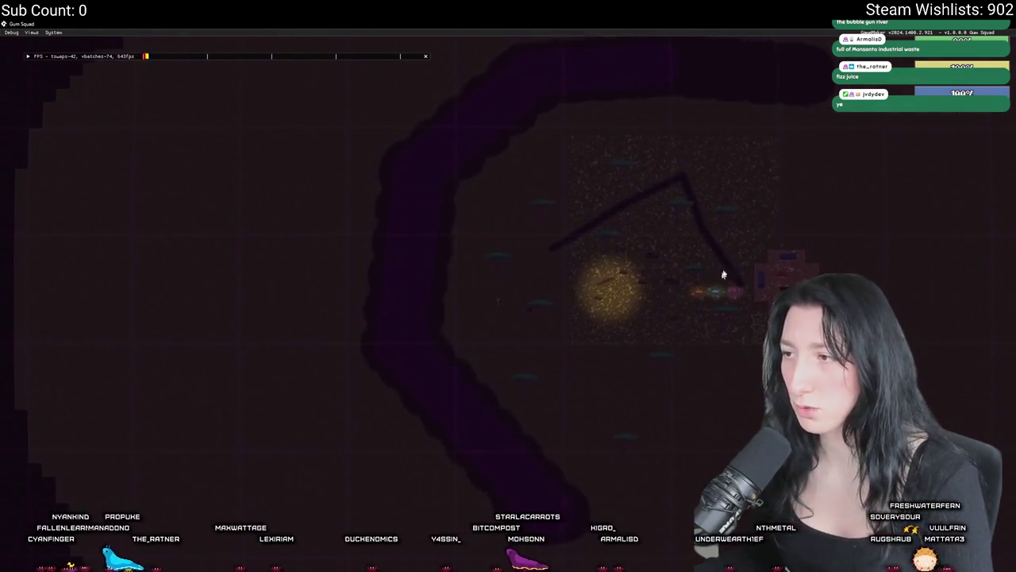
left_click(728, 295)
key("Return")
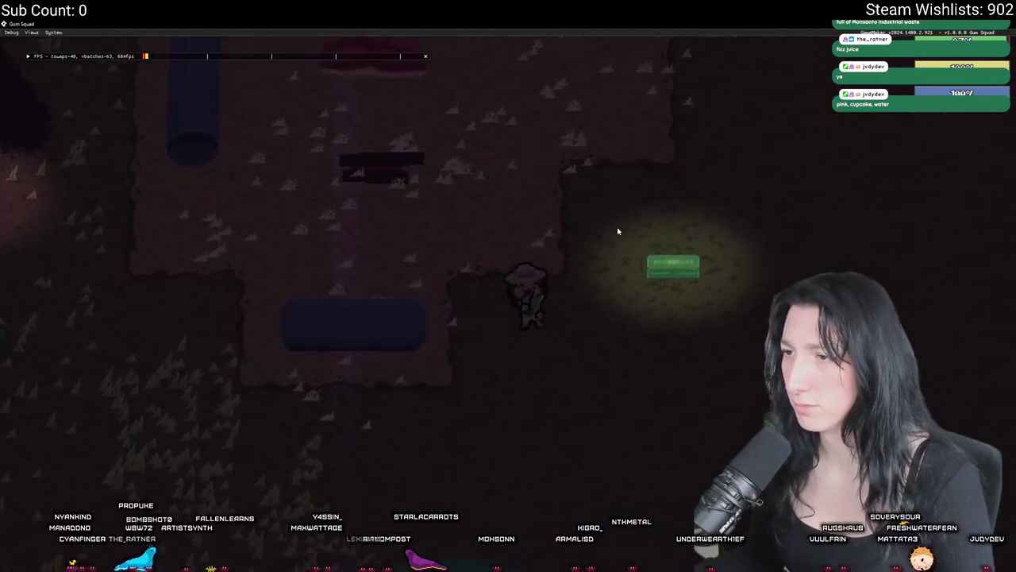
key("Tab")
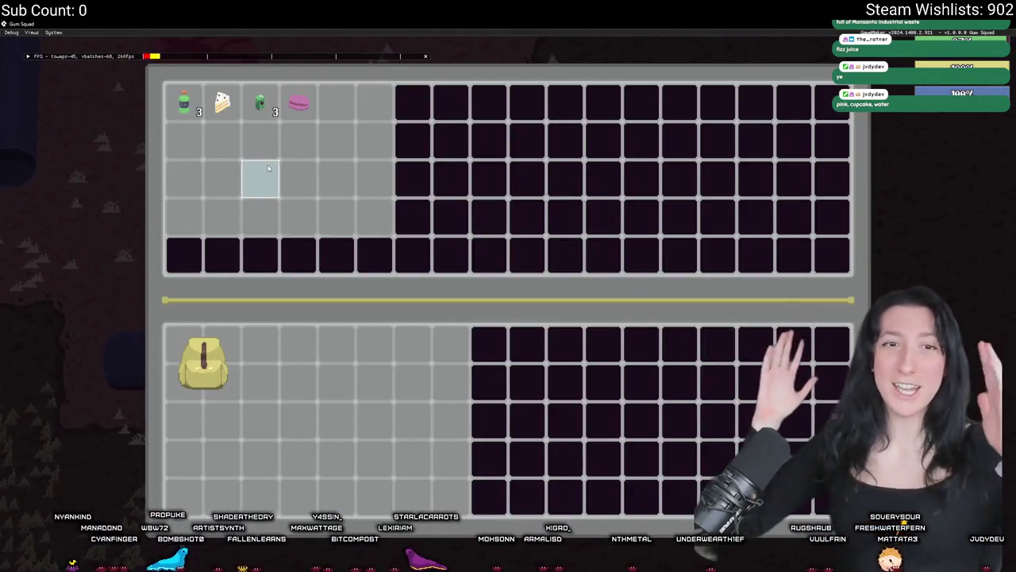
key("Tab")
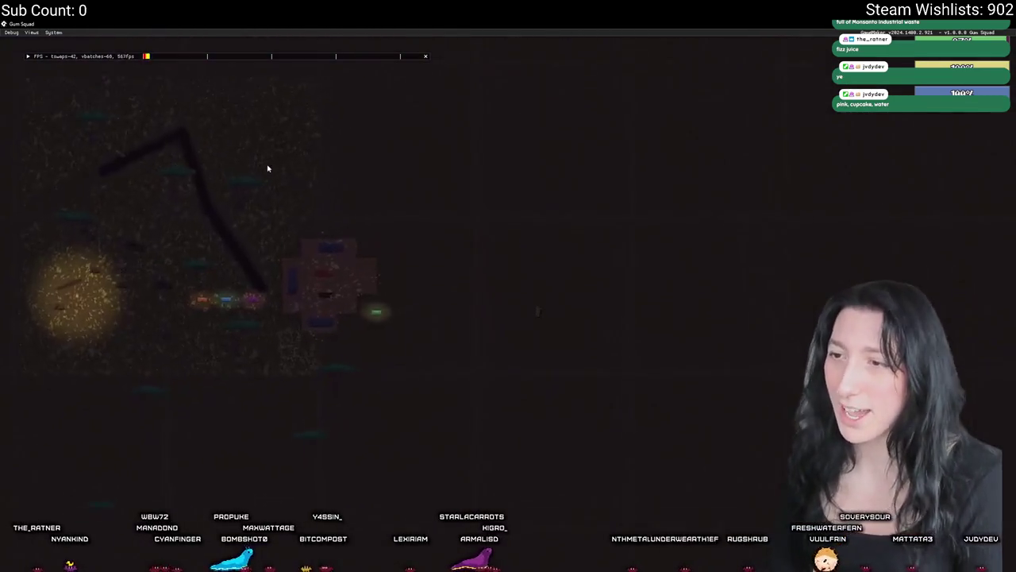
key("alt+Tab")
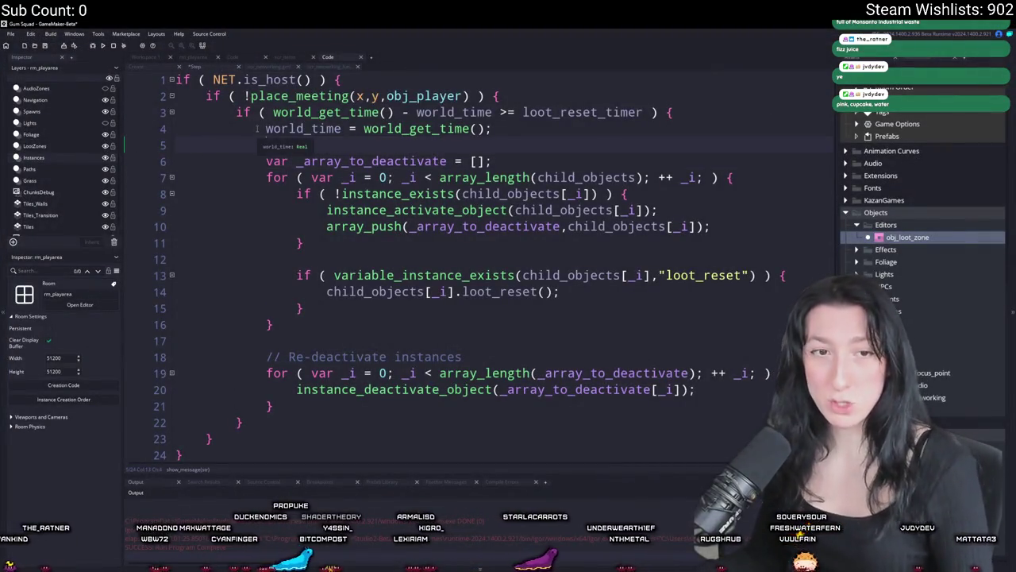
key("alt+Tab")
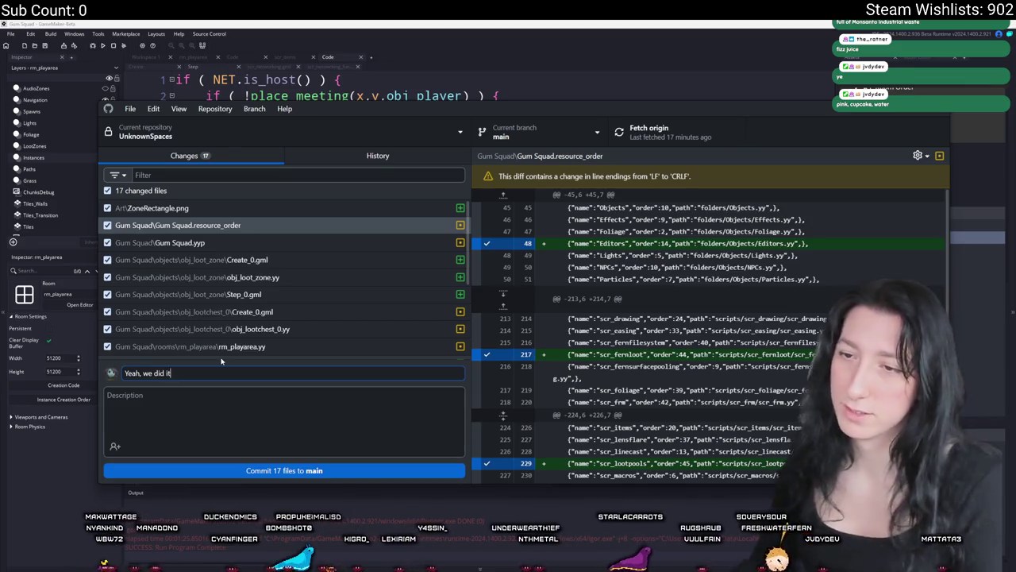
- Commit the 17 changed files to main as 'Yeah, we did it' and return to GameMaker
left_click(320, 471)
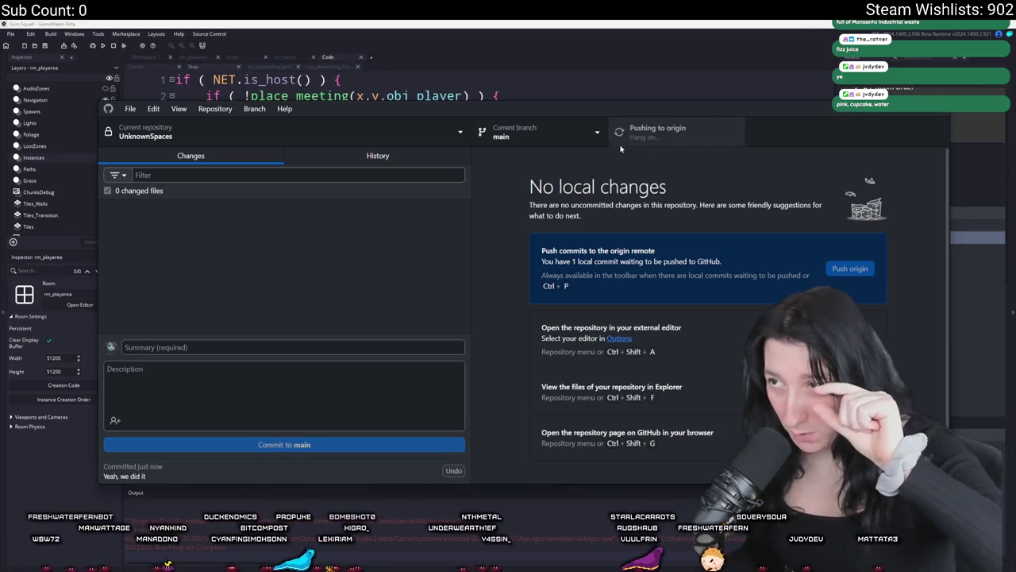
left_click(541, 97)
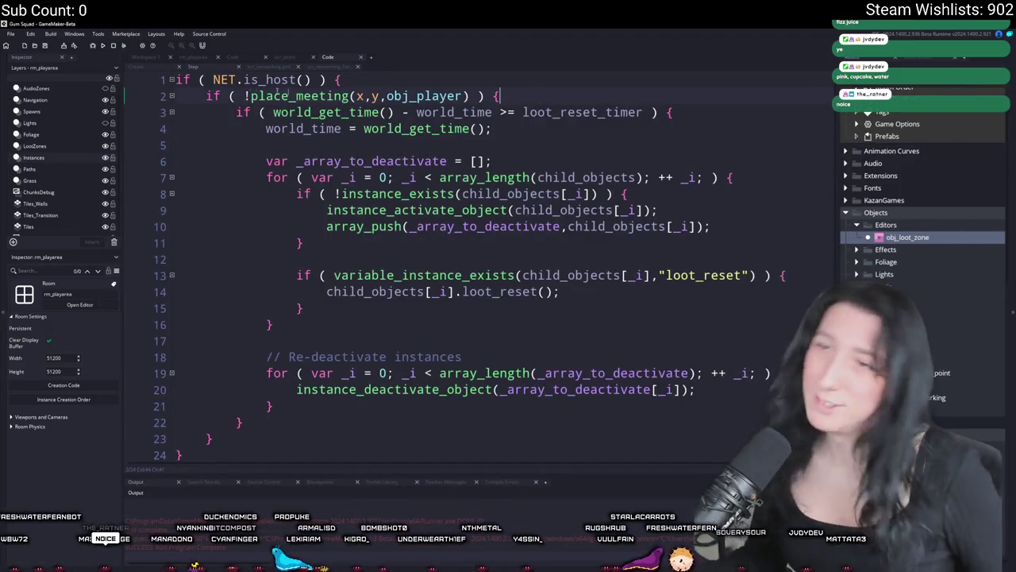
- Add `_list[| _i].is_grouped = true;` under array_push in the lower loop of the Create code
left_click(136, 66)
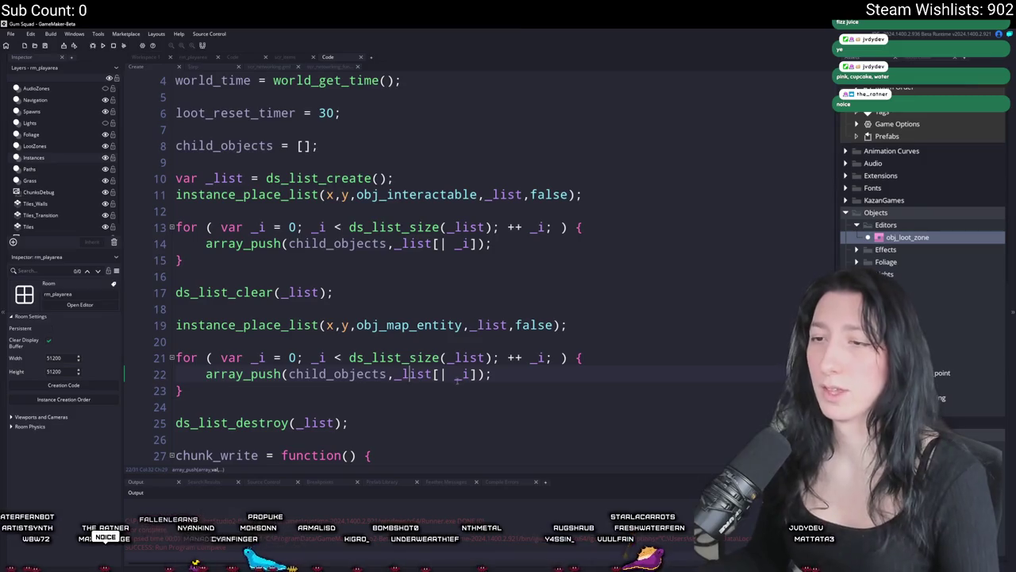
scroll(594, 345, "down", 2)
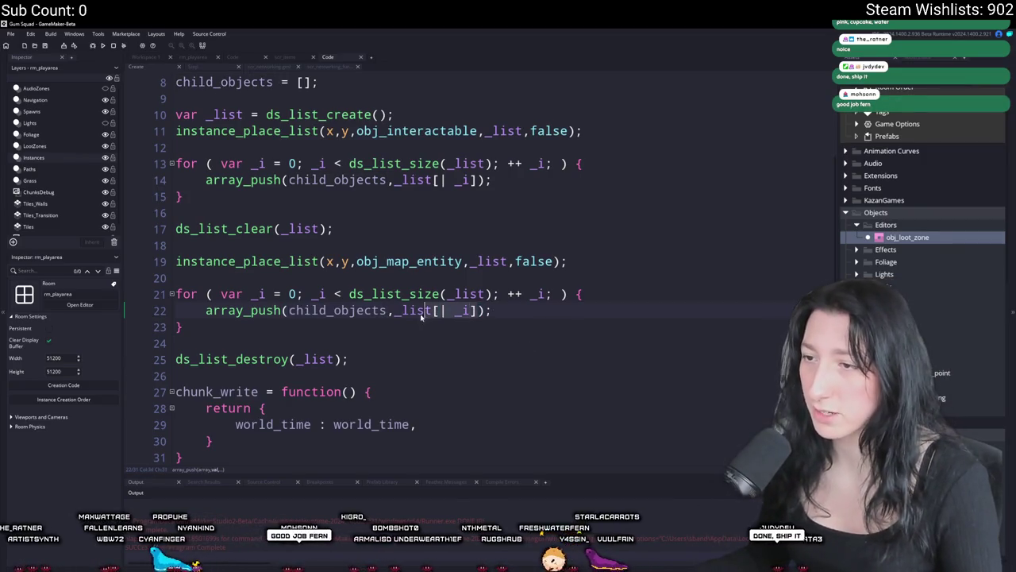
scroll(393, 316, "down", 1)
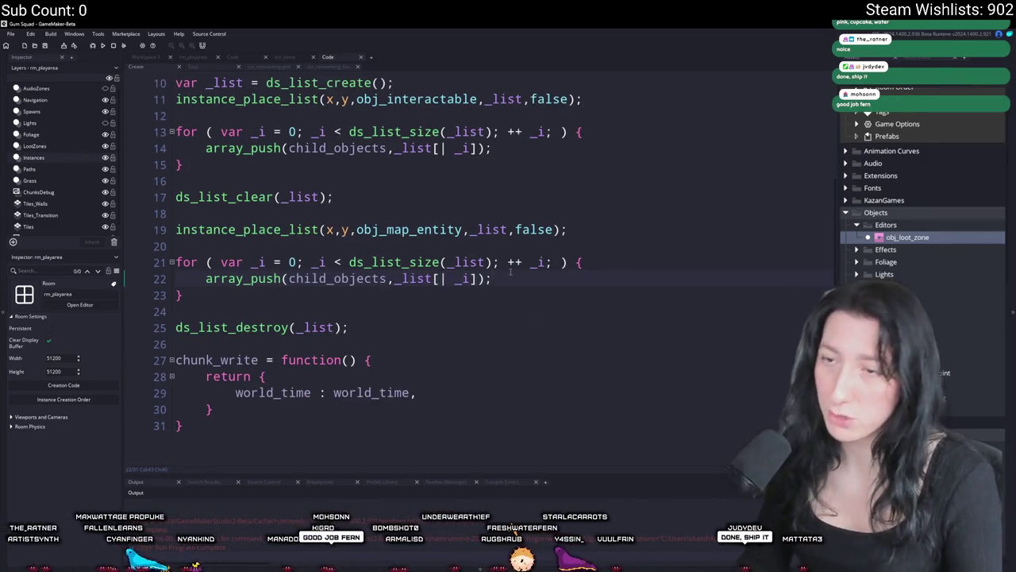
key("Return")
type("_list[| _i]")
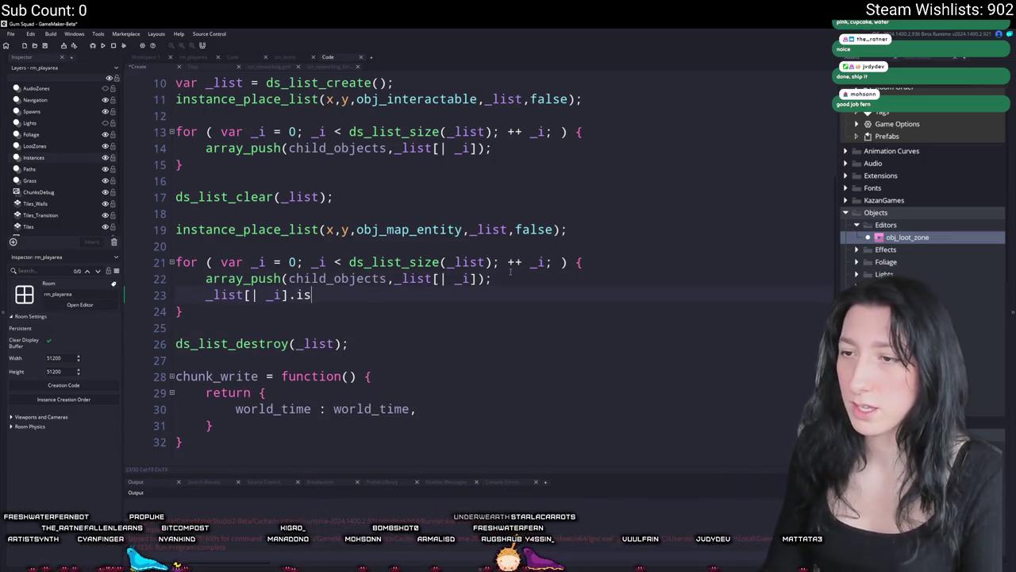
type("ne")
key("BackSpace")
key("BackSpace")
key("BackSpace")
type("group")
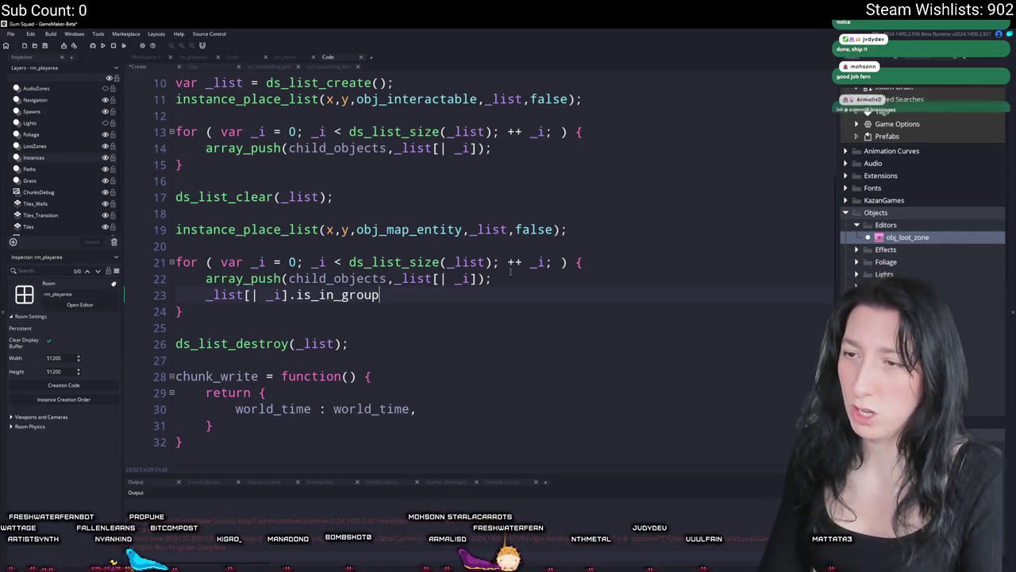
key("BackSpace")
key("BackSpace")
key("BackSpace")
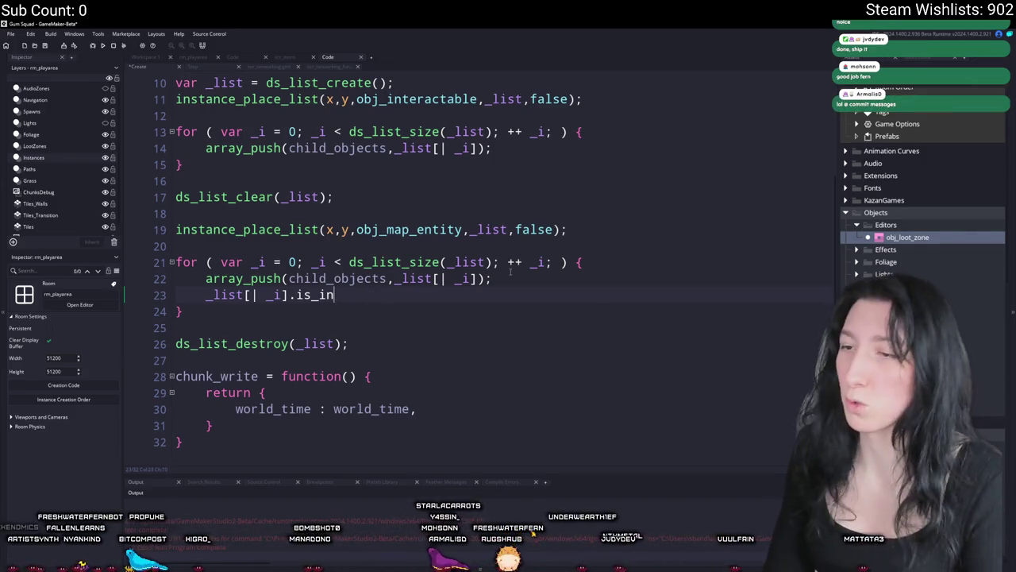
key("BackSpace")
key("BackSpace")
key("BackSpace")
type("gruped")
key("BackSpace")
key("BackSpace")
key("BackSpace")
type("o")
key("BackSpace")
key("BackSpace")
type("ouped = true;")
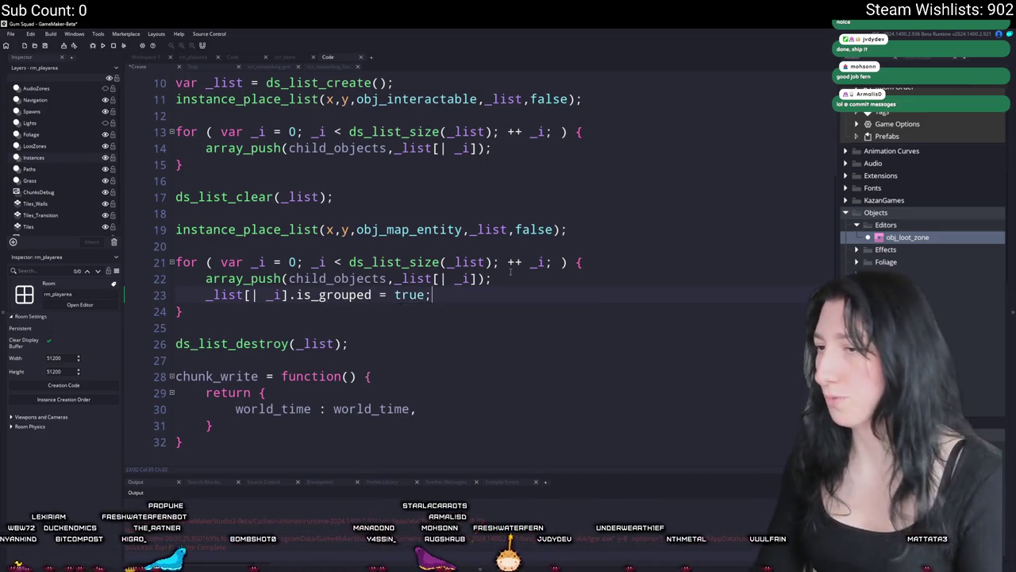
- Copy the is_grouped assignment into the first loop too, and check the value on line 15
key("Home")
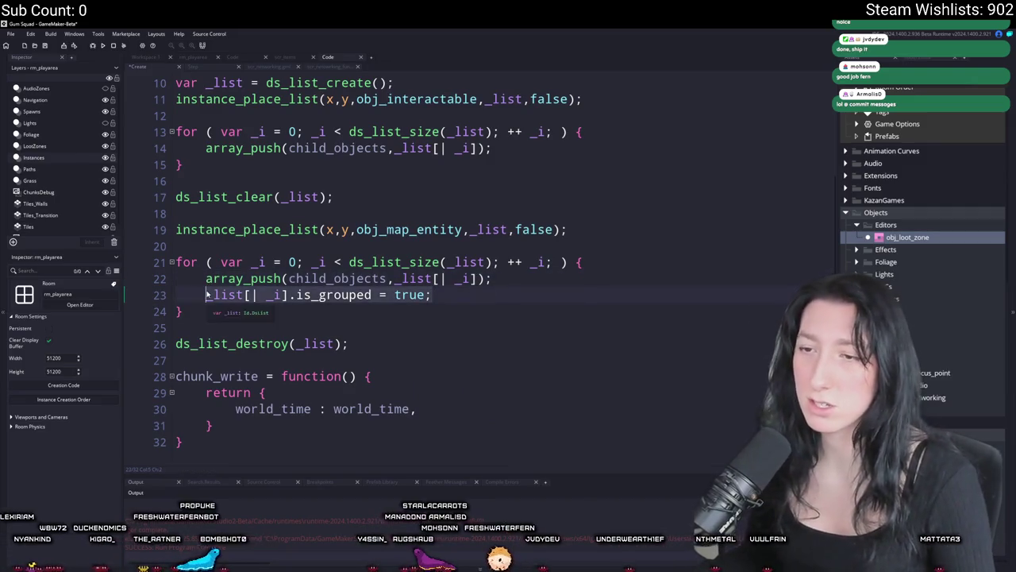
scroll(477, 213, "up", 1)
key("shift+End")
key("ctrl+c")
left_click(492, 196)
key("Return")
key("ctrl+v")
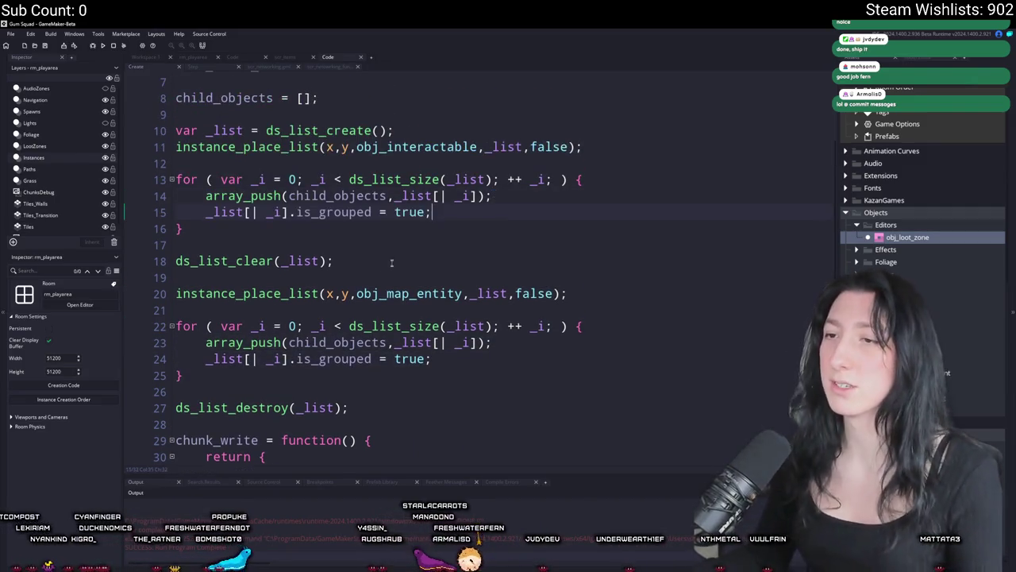
double_click(410, 212)
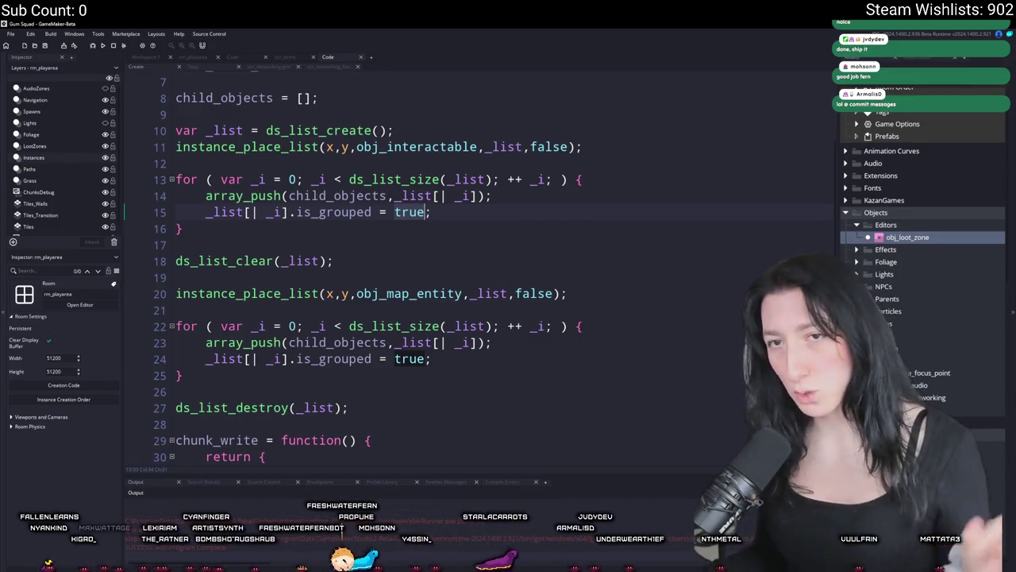
- Try an is_grouped line in obj_loothole_sand_0's Create code, then remove it again
left_click(145, 56)
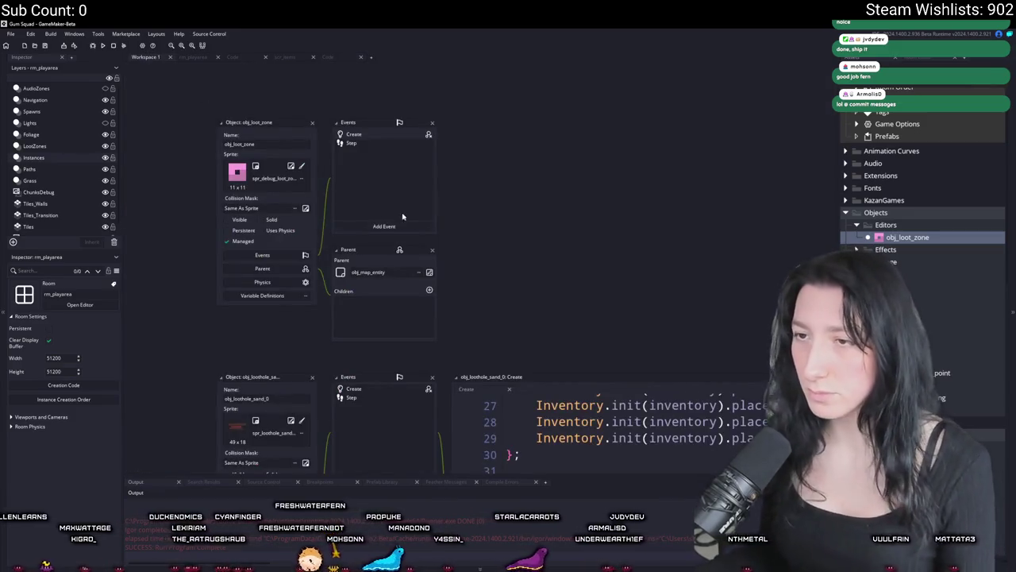
scroll(546, 265, "up", 9)
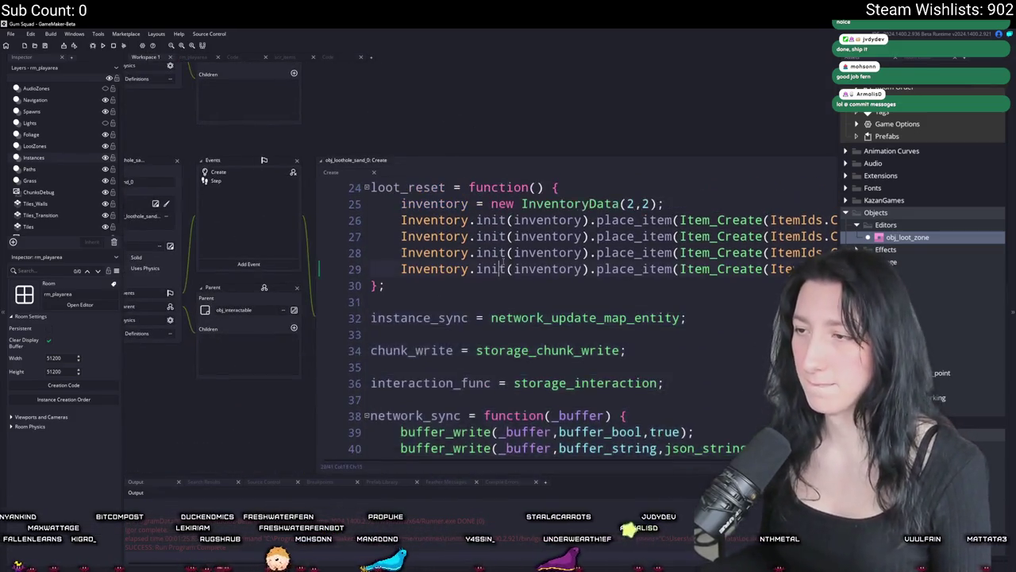
left_click(667, 308)
key("Return")
key("Return")
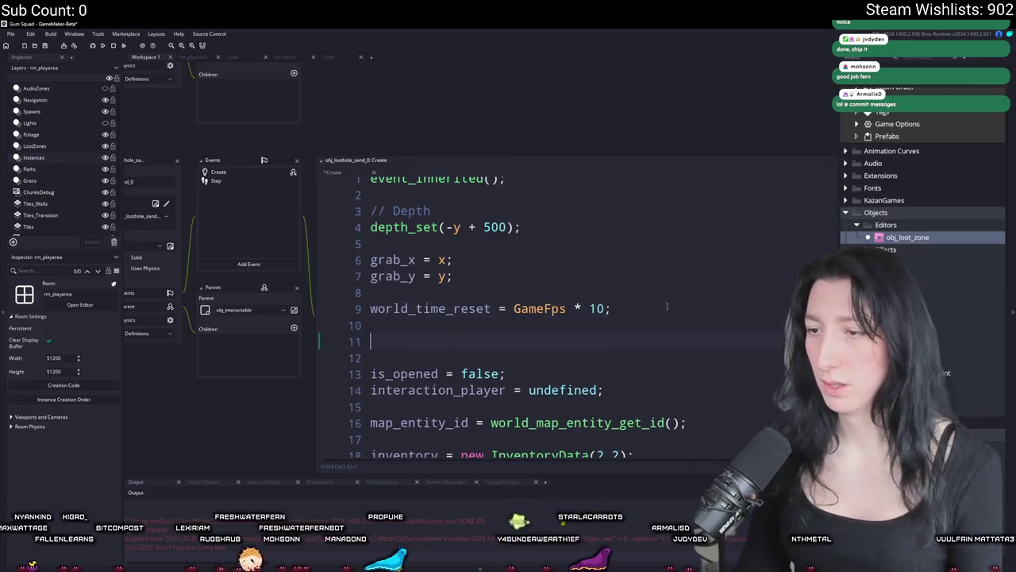
type("is_grouped")
key("BackSpace")
key("BackSpace")
key("BackSpace")
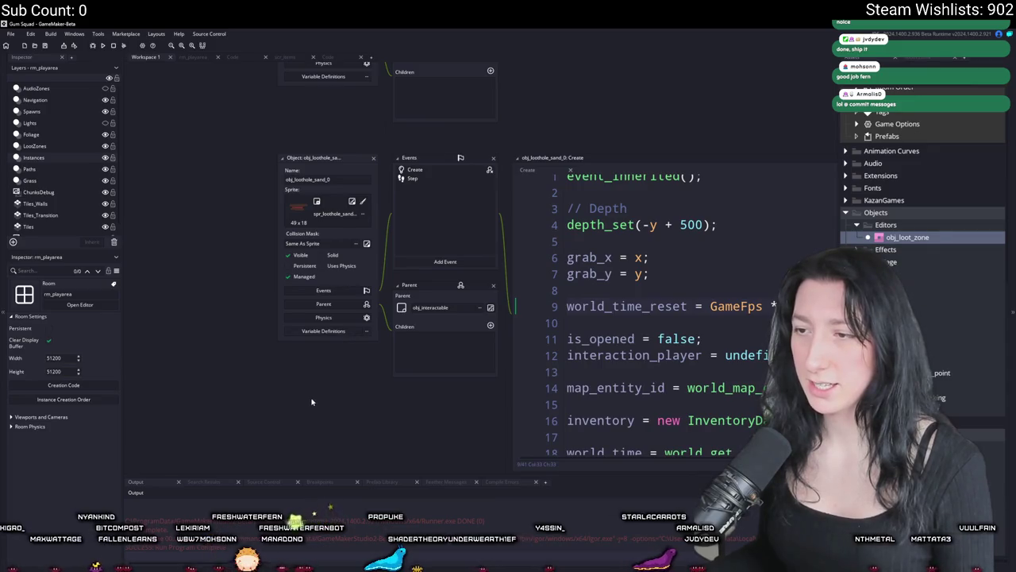
key("ctrl+t")
key("Escape")
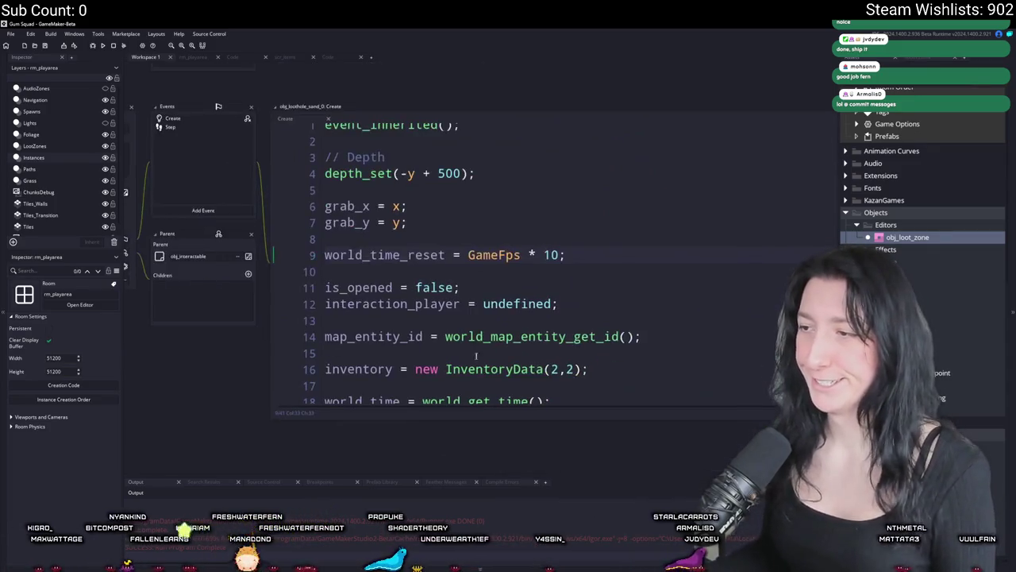
key("Return")
key("Return")
key("BackSpace")
key("BackSpace")
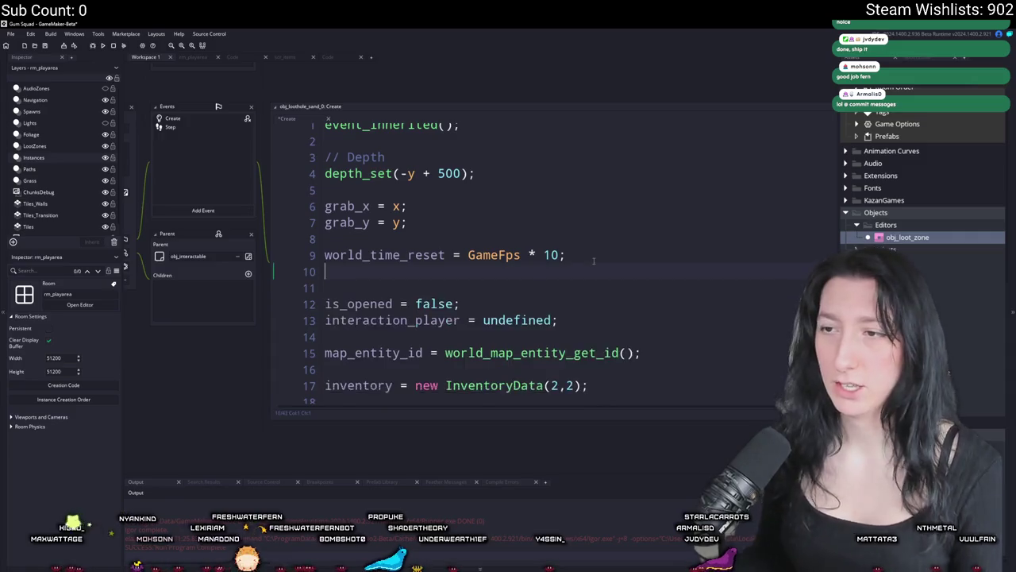
- Re-check the is_grouped name on line 15 of the Create code, then return to Workspace 1
left_click_drag(540, 170, 715, 425)
left_click(338, 61)
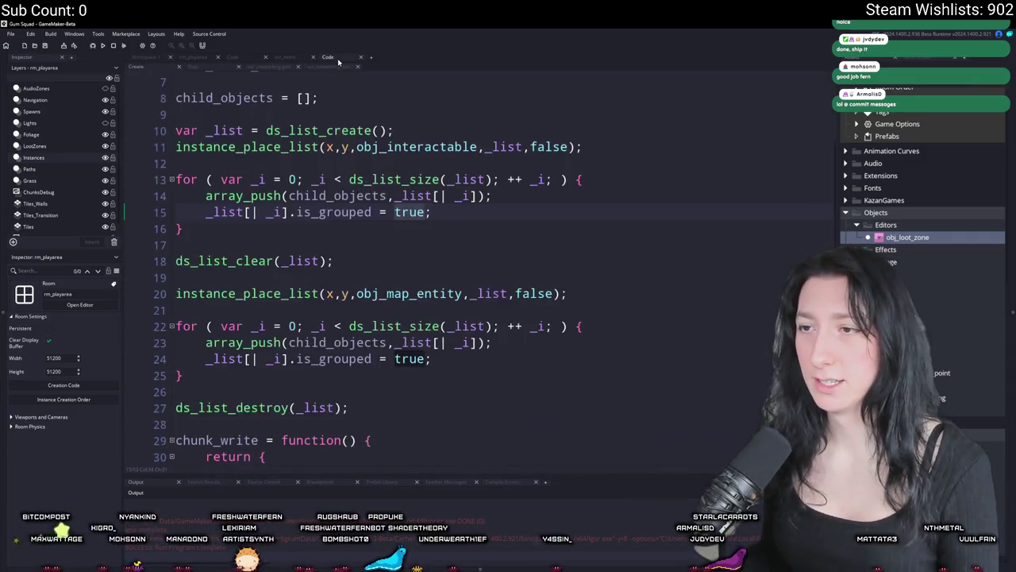
left_click(296, 212)
double_click(316, 212)
left_click(315, 212)
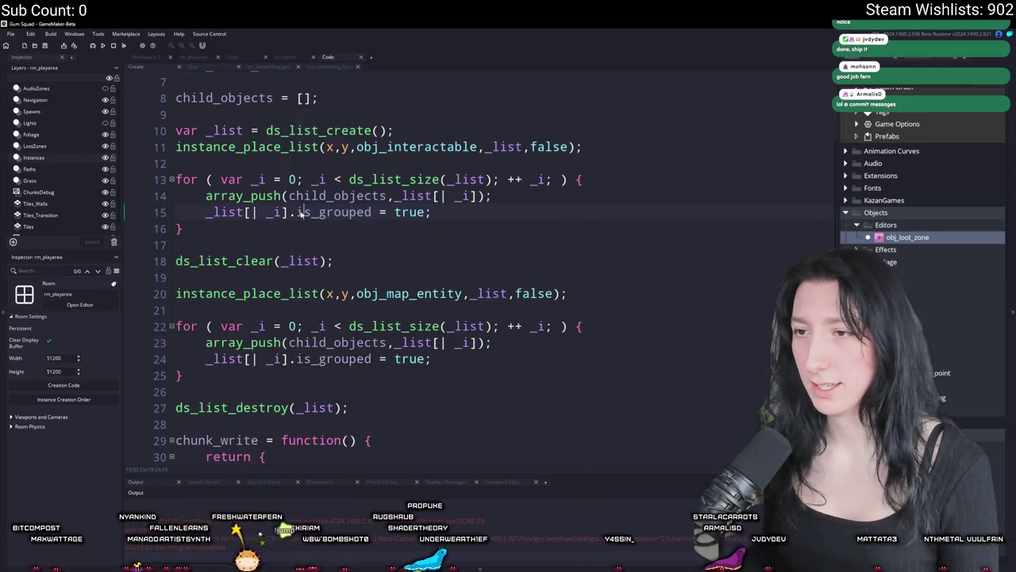
left_click(145, 57)
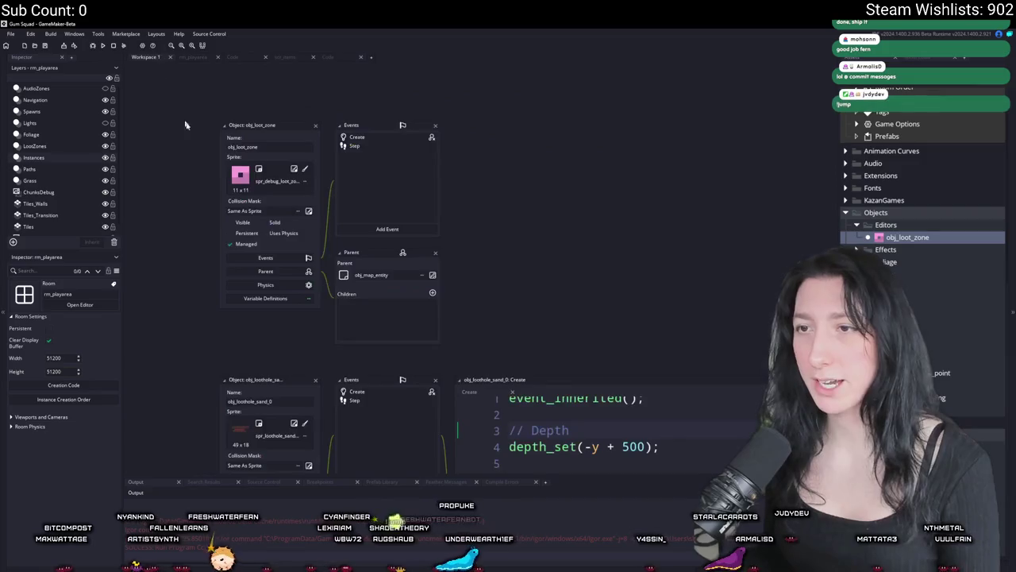
- Give obj_interactable an is_grouped variable definition of type Boolean, defaulting to True
key("ctrl+t")
type("inst")
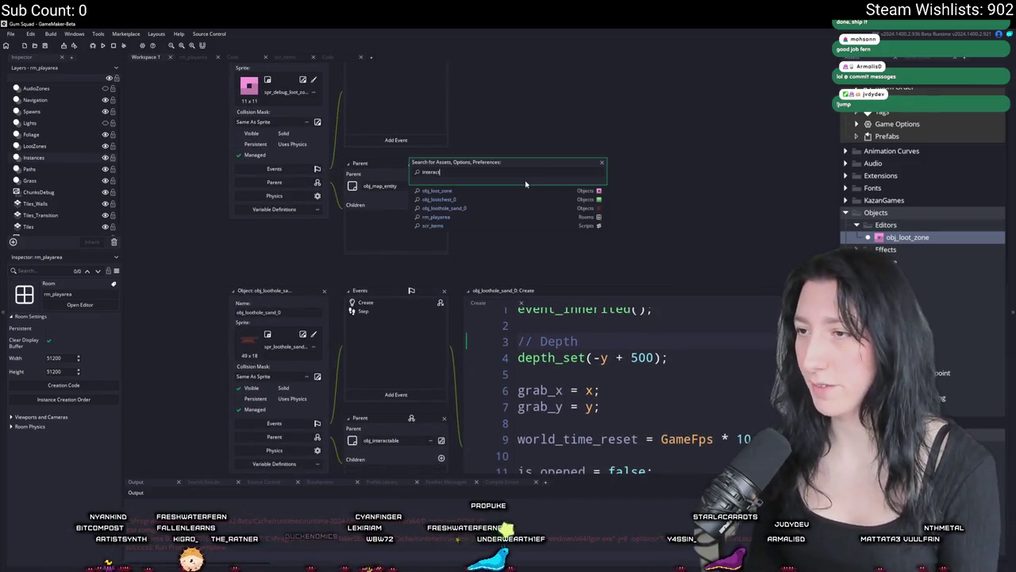
key("Return")
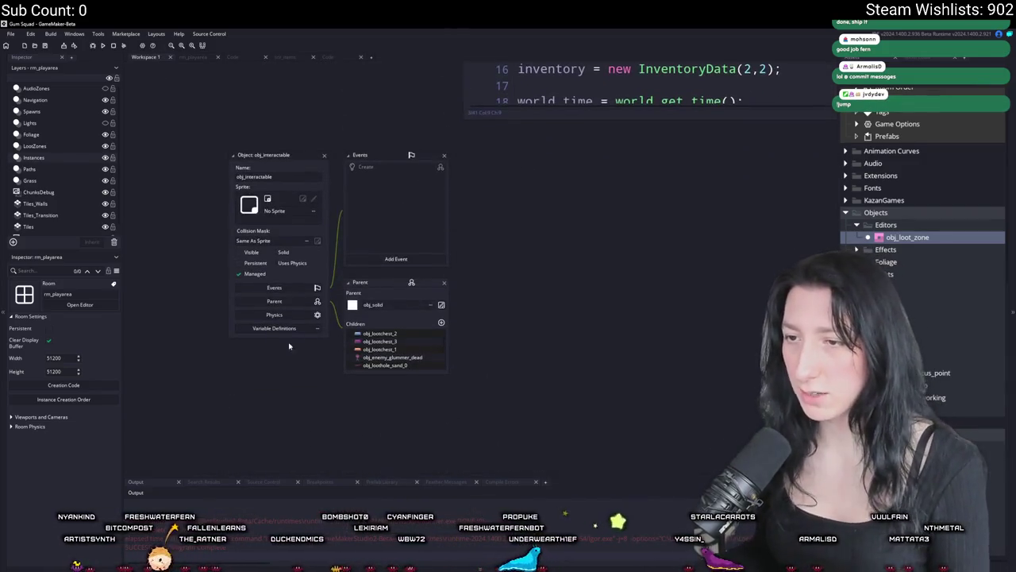
left_click(278, 349)
left_click(575, 420)
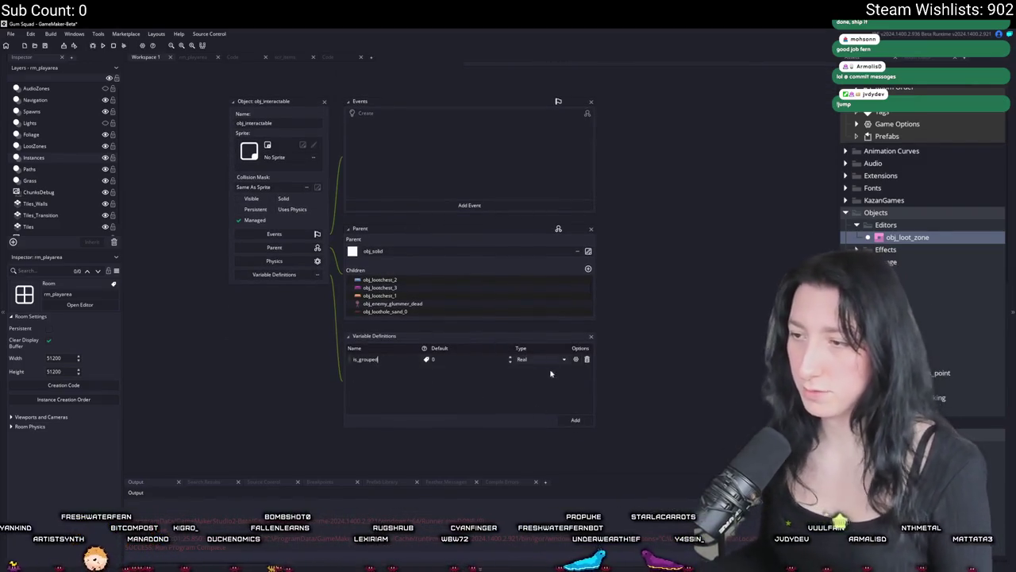
left_click(540, 359)
left_click(527, 392)
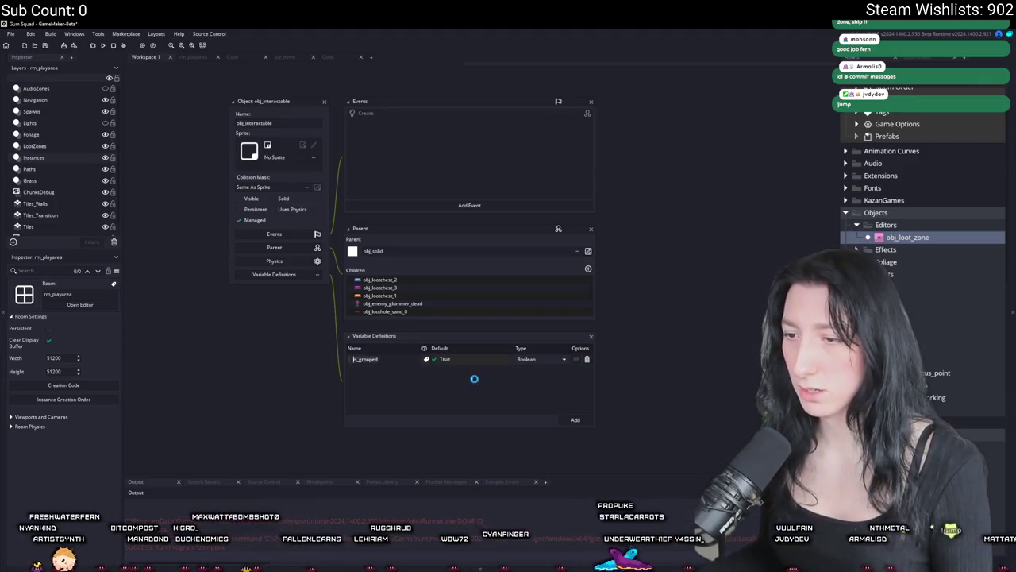
left_click(439, 360)
left_click(324, 102)
- Add the same is_grouped Boolean definition, defaulting to True, to obj_map_entity
key("ctrl+t")
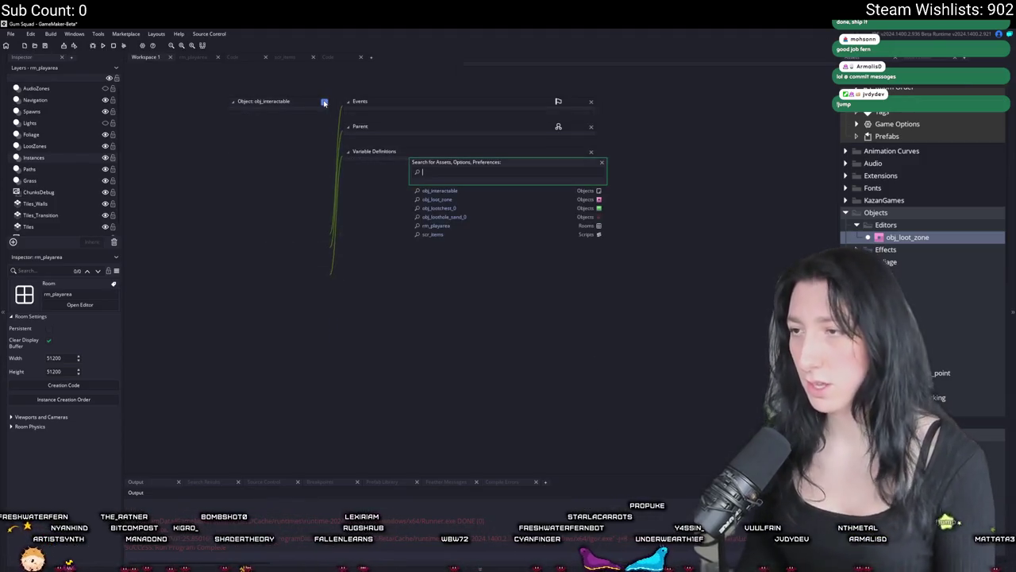
type("map_em")
type("t")
key("Down")
key("Down")
key("Down")
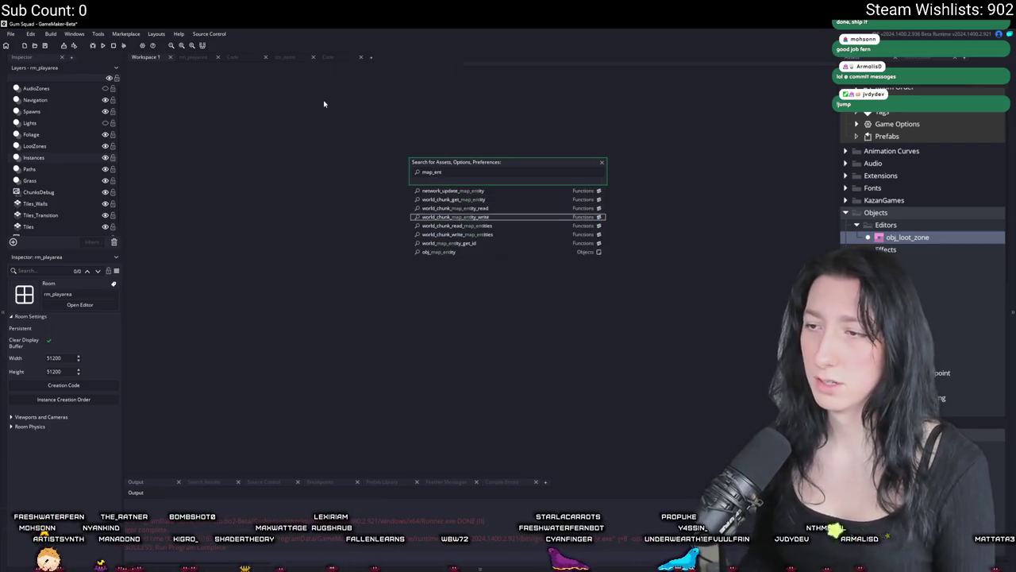
key("Return")
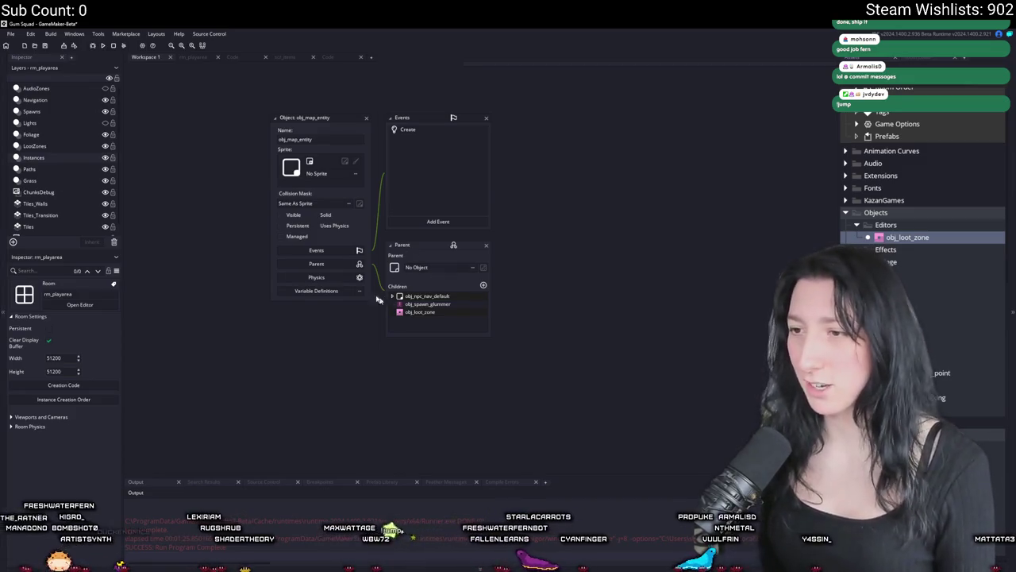
left_click(312, 291)
left_click(616, 436)
type("is_grouped")
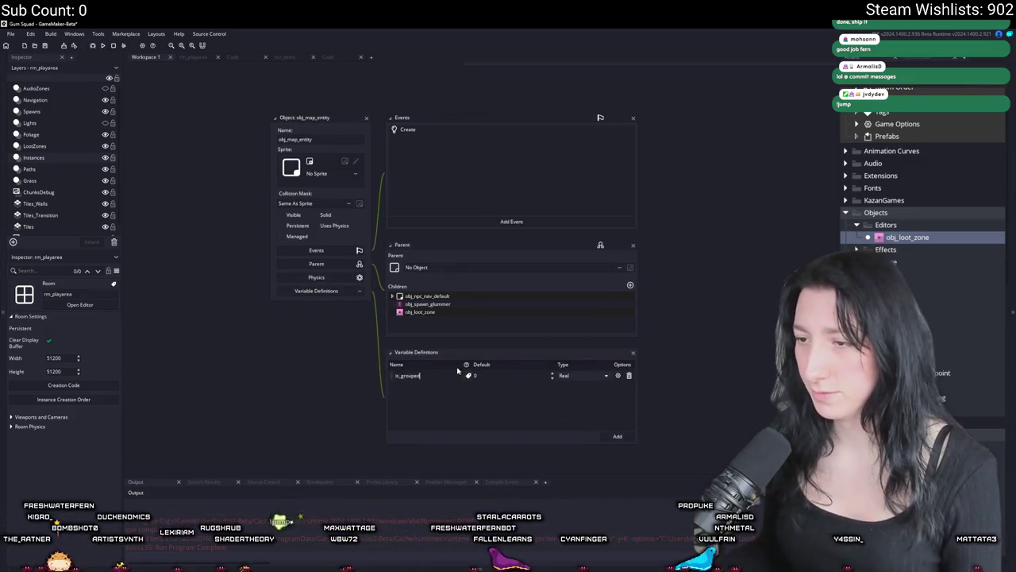
left_click(588, 374)
left_click(574, 417)
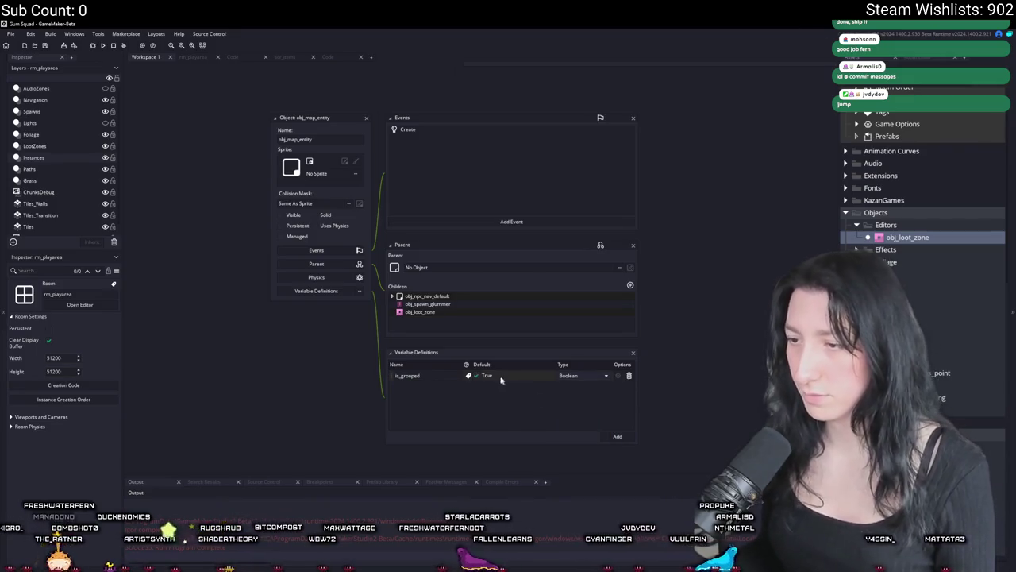
scroll(313, 437, "down", 10)
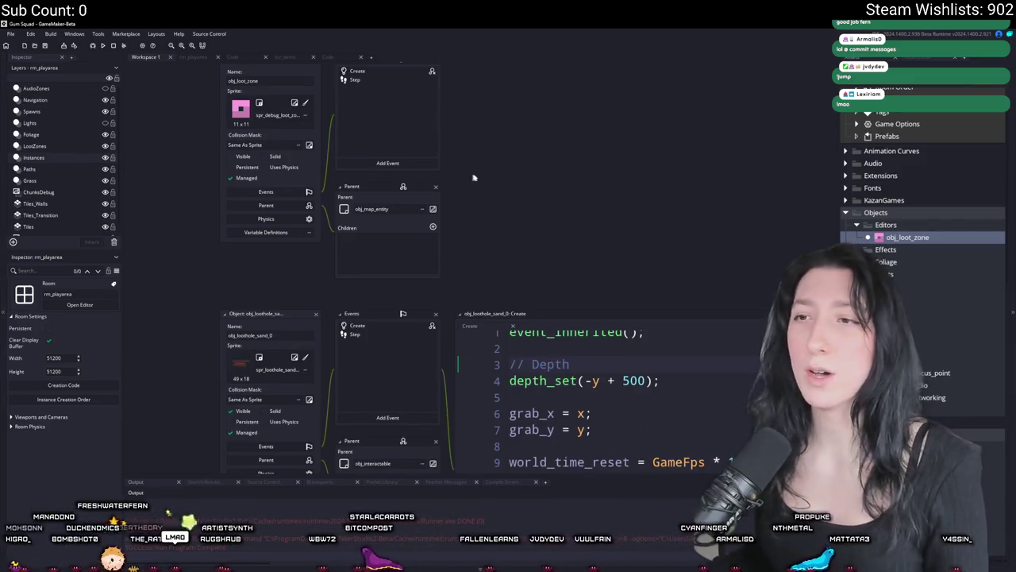
- Look up storage_step's definition from the loot hole's Step code
scroll(445, 171, "down", 3)
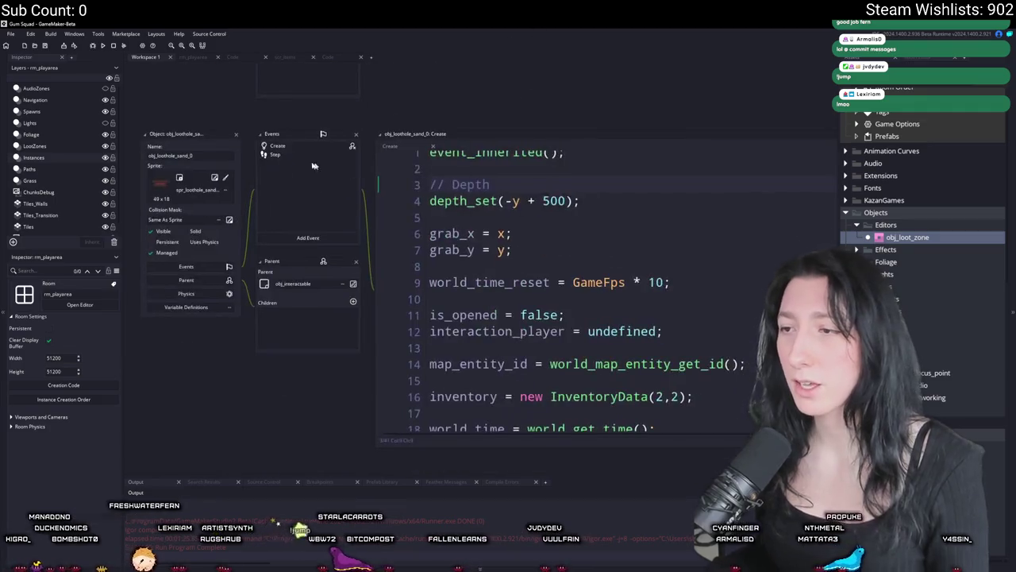
left_click(275, 155)
middle_click(470, 159)
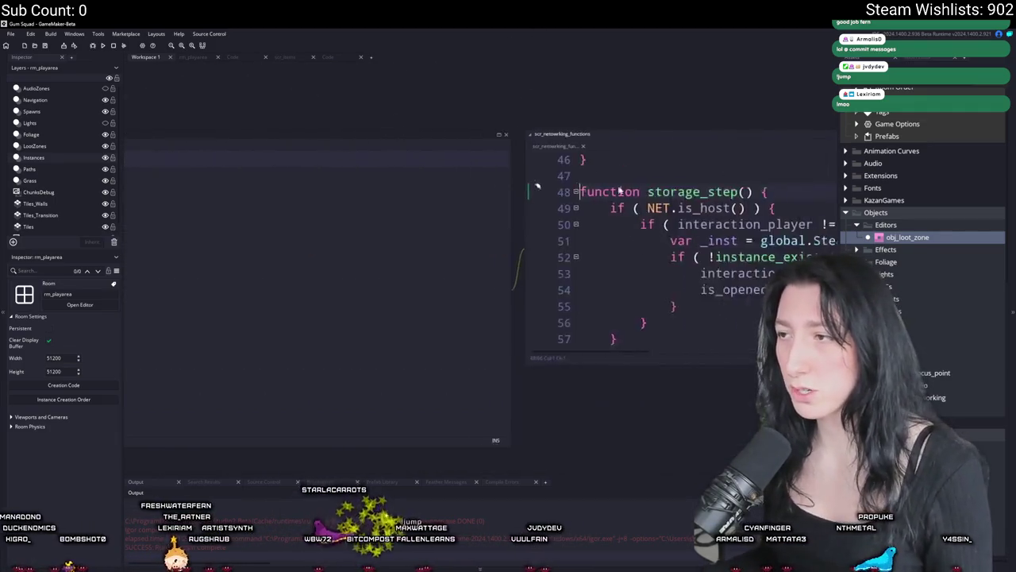
mouse_move(599, 308)
left_mouse_down()
mouse_move(693, 406)
mouse_move(784, 452)
left_mouse_up()
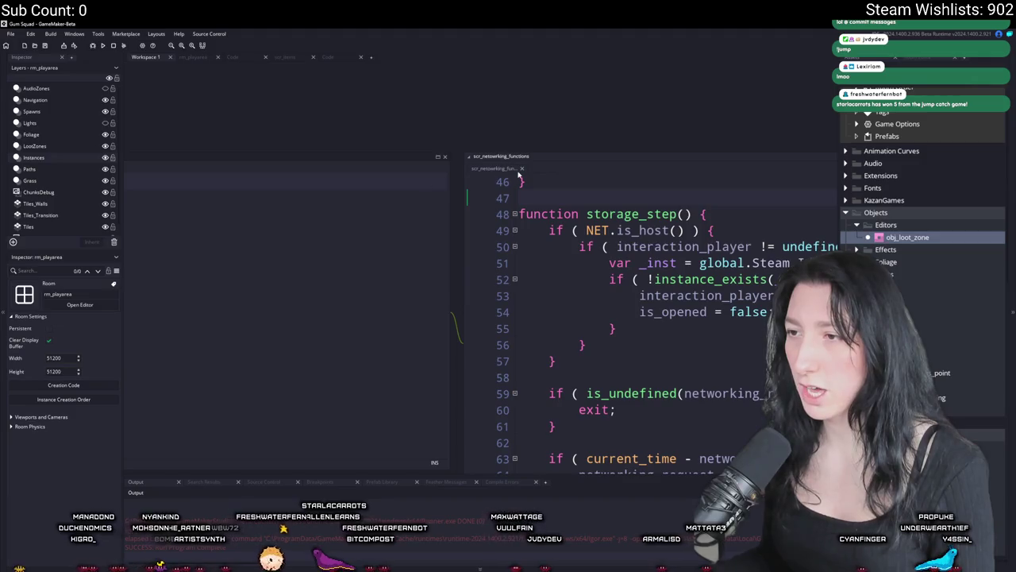
left_click(521, 168)
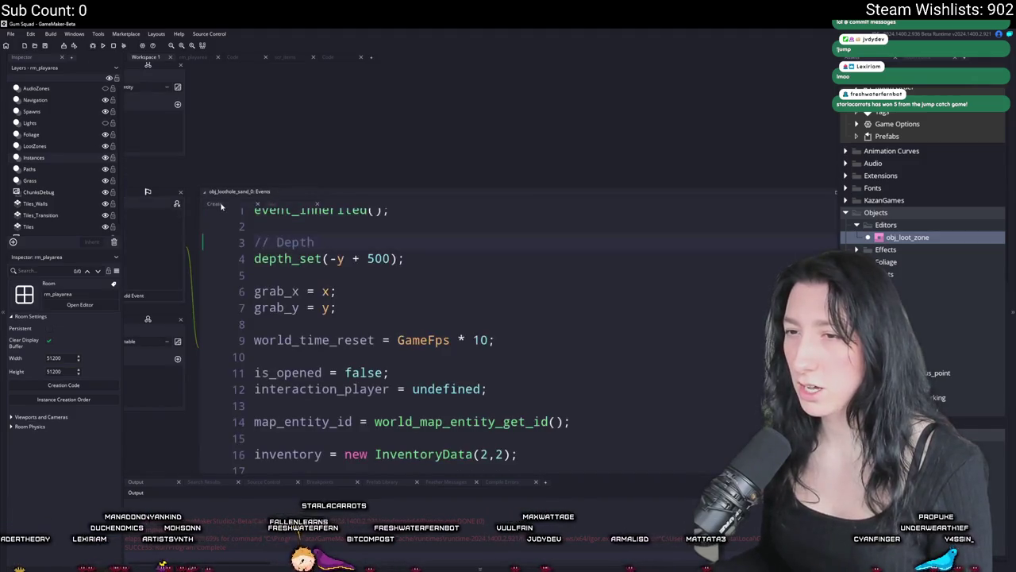
- Append '&& !is_grouped' to storage_chunk_update's is_host() check, then close the script and loot hole windows
scroll(406, 224, "down", 4)
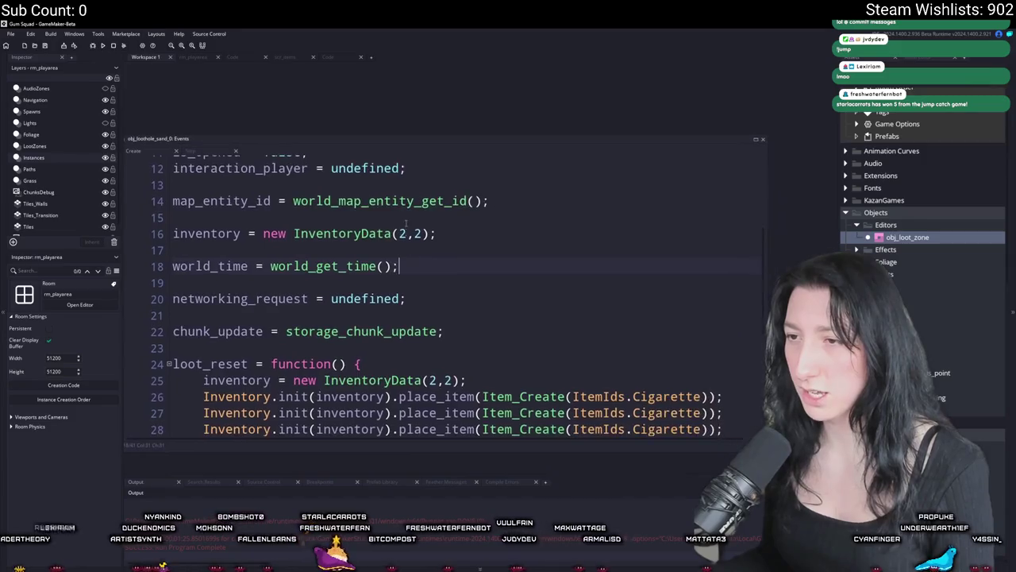
scroll(406, 224, "down", 2)
middle_click(368, 284)
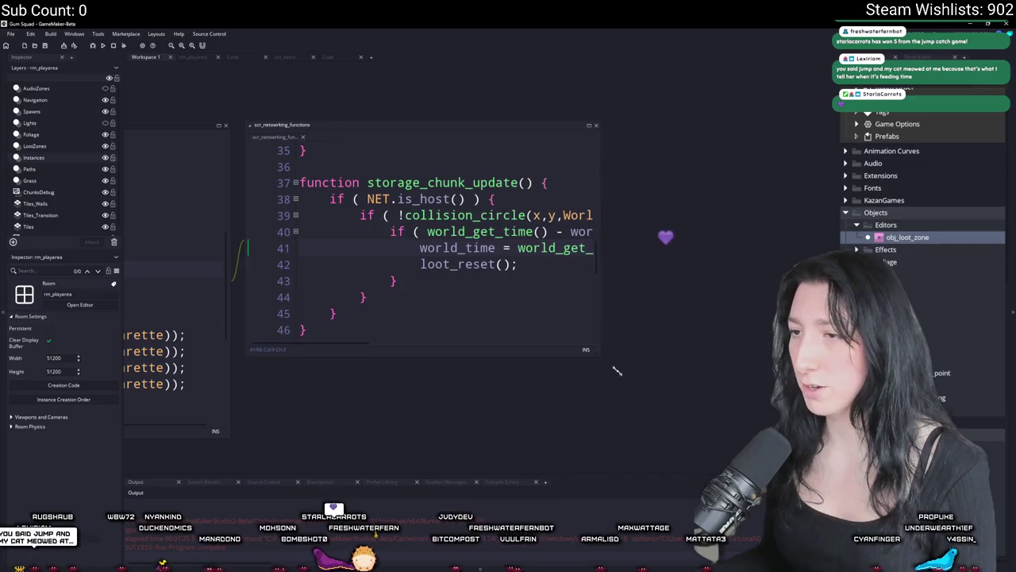
left_click_drag(604, 360, 709, 417)
left_click(467, 199)
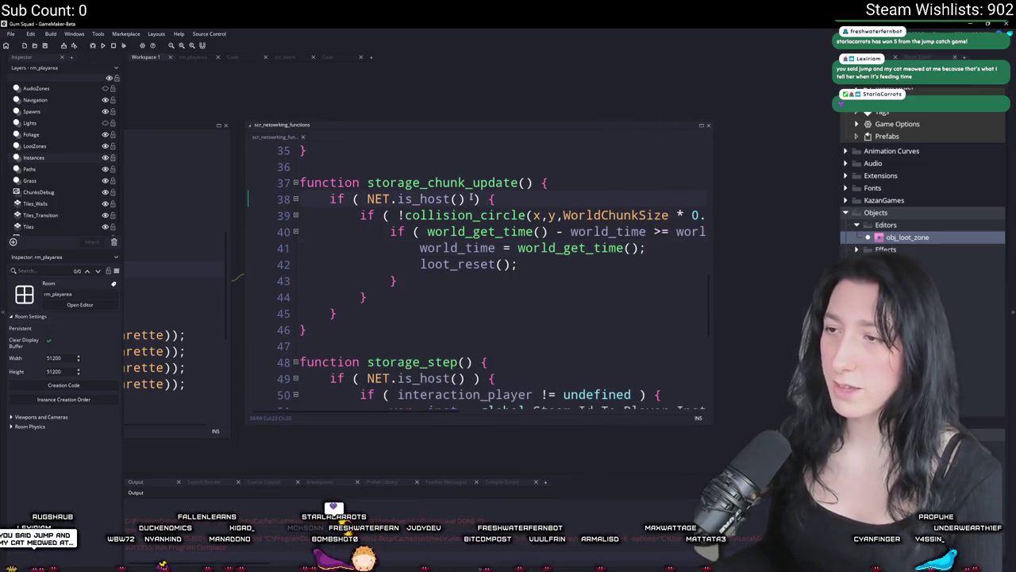
type("&& ! ")
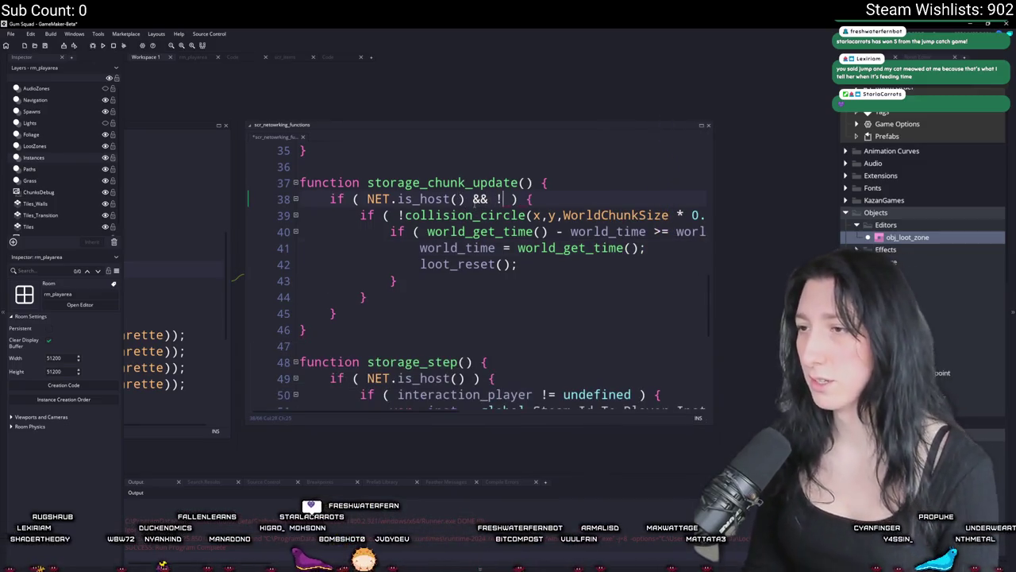
type("is_grouped")
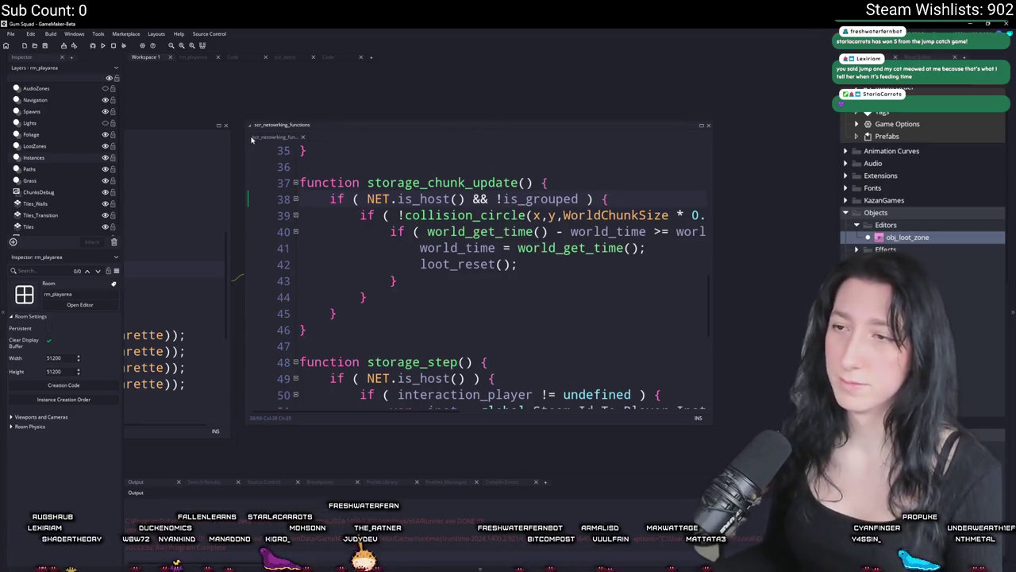
key("ctrl+shift+Left")
key("ctrl+shift+Left")
key("ctrl+shift+Left")
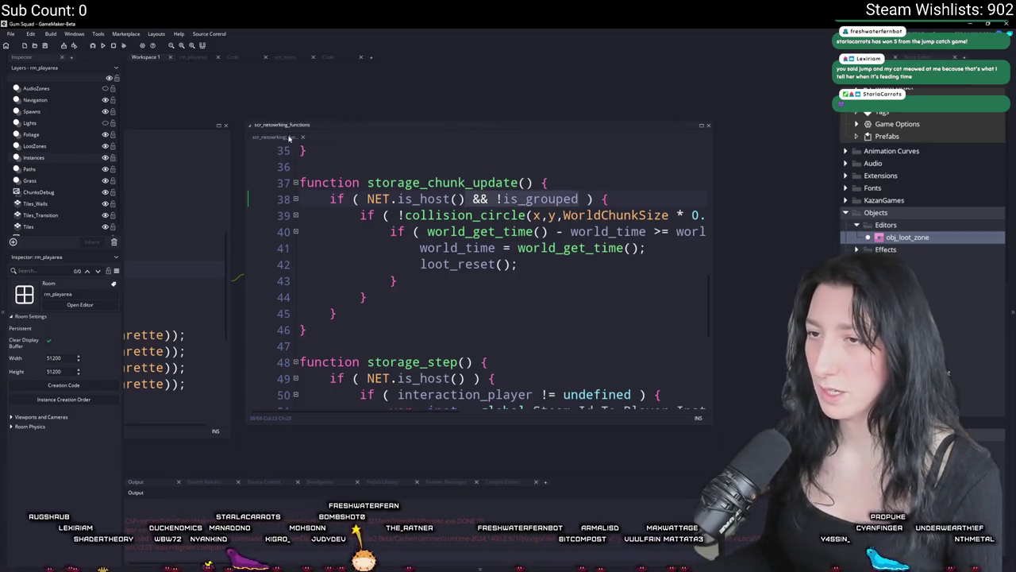
left_click(303, 137)
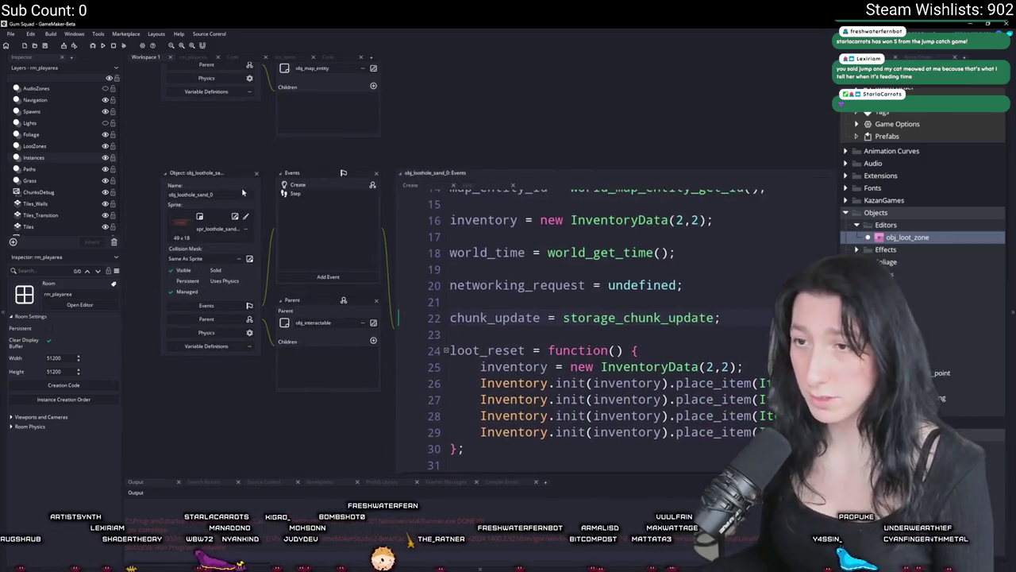
left_click(256, 173)
- Open obj_spawn_glummer's Create code full-size and start 'loot_reset = function() {' at the bottom
key("ctrl+t")
type("spaw")
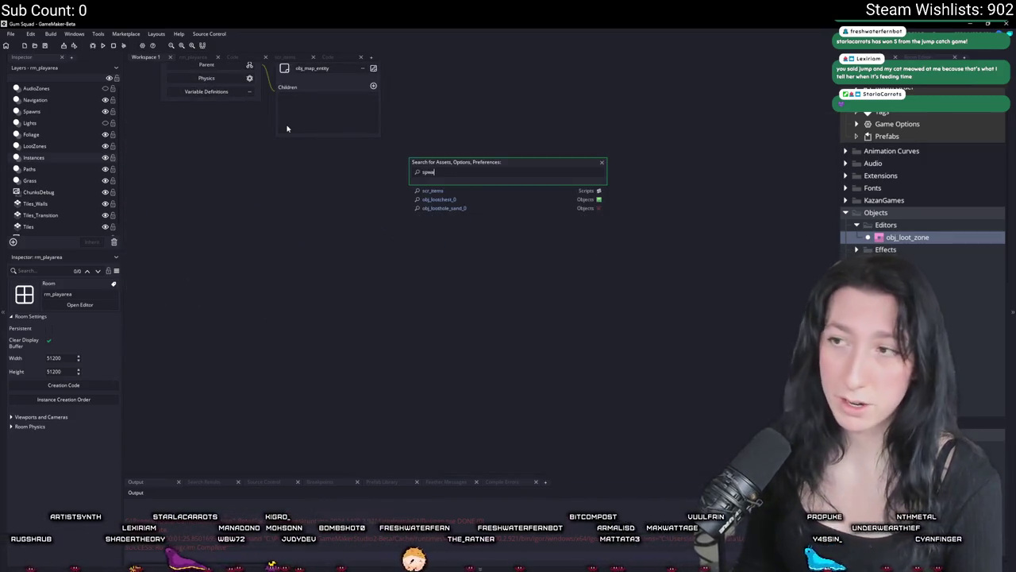
type("n")
key("Down")
key("Down")
key("Down")
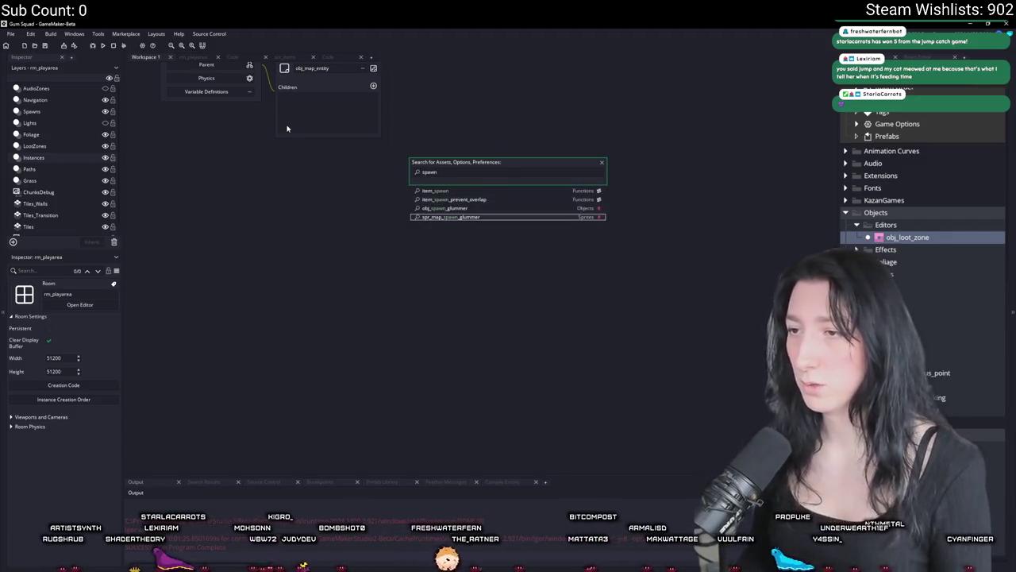
key("Up")
key("Return")
double_click(331, 186)
left_click(737, 170)
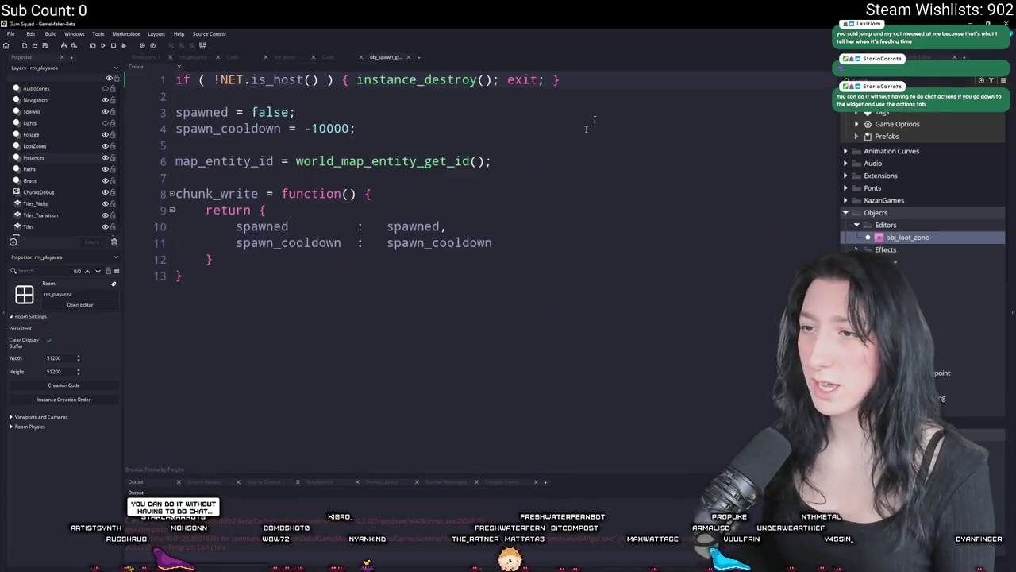
type("reset =")
key("BackSpace")
key("BackSpace")
type("= ")
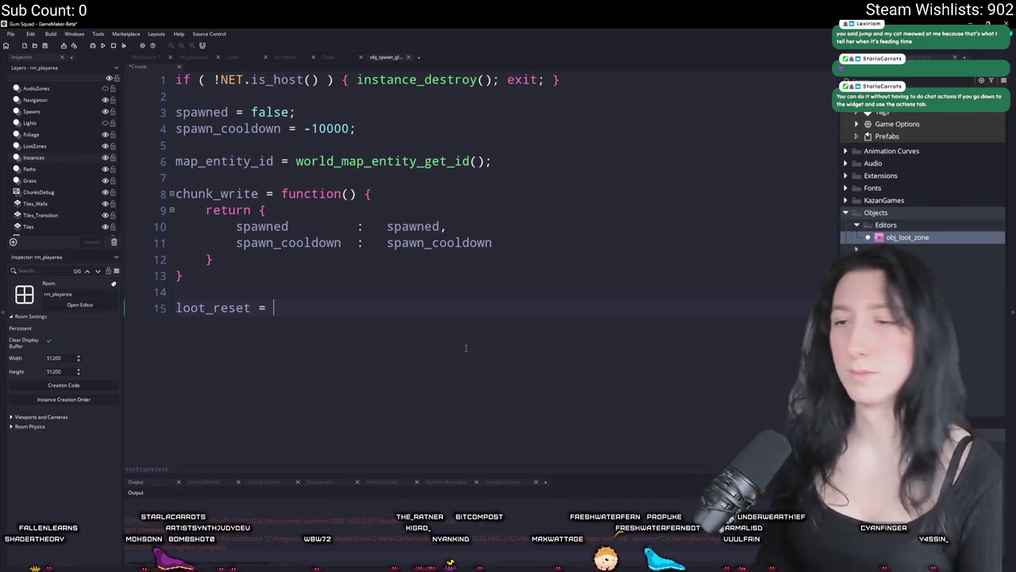
type("function() {")
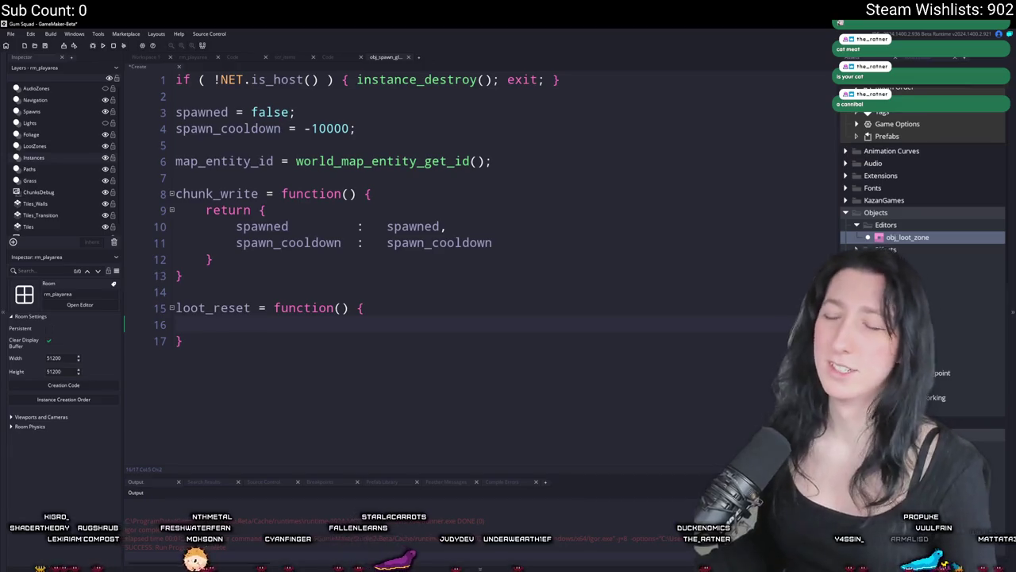
- Write spawn_cooldown = 0; inside loot_reset and duplicate the line, renaming the copy to spawned
type("spawn_cooldi")
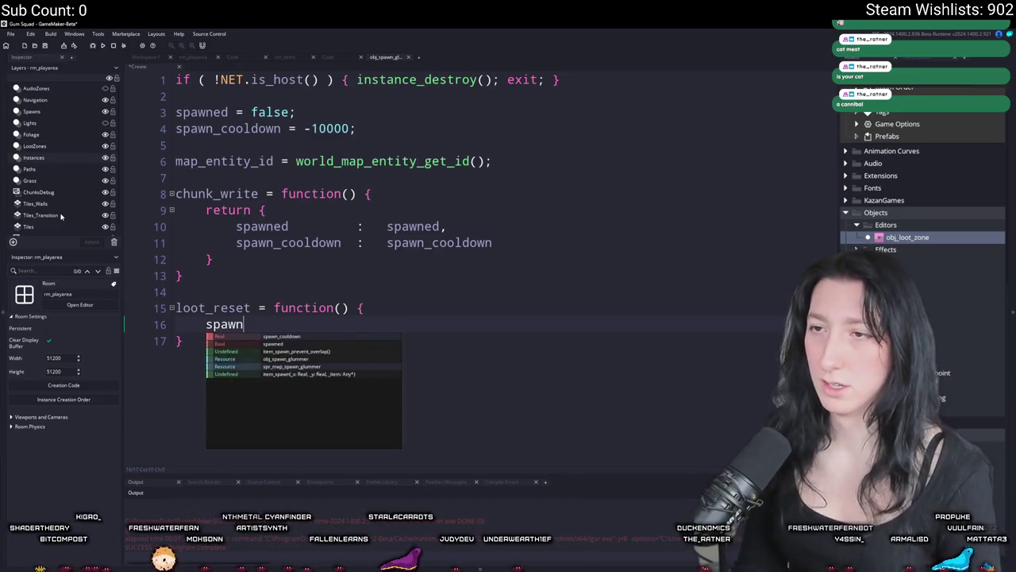
type("wn = 0;")
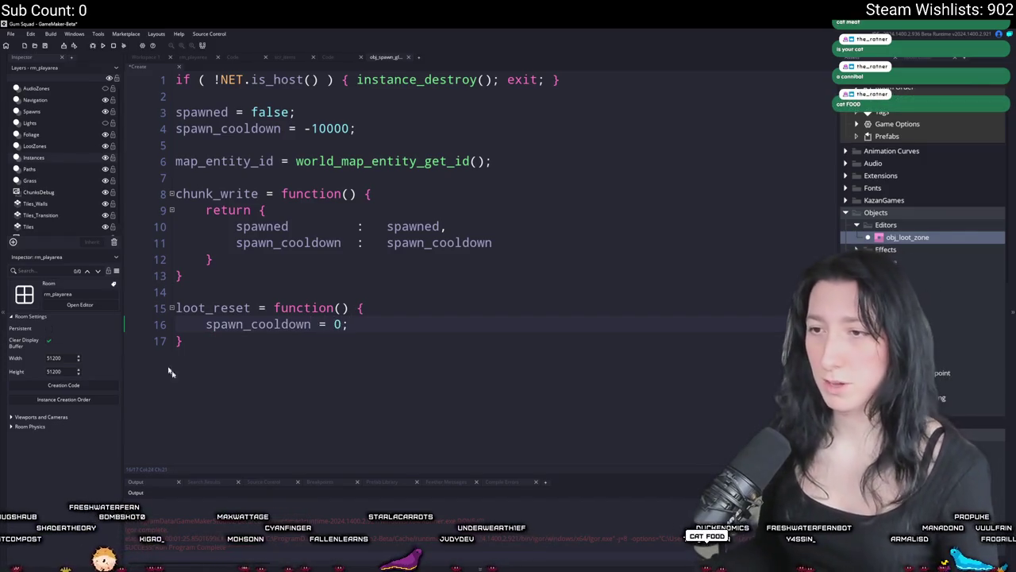
double_click(201, 112)
key("ctrl+c")
left_click(349, 324)
key("ctrl+d")
double_click(258, 340)
key("ctrl+v")
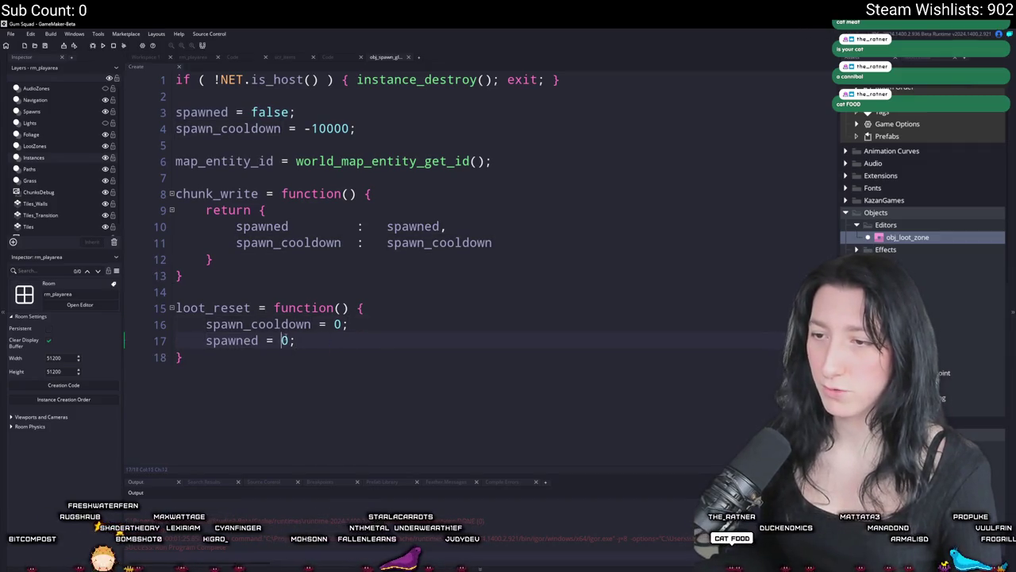
- Set the copy to spawned = false, then delete that extra line again
double_click(286, 339)
type("false")
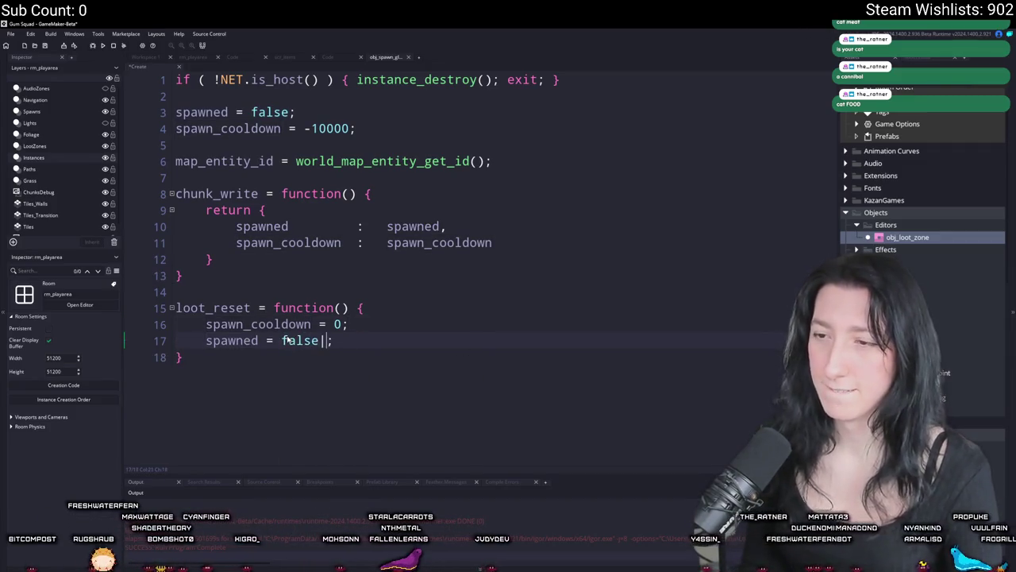
left_click(348, 324)
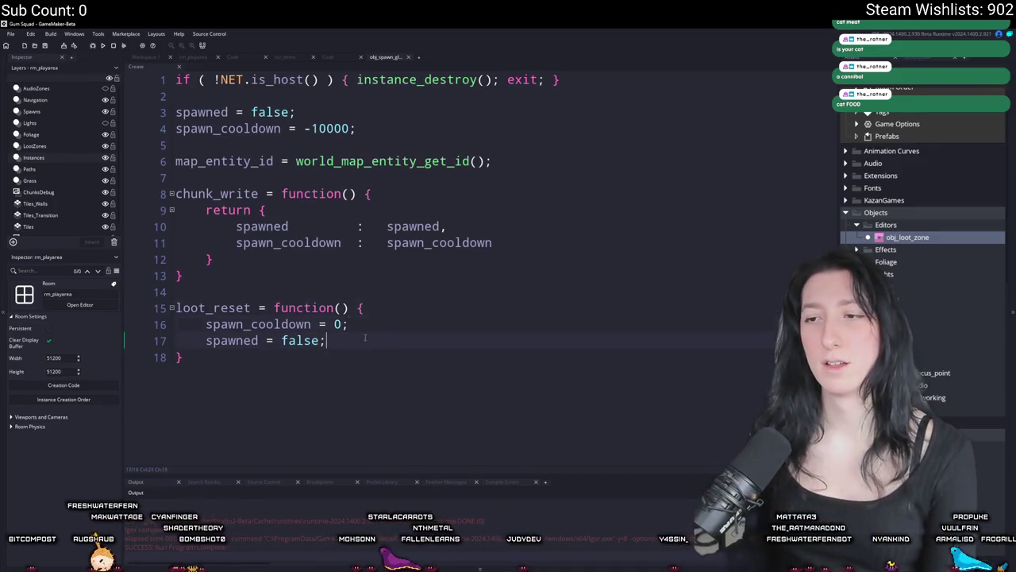
left_click(331, 342)
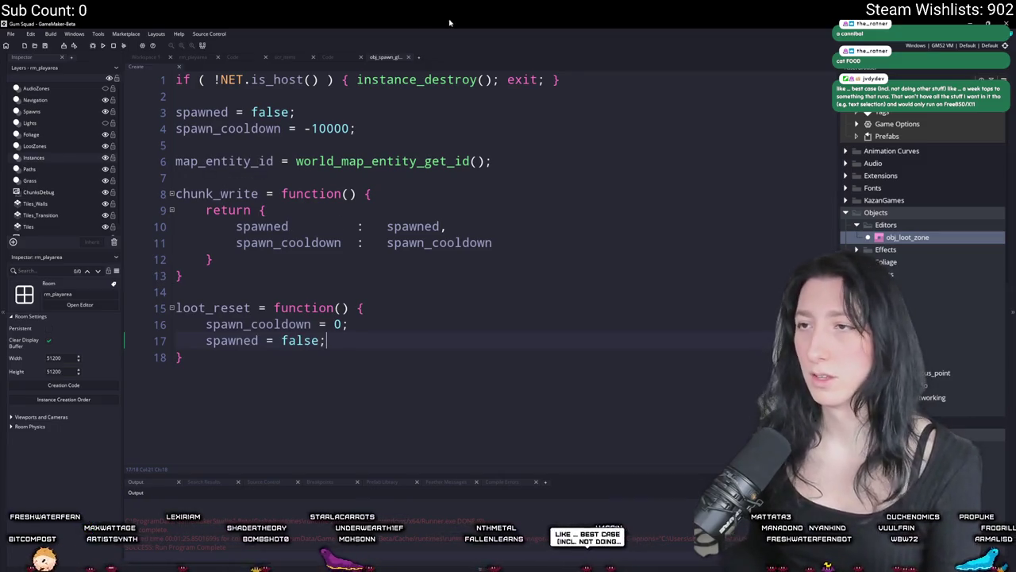
left_click_drag(327, 341, 179, 340)
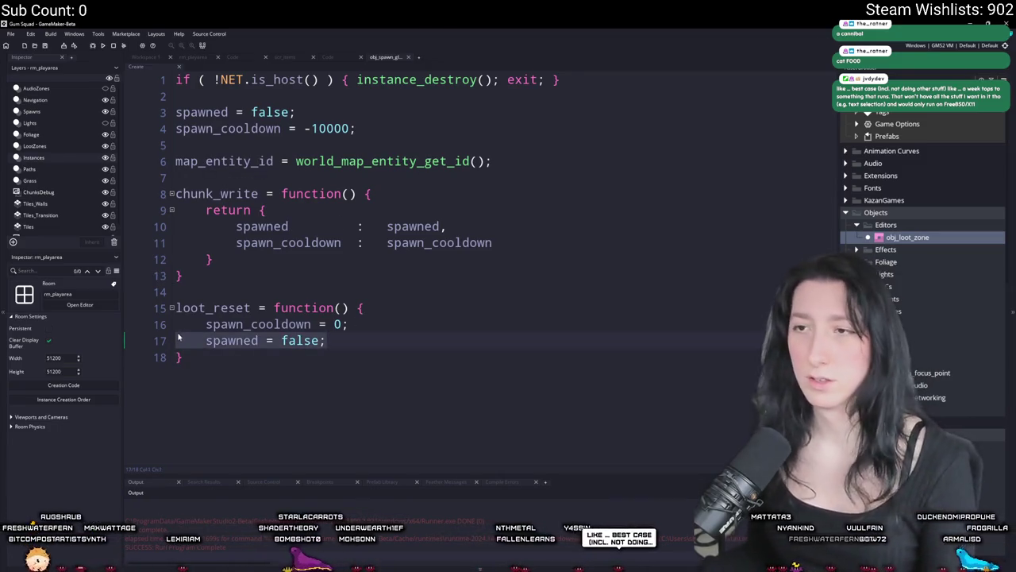
key("BackSpace")
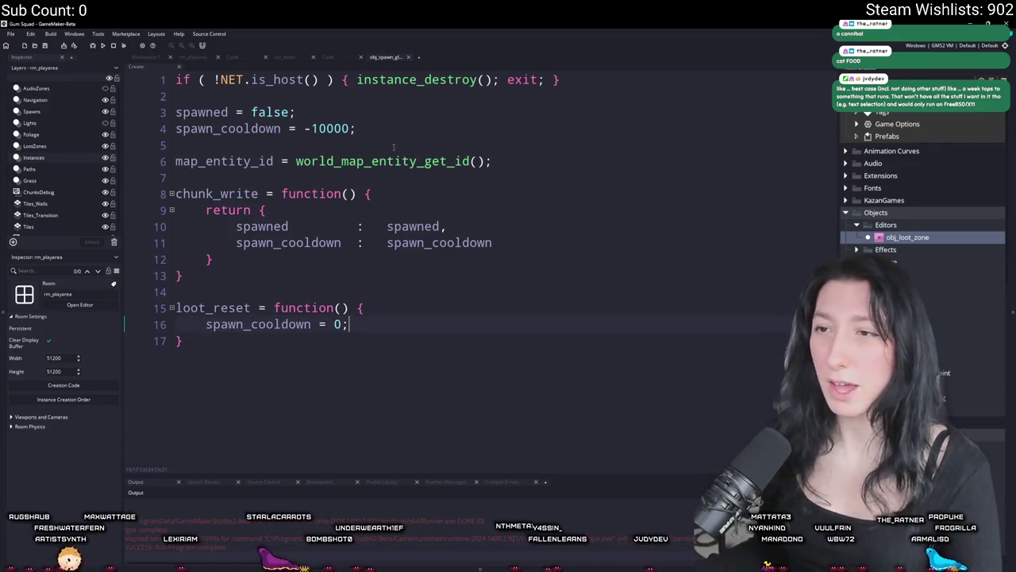
left_click(156, 59)
- Open the spawner's Step code, with its 10-minute cooldown, in a full editor tab
double_click(305, 194)
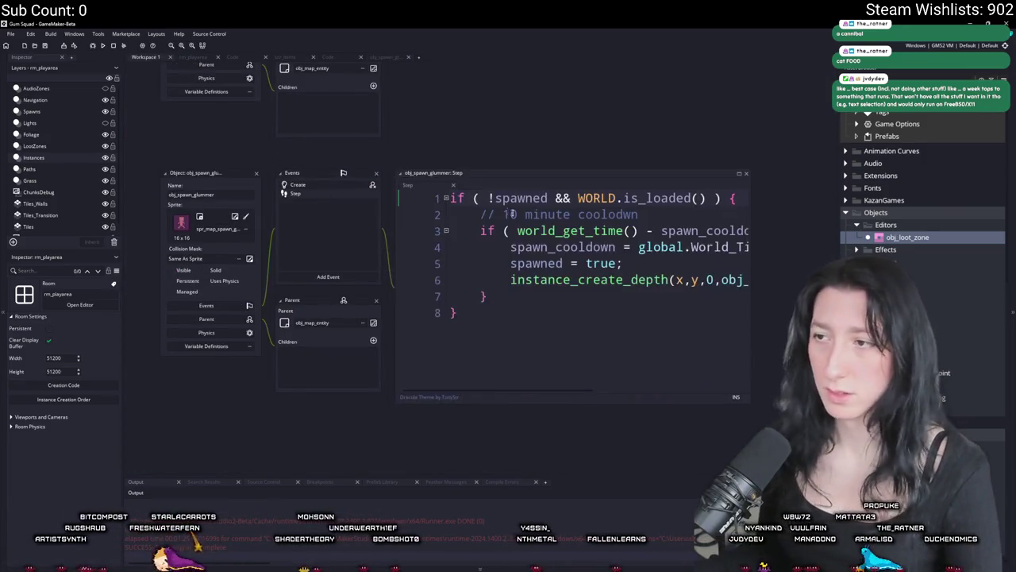
left_click(676, 170)
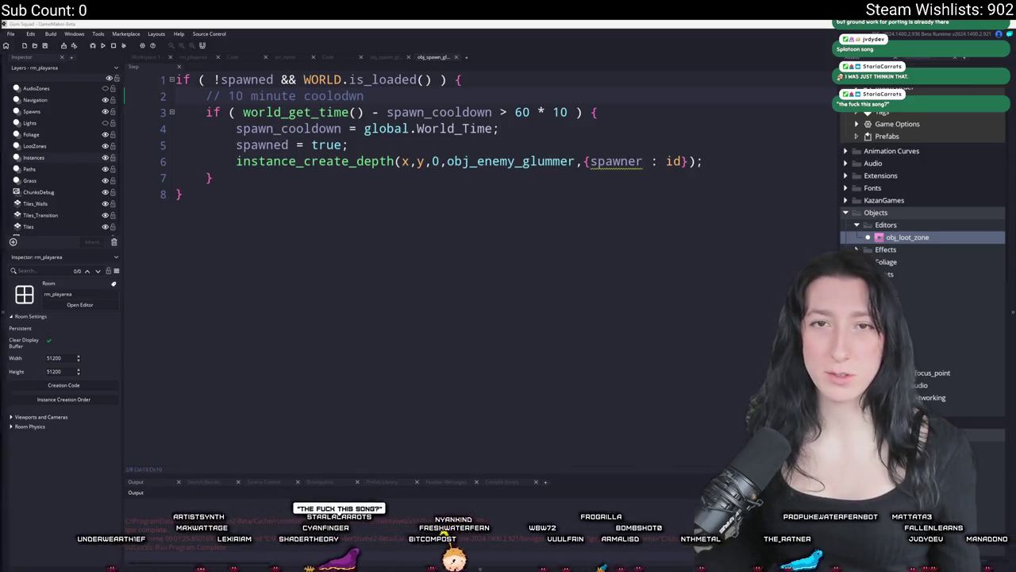
key("alt+Tab")
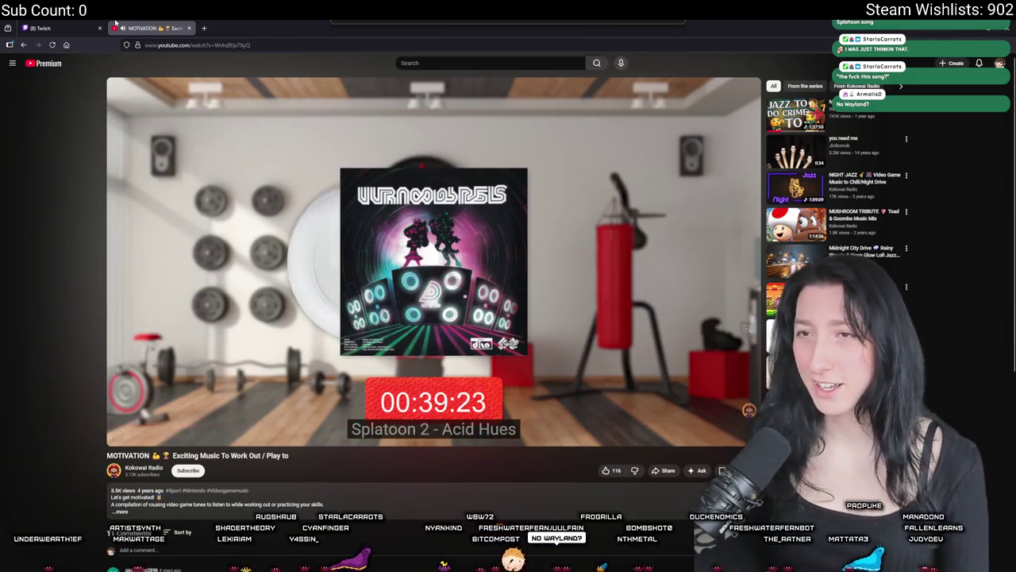
left_click(44, 28)
key("alt+Tab")
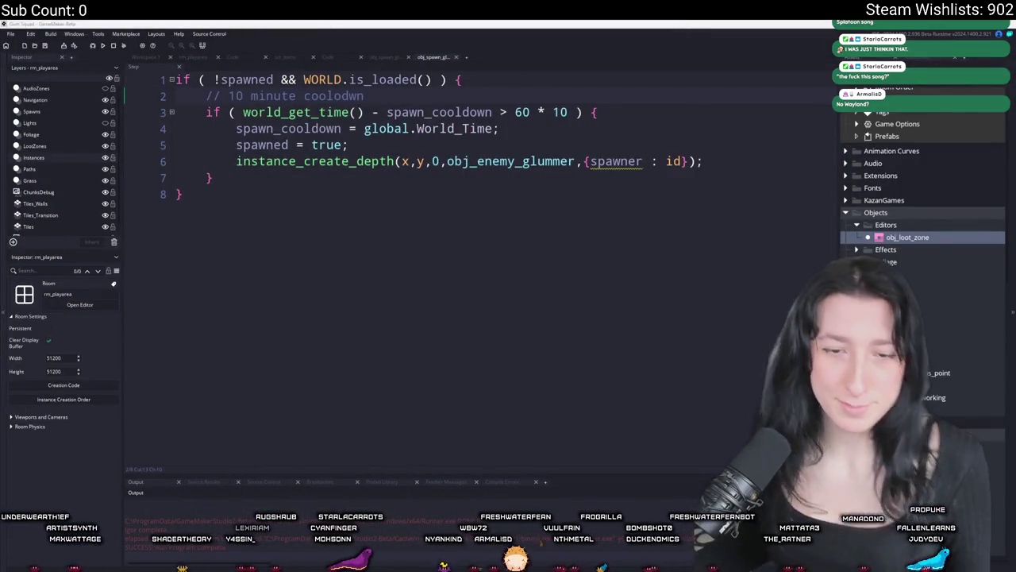
- Review the Step code's cooldown check and spawner argument, then go back to the spawner's object workspace
left_click(631, 128)
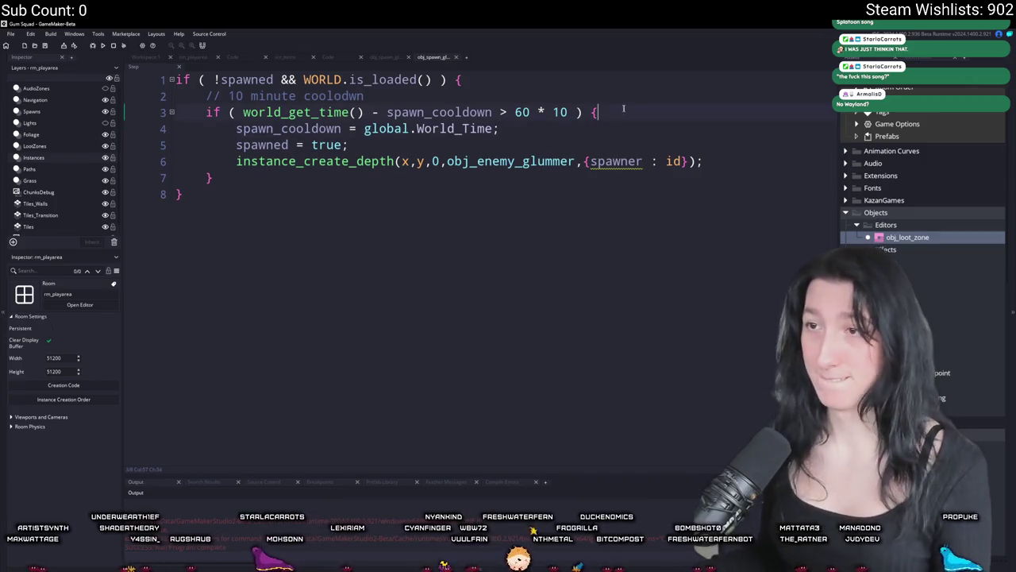
left_click(428, 112)
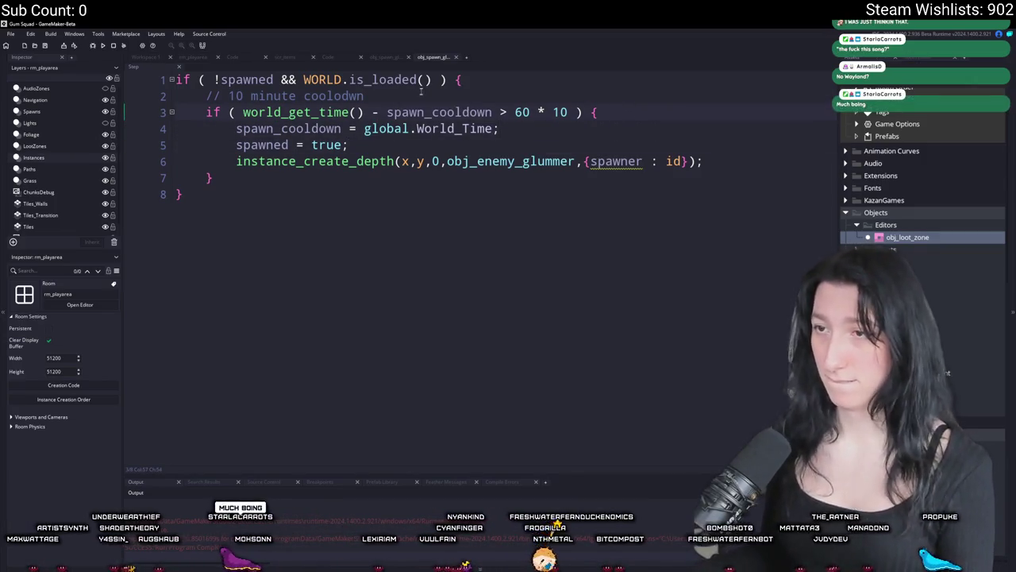
key("End")
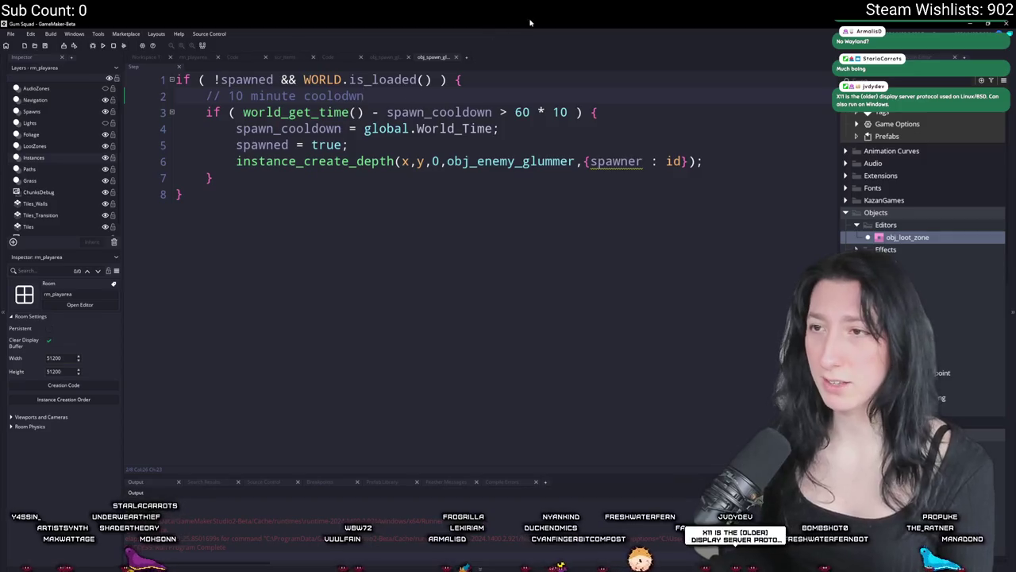
left_click(489, 76)
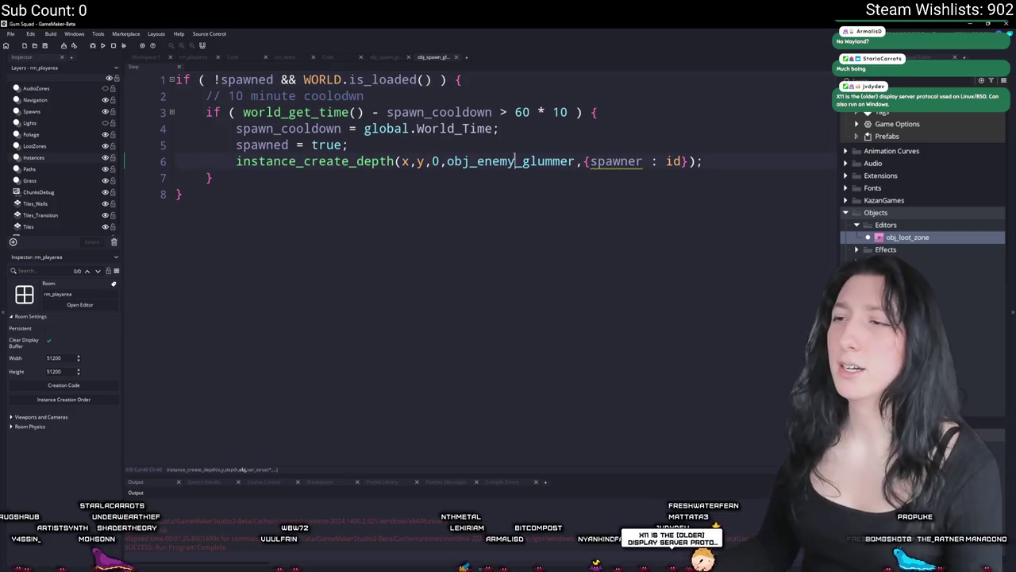
left_click(643, 161)
key("Up")
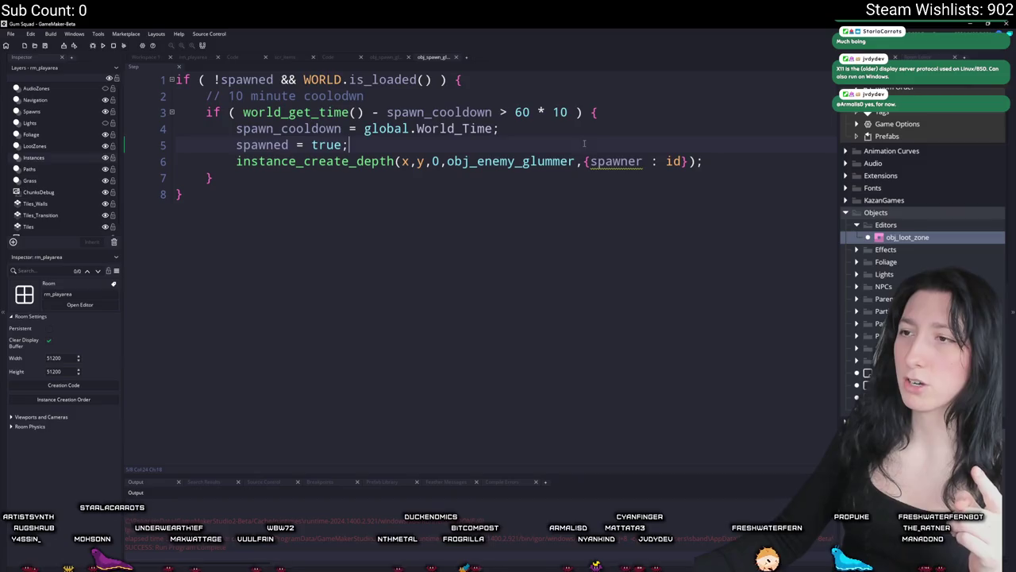
right_click(569, 148)
left_click(530, 150)
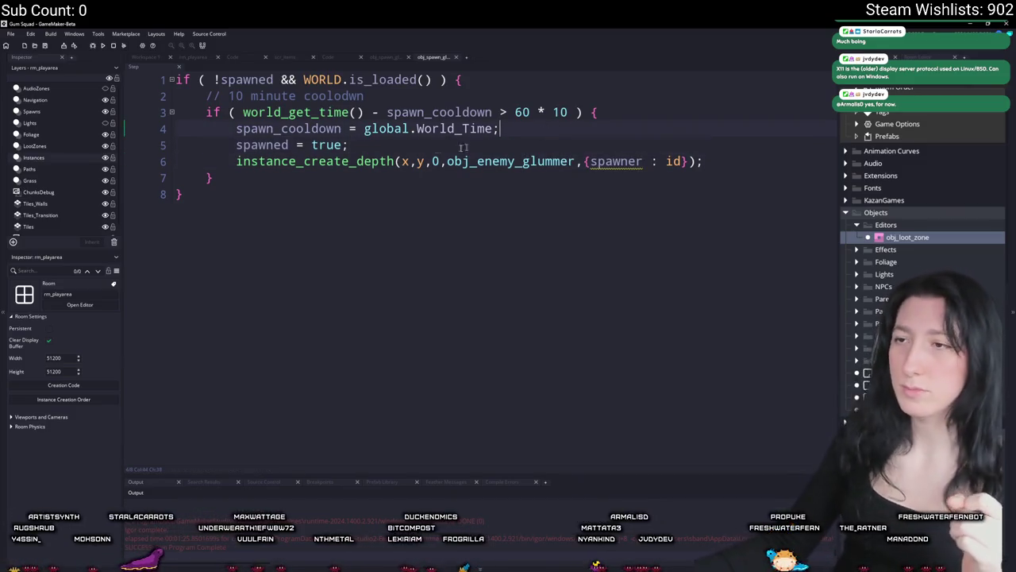
left_click(148, 59)
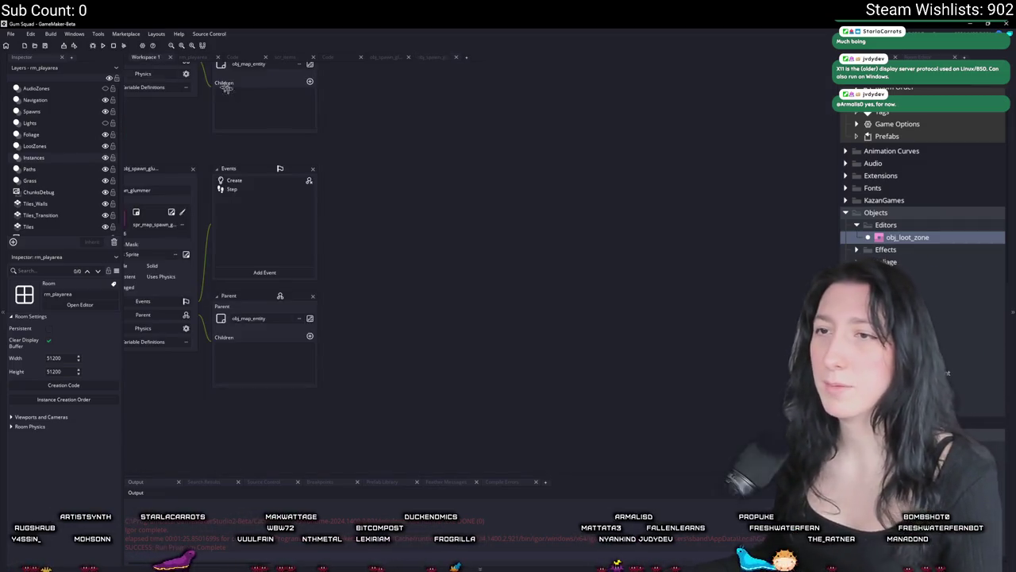
- Add spawn_reset_time = GameFps * 10; to the spawner's Create code
left_click(385, 57)
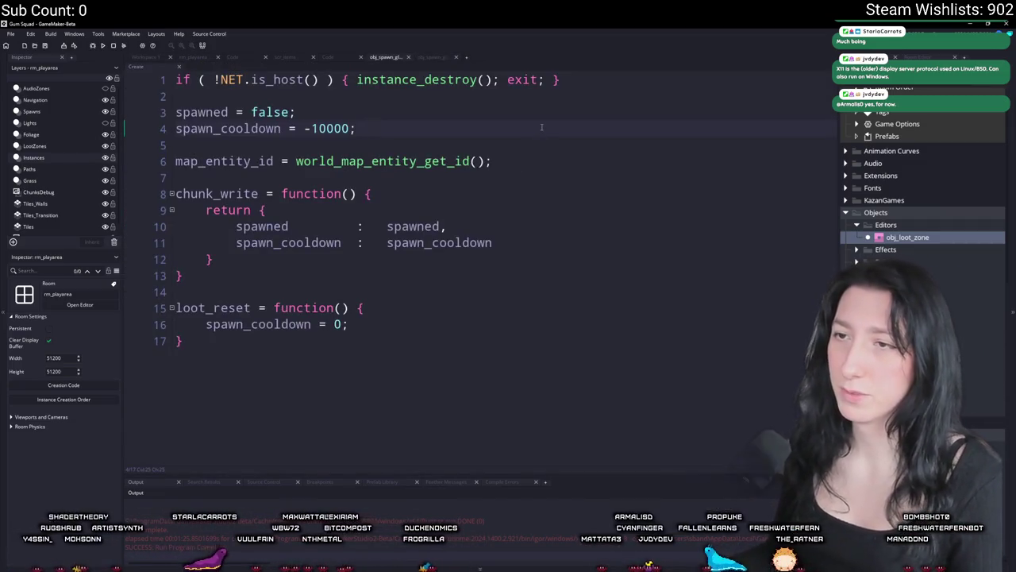
key("Return")
key("Return")
type("reset")
key("BackSpace")
key("BackSpace")
key("BackSpace")
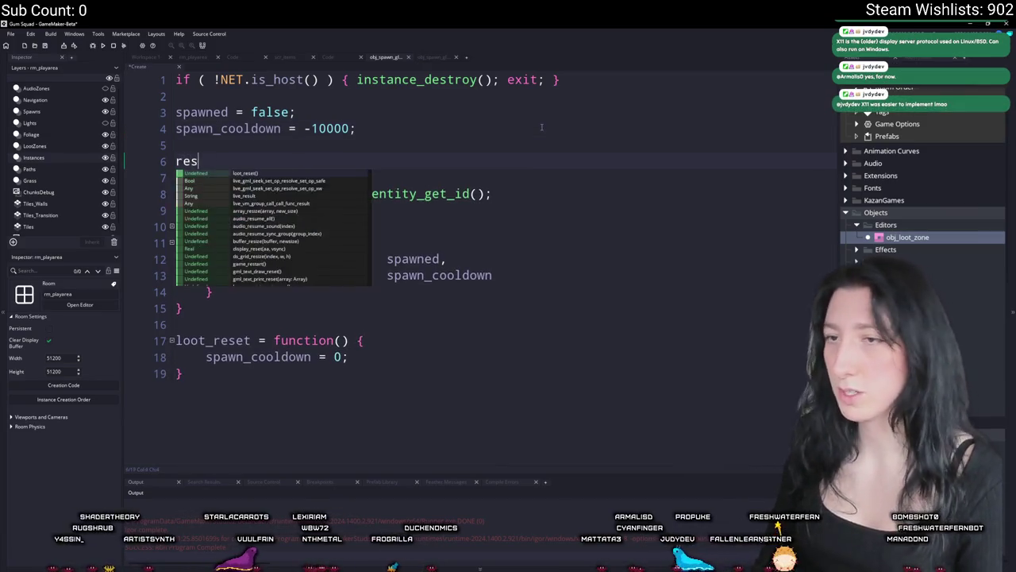
type("spawn_reset_time = F")
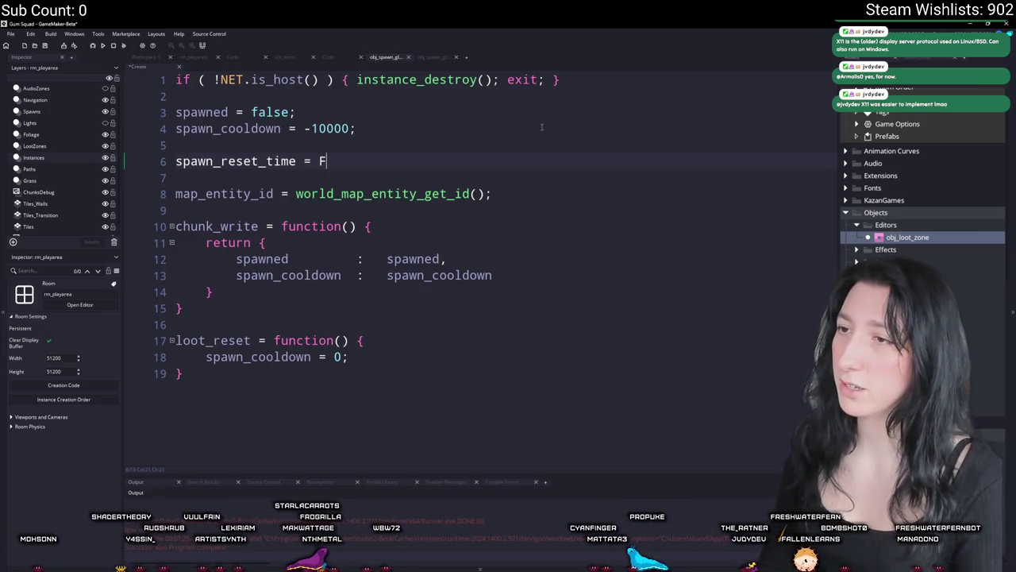
key("BackSpace")
type("GameFps * 1")
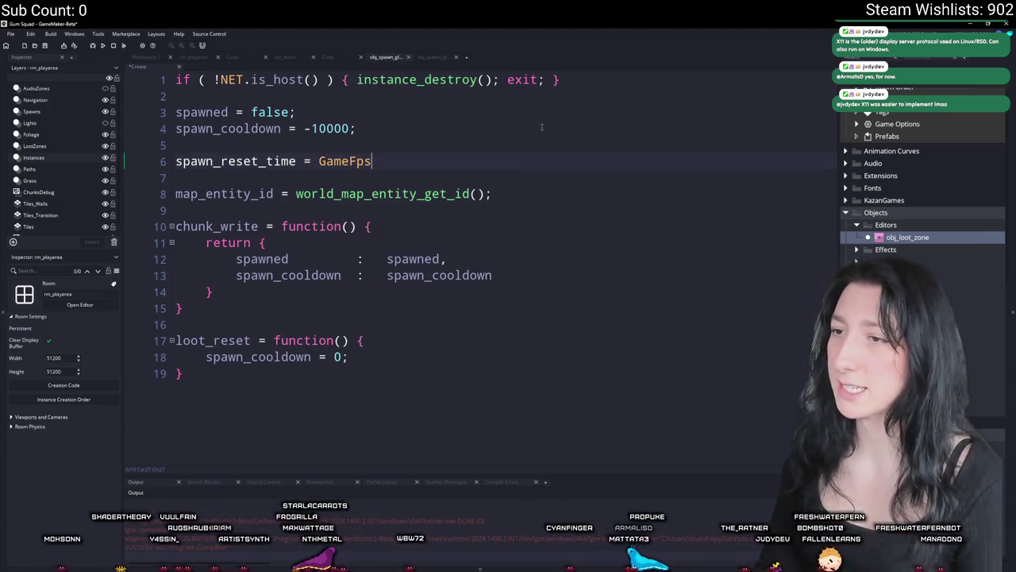
type("0;")
- Replace 60 * 10 in the Step cooldown check and 0 in loot_reset with spawn_reset_time
double_click(239, 162)
key("ctrl+c")
key("ctrl+Tab")
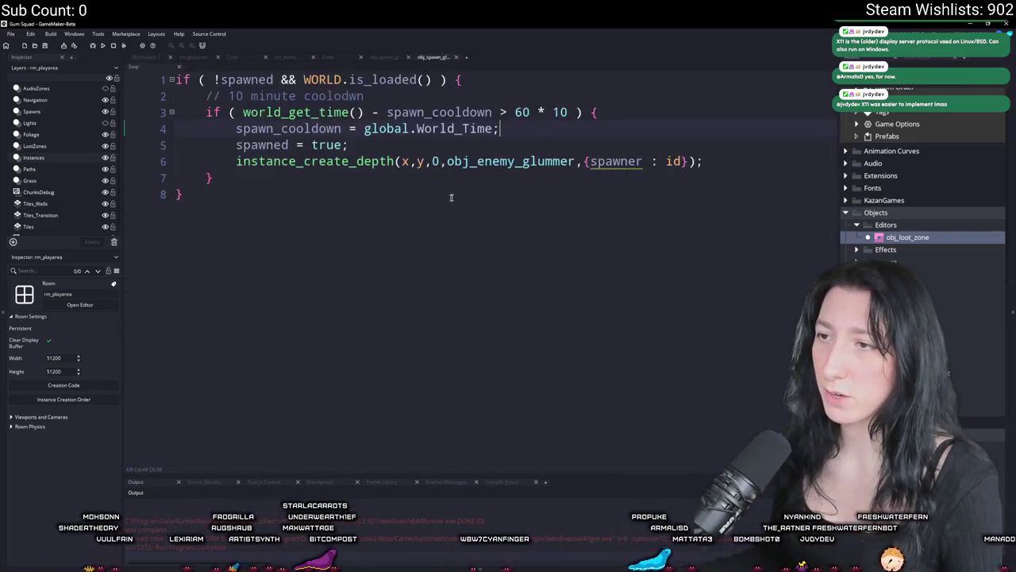
left_click_drag(568, 112, 514, 112)
key("ctrl+v")
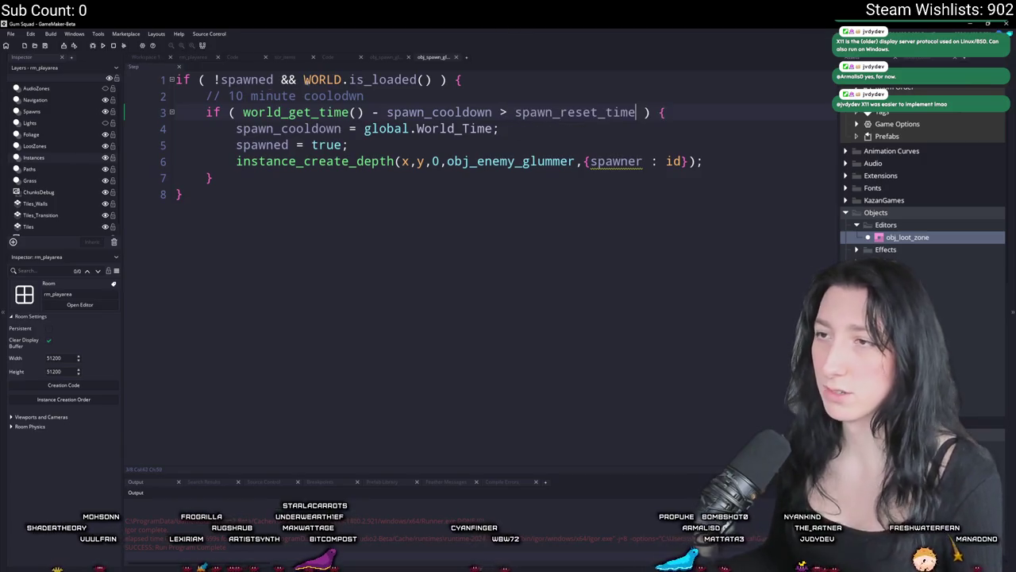
key("ctrl+Tab")
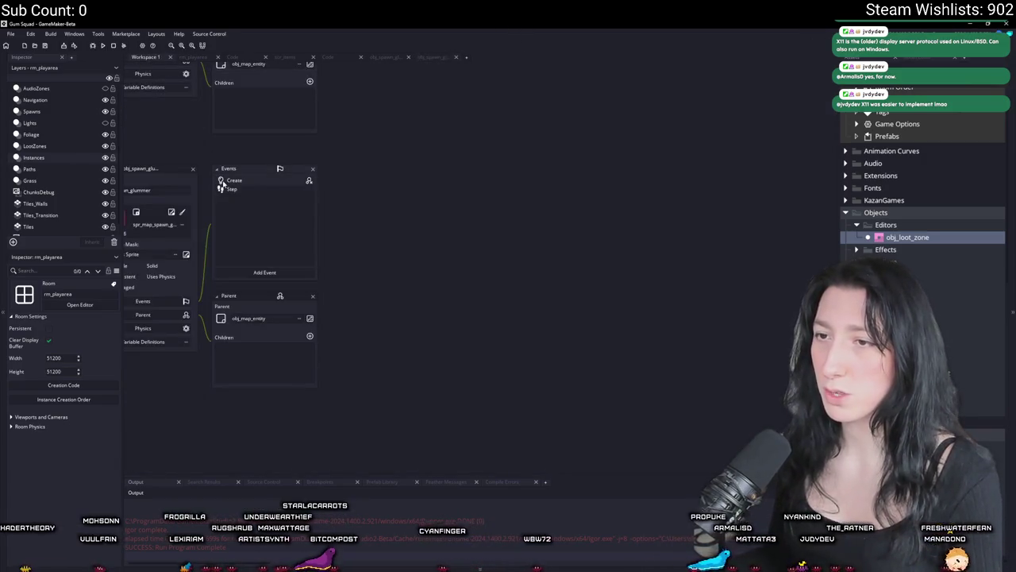
double_click(340, 357)
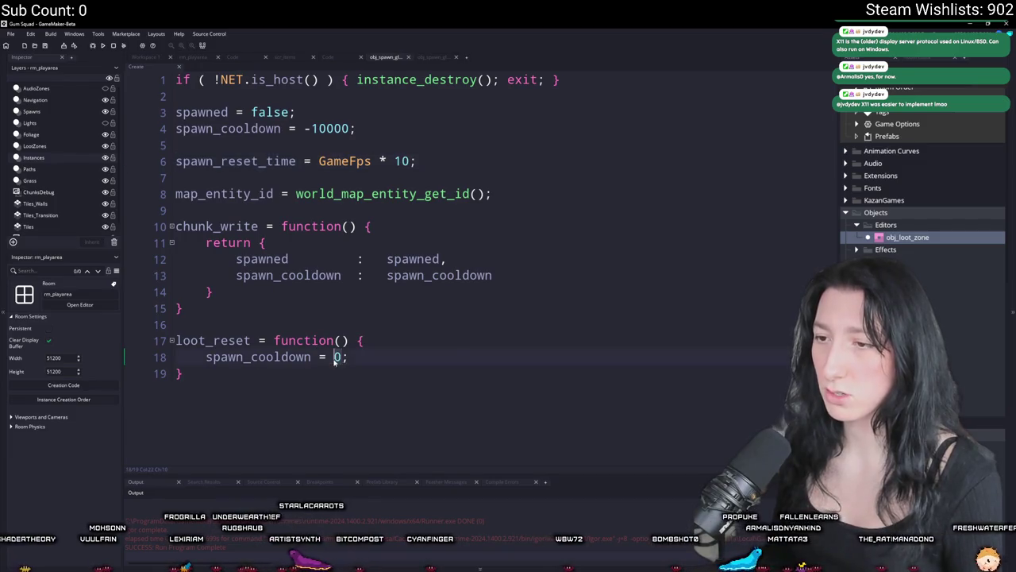
key("ctrl+v")
left_click(407, 343)
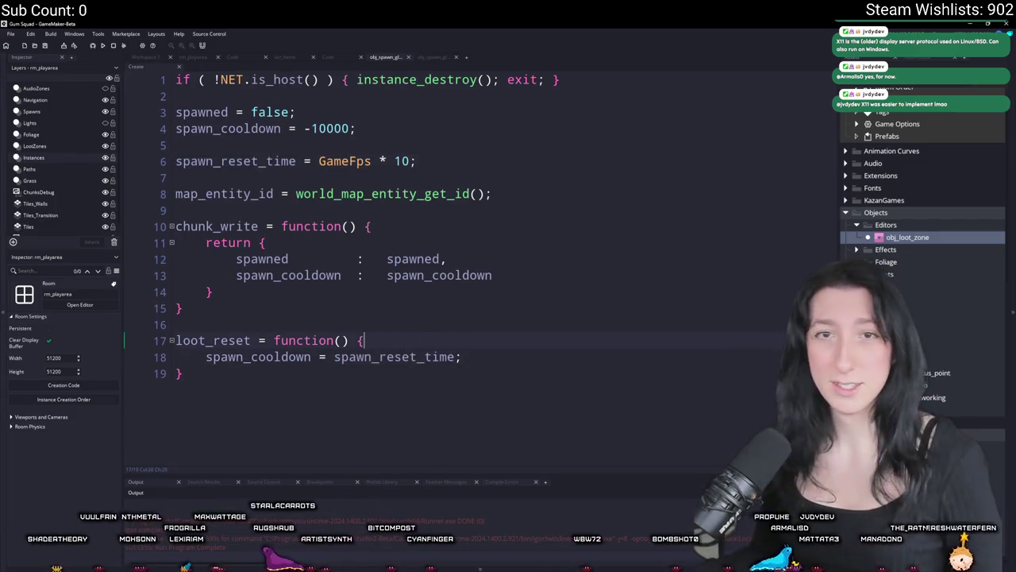
- Re-inspect spawn_cooldown in the Step cooldown check, then reopen the Create code
key("ctrl+Tab")
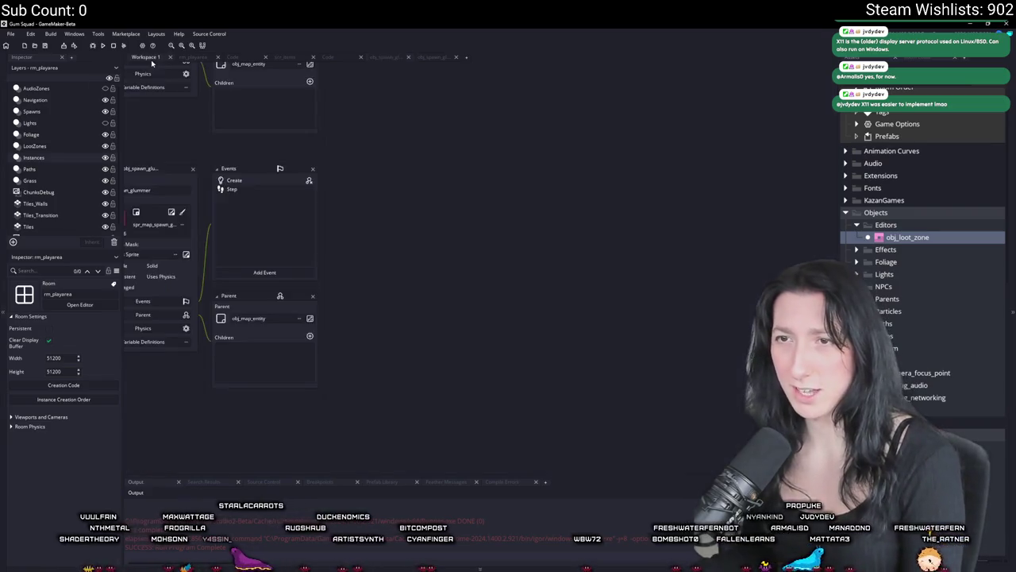
double_click(232, 189)
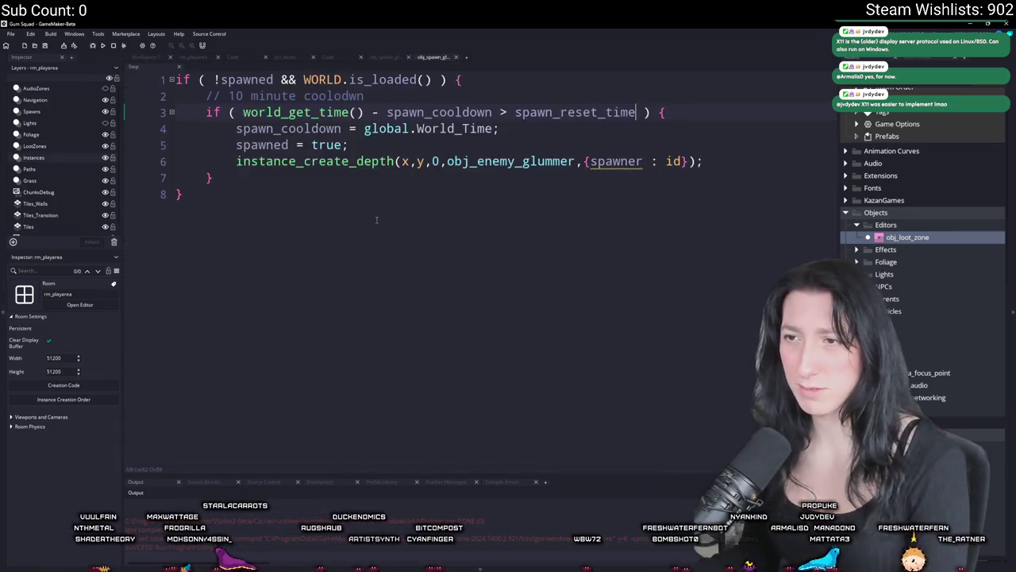
double_click(428, 107)
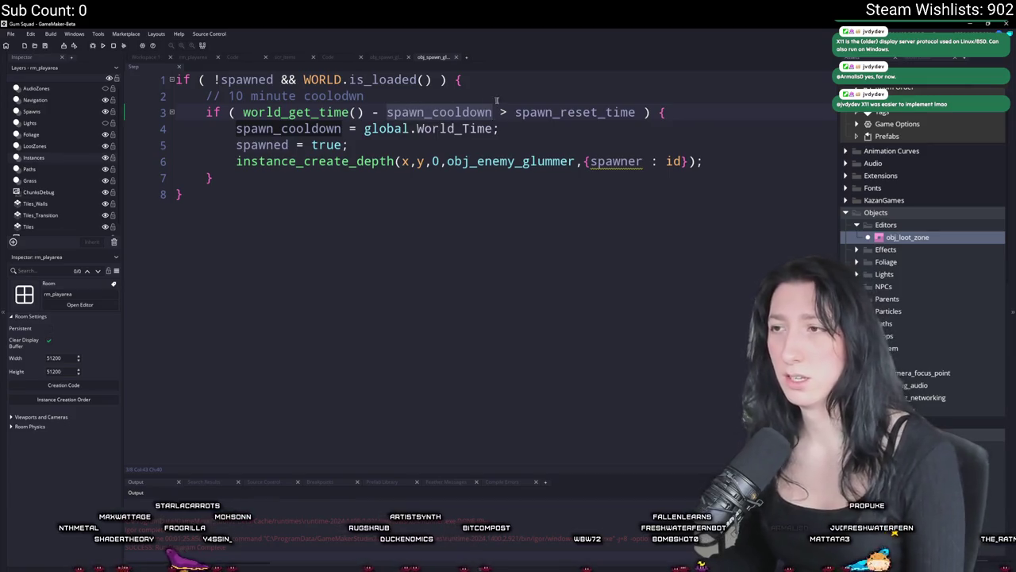
left_click(551, 112)
left_click(355, 112)
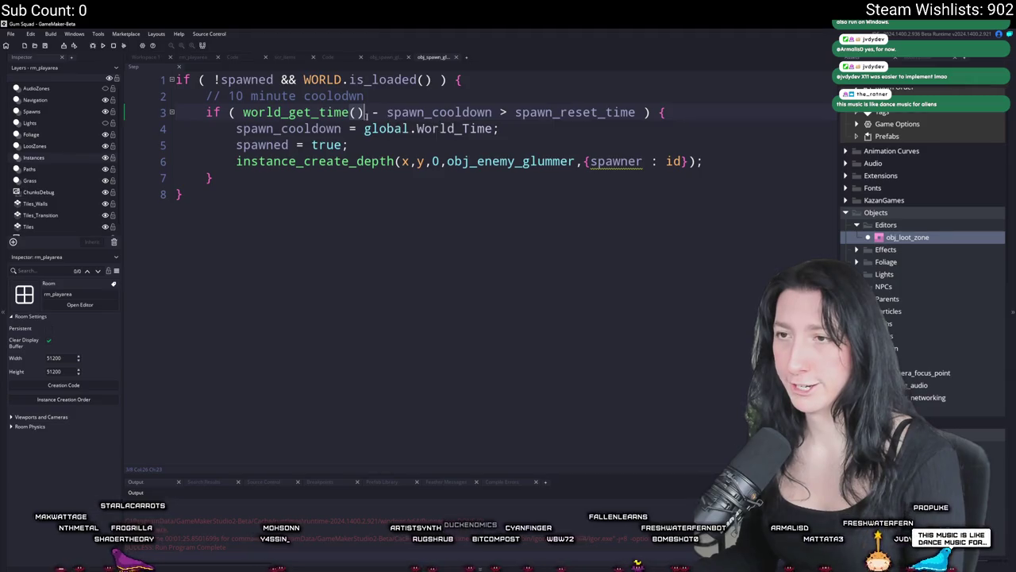
double_click(419, 112)
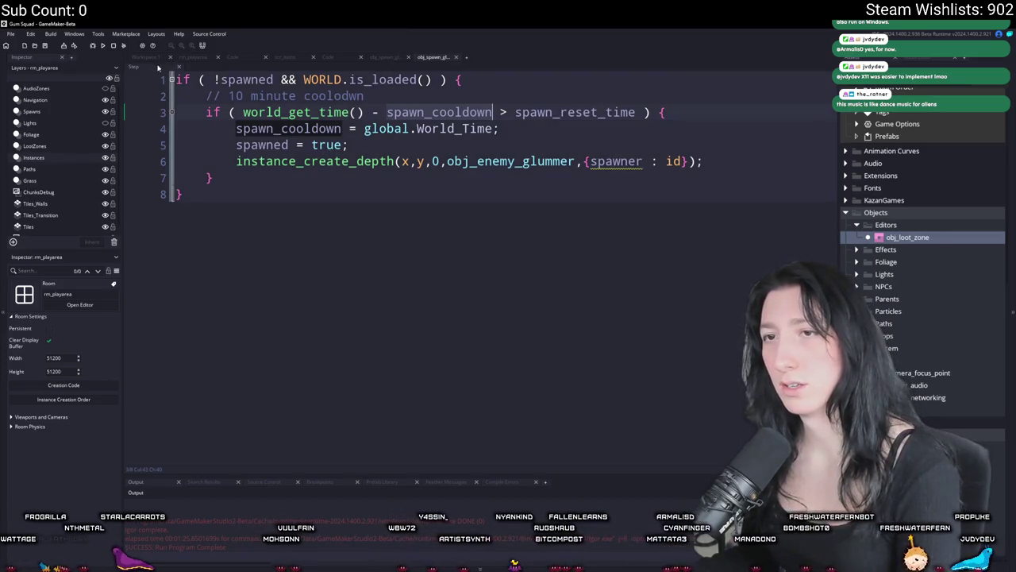
key("ctrl+Tab")
double_click(232, 182)
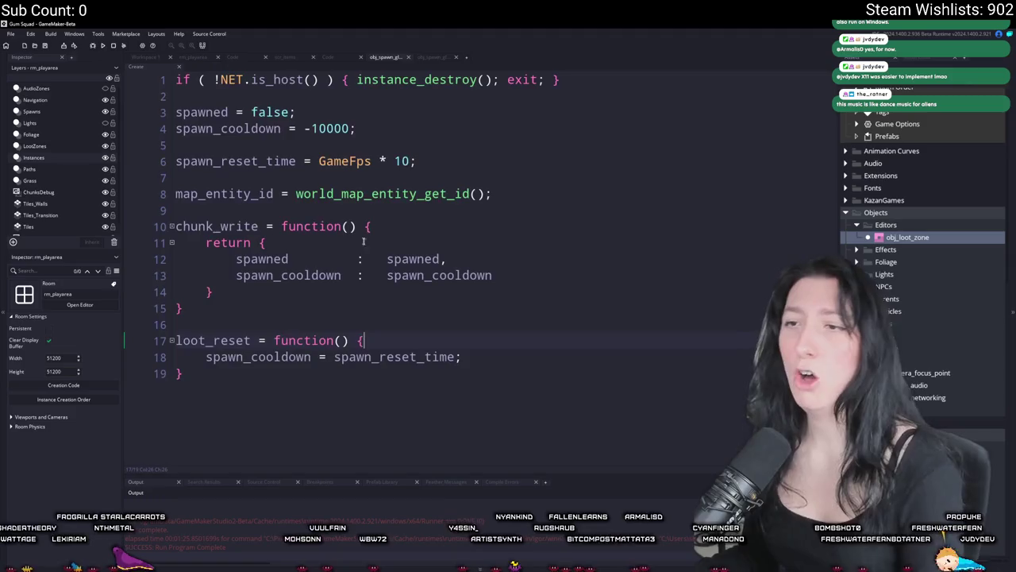
- Make loot_reset set spawn_cooldown to world_get_time() - spawn_reset_time, then view pending changes in GitHub Desktop
left_click(334, 356)
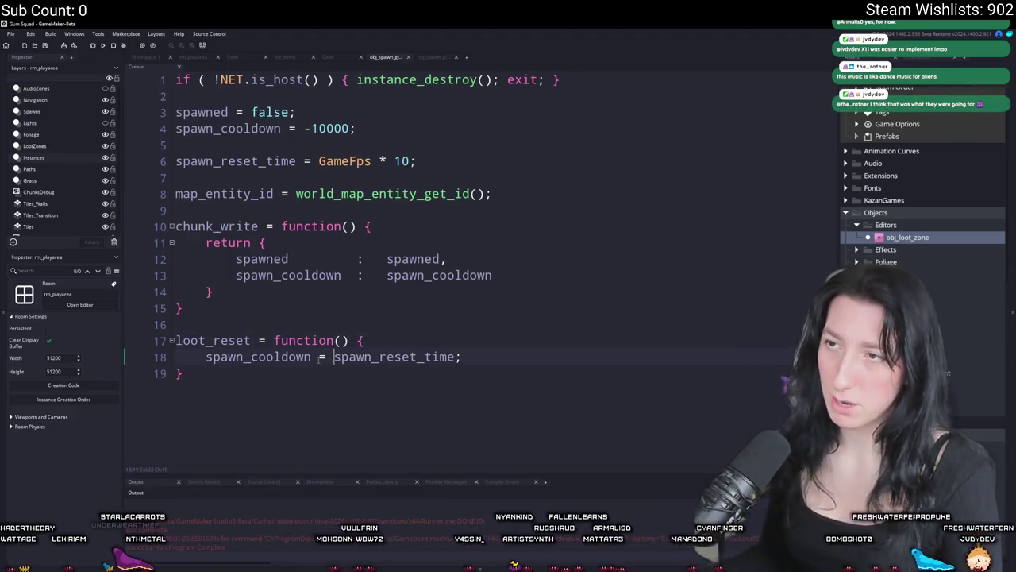
type("world_get_time() -")
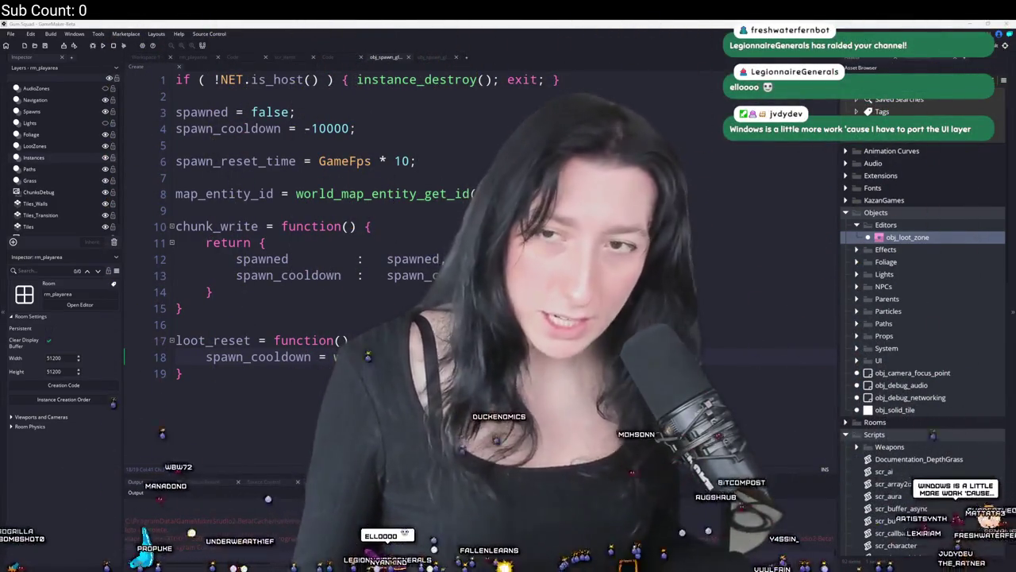
key("alt+Tab")
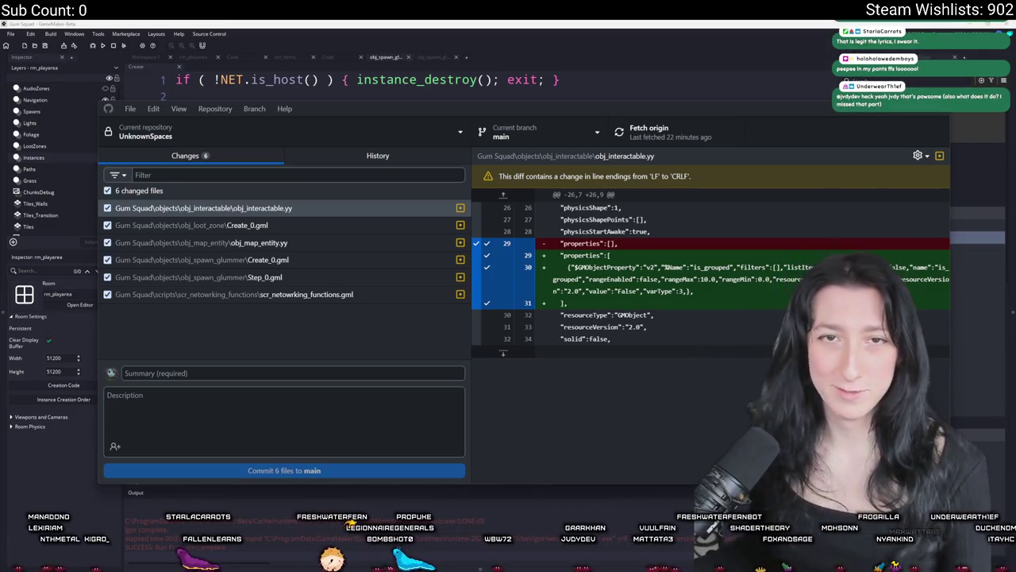
- Set GitHub Desktop aside and expand the Windows Sound Output device list
left_click(379, 48)
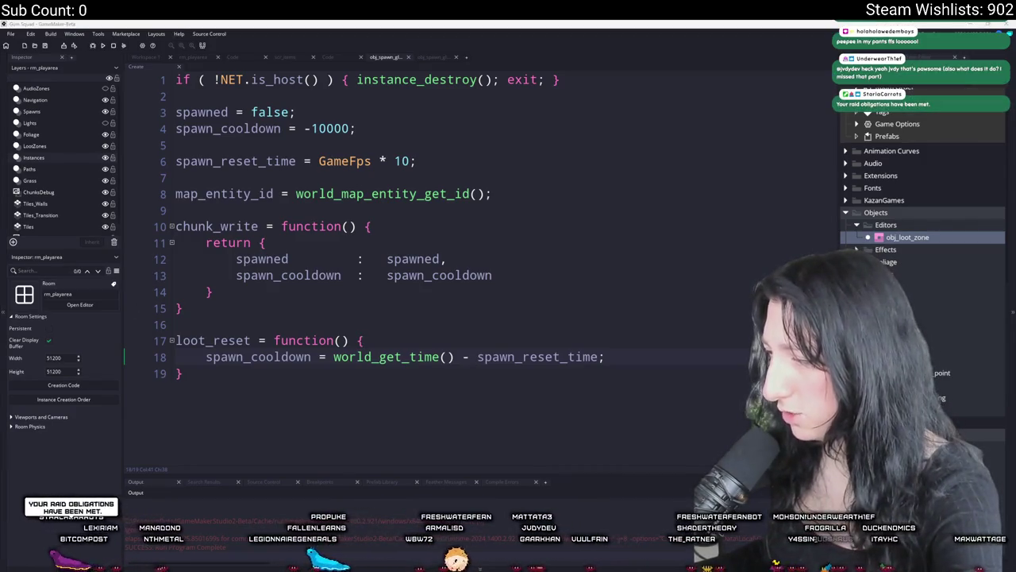
left_click(571, 145)
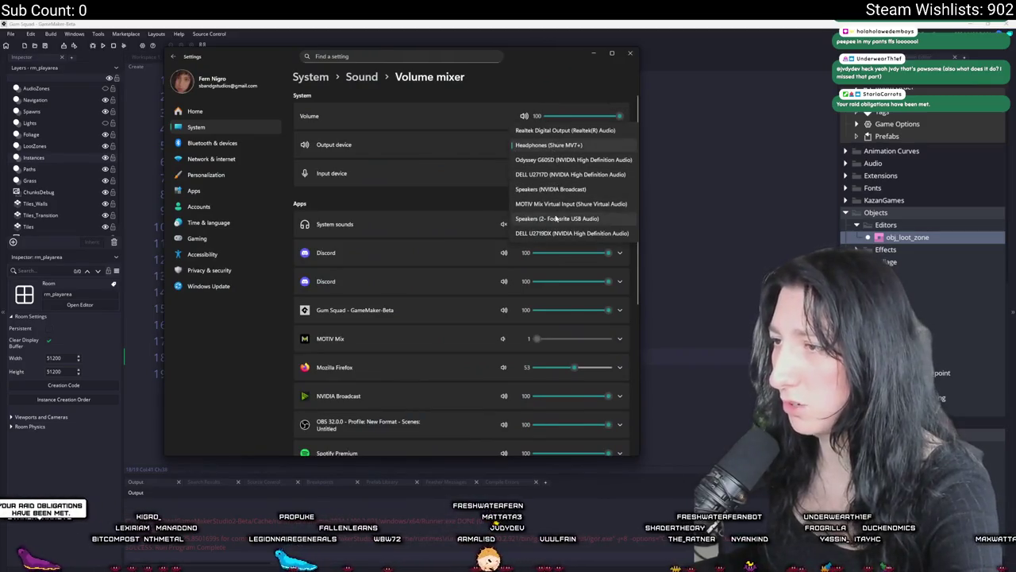
- Route system sound to Speakers (USB Audio) and close the Settings window
left_click(556, 219)
key("alt+Tab")
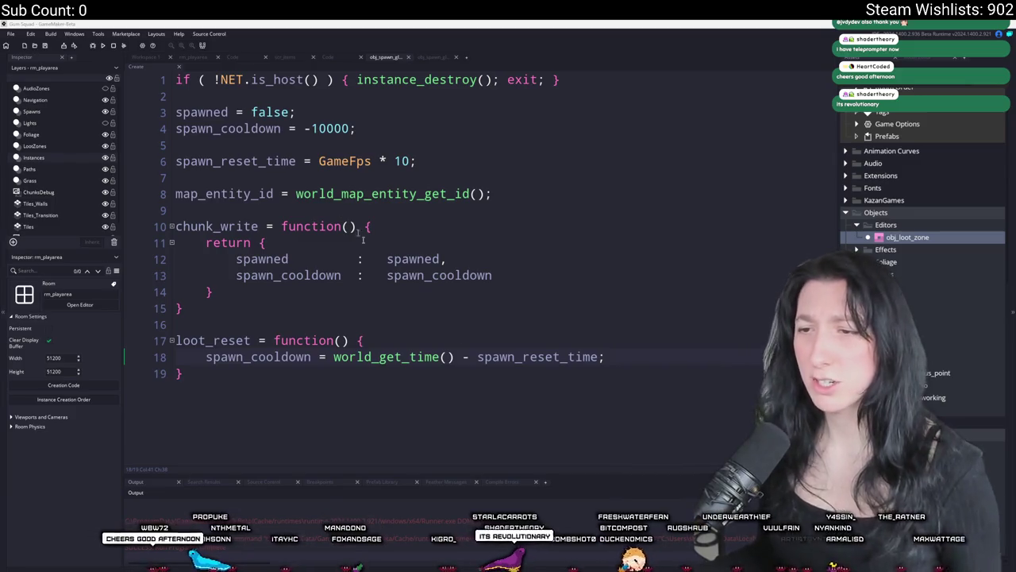
- Flip between Workspace 1 and the obj_spawn_glummer code tab to review the spawner code
left_click(619, 360)
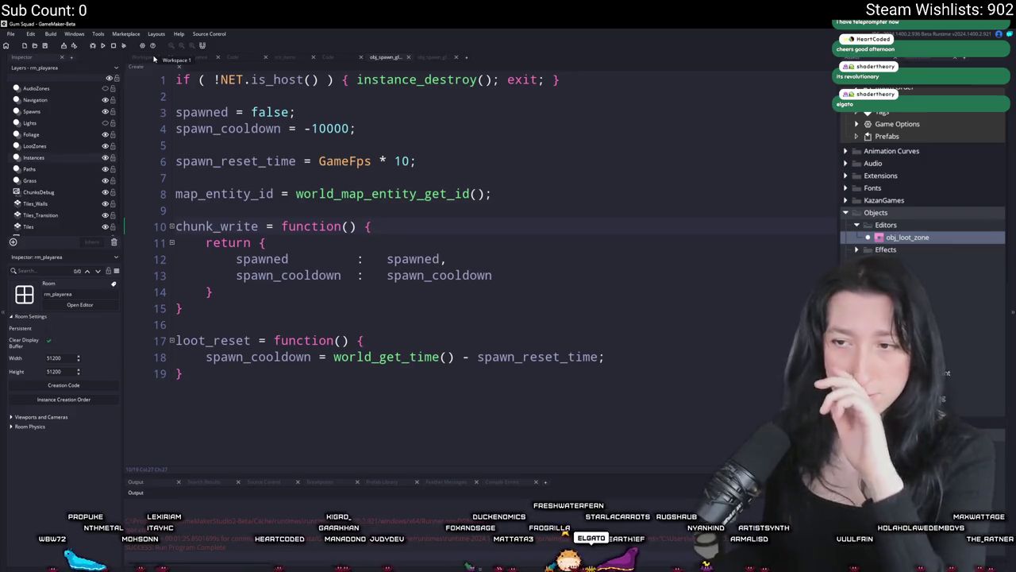
left_click(163, 60)
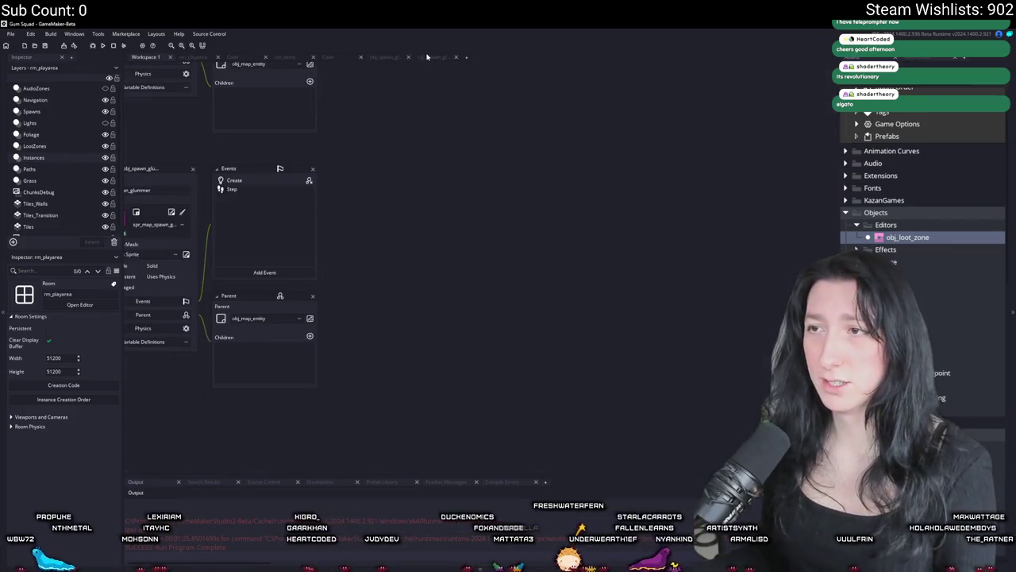
left_click(427, 56)
left_click(162, 59)
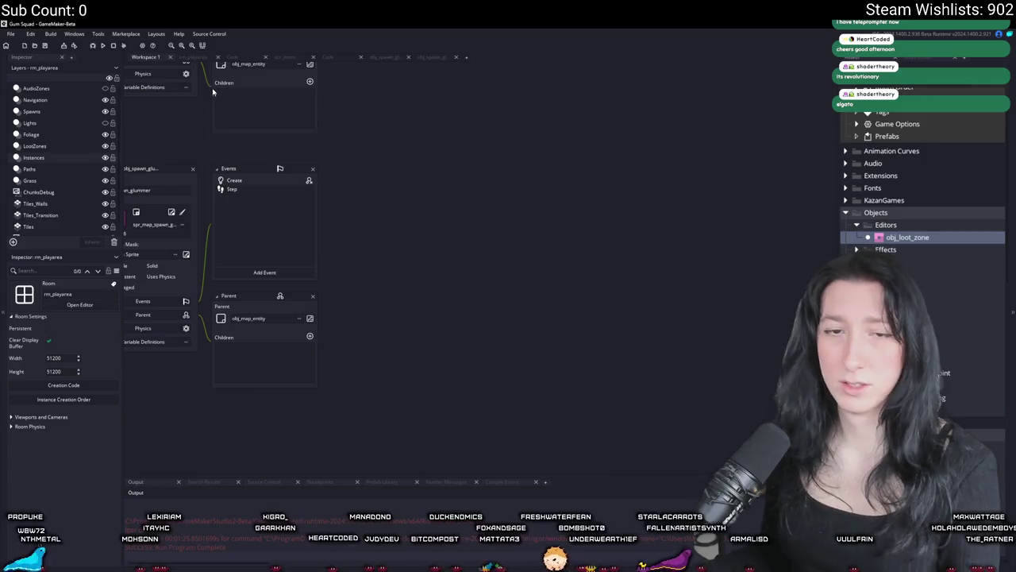
left_click(409, 58)
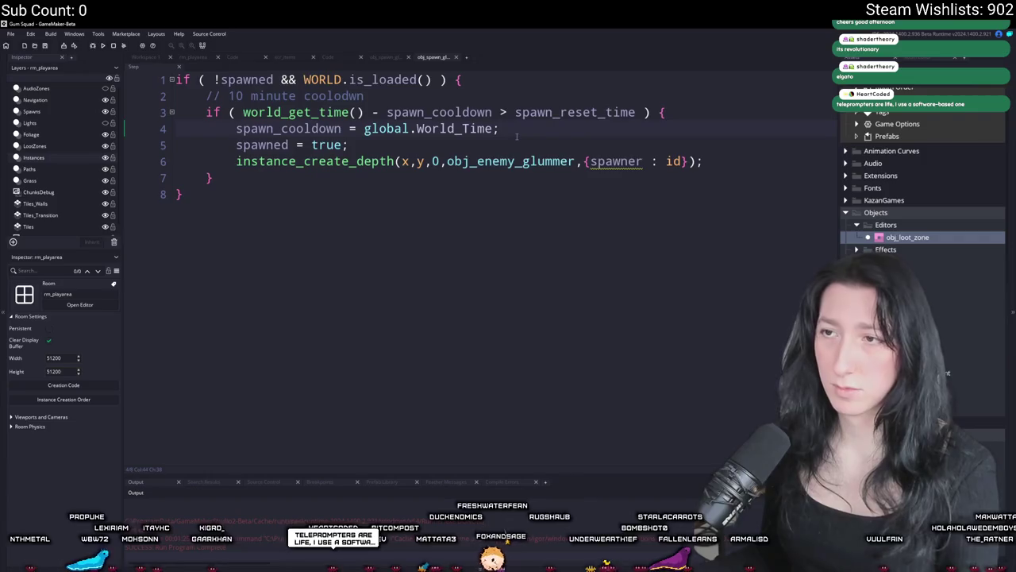
- Check spawn_cooldown against the spawner's Create event, then build and run the game with F5
double_click(289, 129)
key("ctrl+c")
left_click(159, 59)
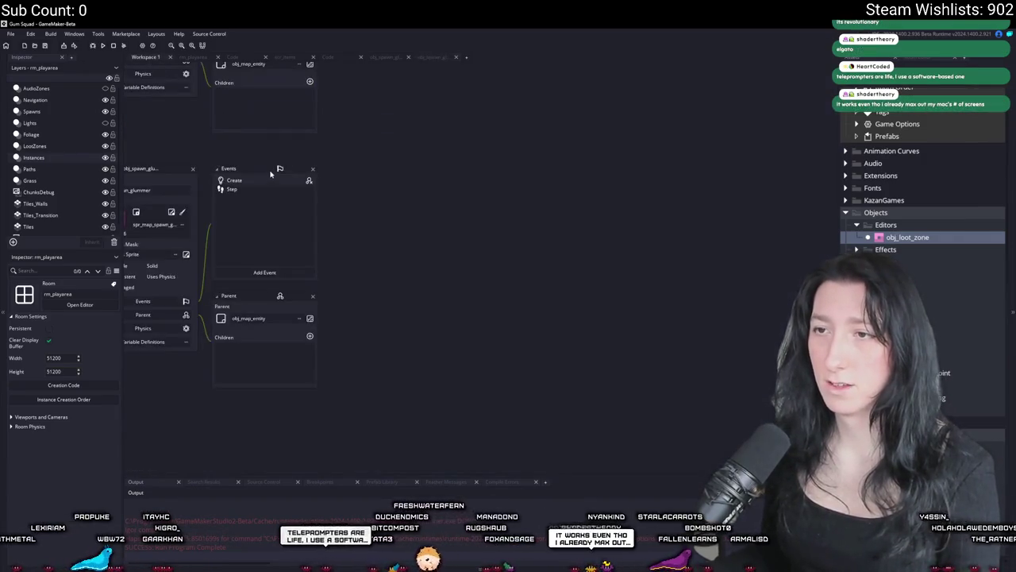
double_click(259, 182)
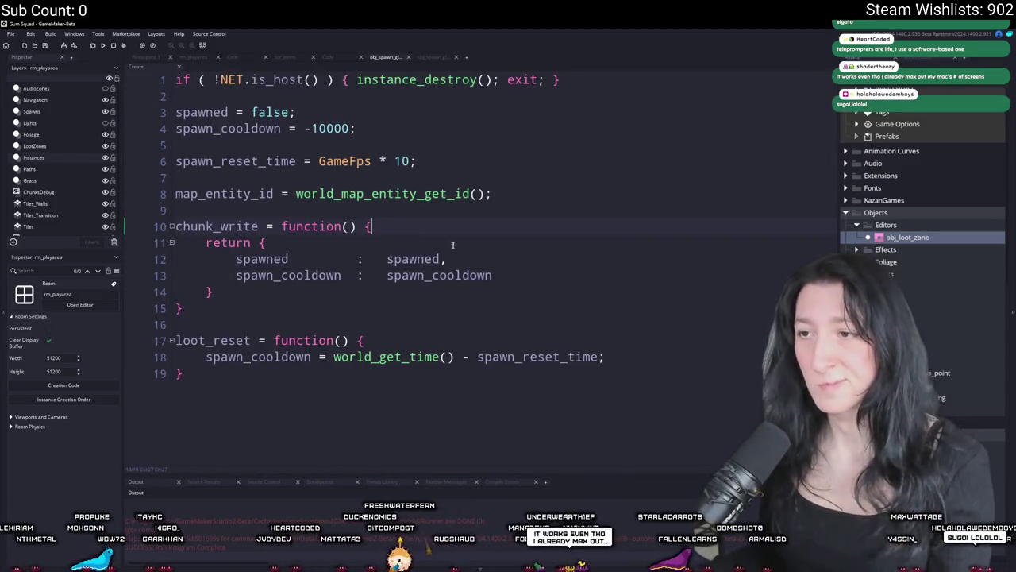
key("ctrl+v")
key("ctrl+z")
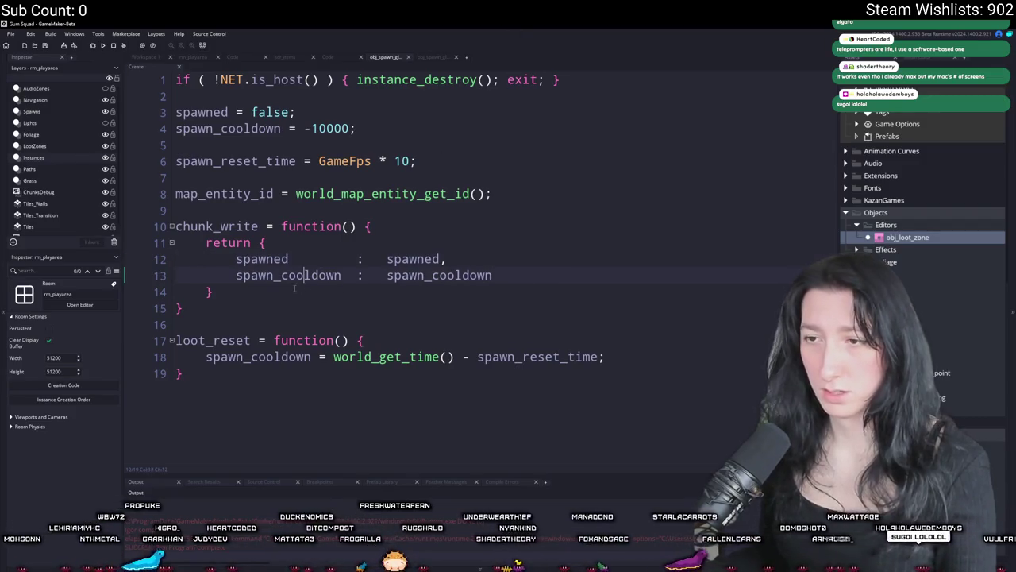
key("F5")
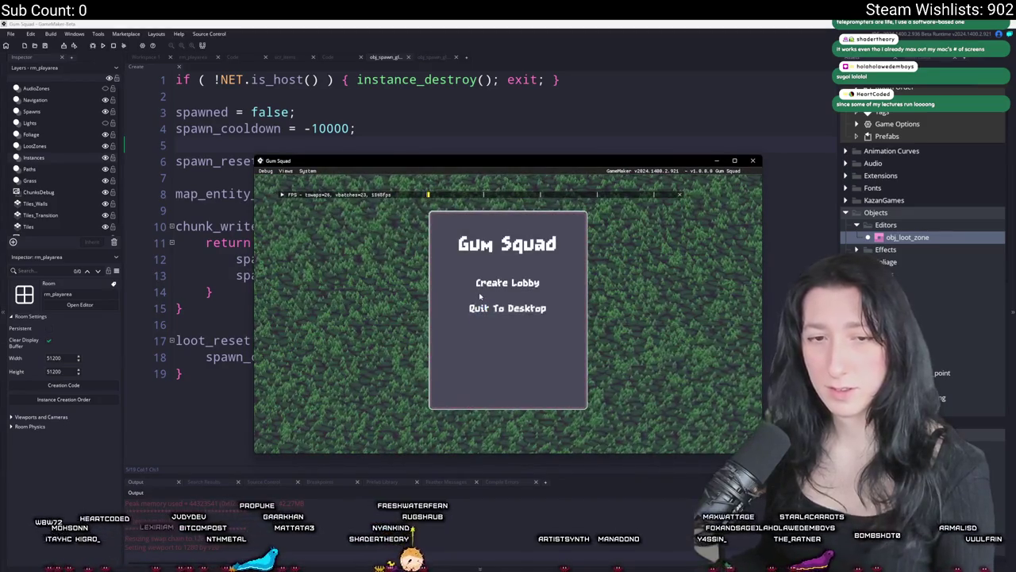
- Create a lobby, go fullscreen, toggle the inventory, then leave the game for a file browser
left_click(501, 283)
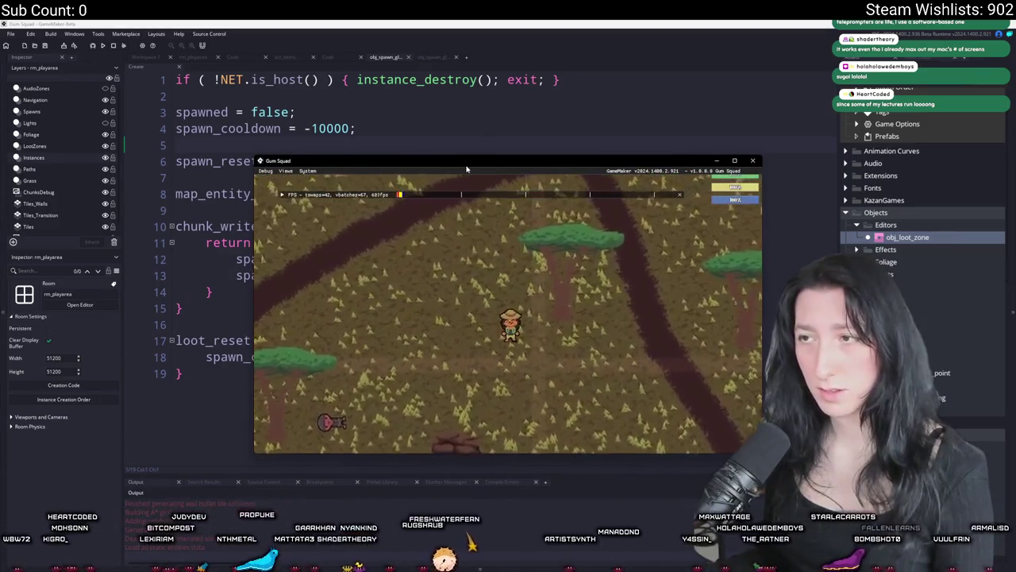
key("F11")
key("Tab")
mouse_move(226, 345)
key("Tab")
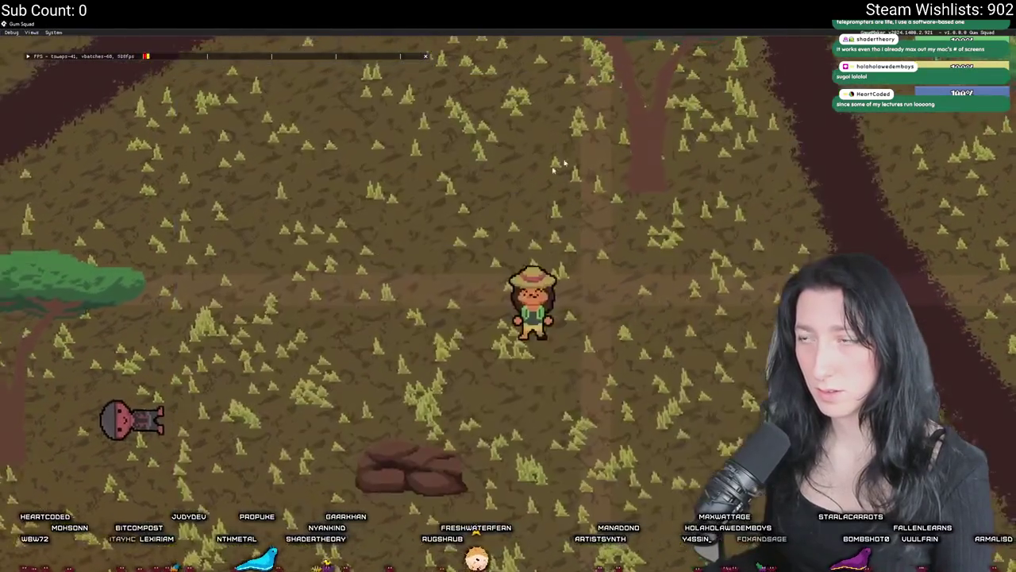
key("alt+Tab")
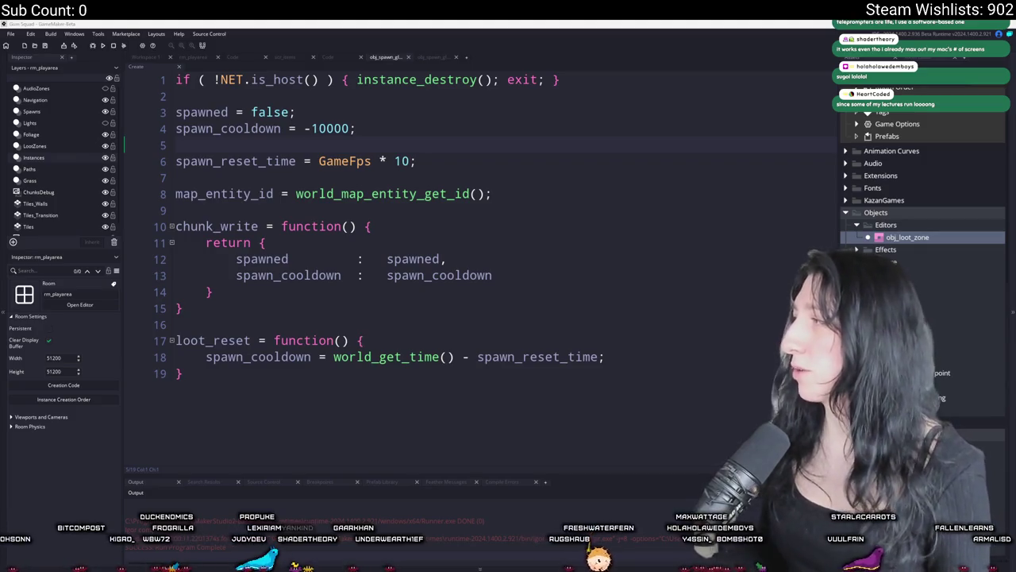
key("super+e")
- Delete everything in %localappdata%\Gum_Squad: the save folder, TEST0.png and TEST1.png
left_click_drag(635, 128, 548, 109)
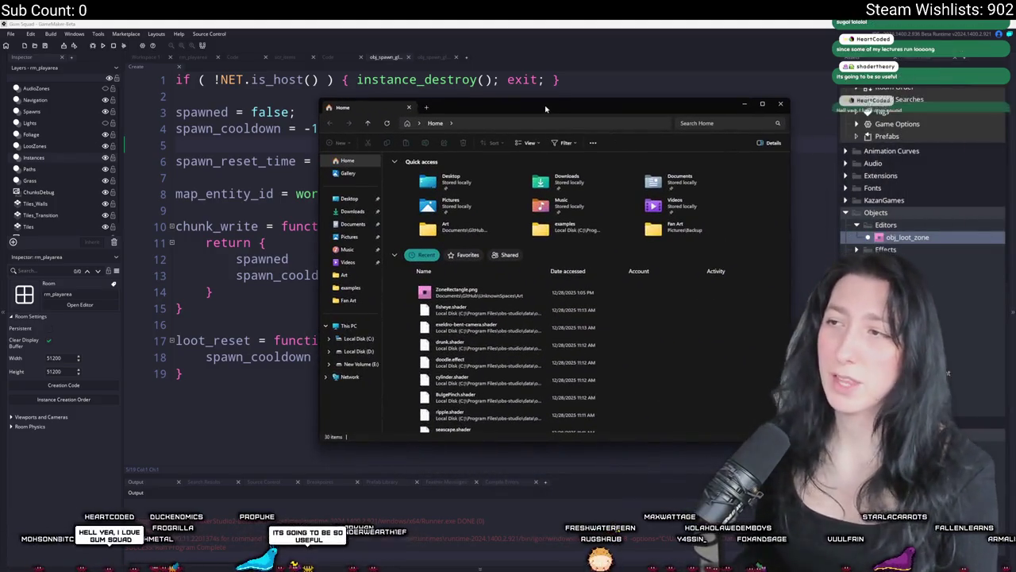
left_click(522, 121)
type("%localappdata%")
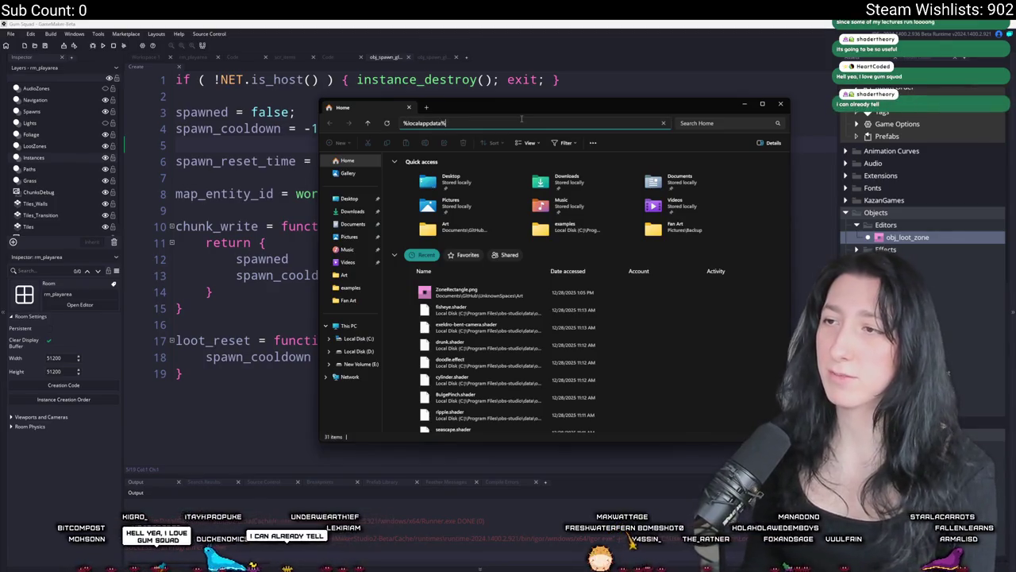
key("Return")
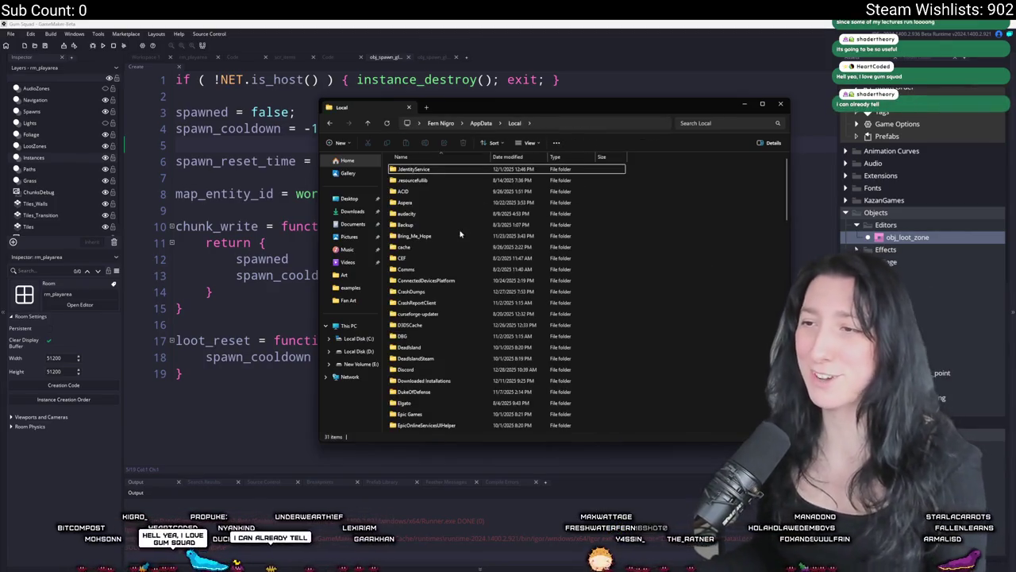
left_click(425, 248)
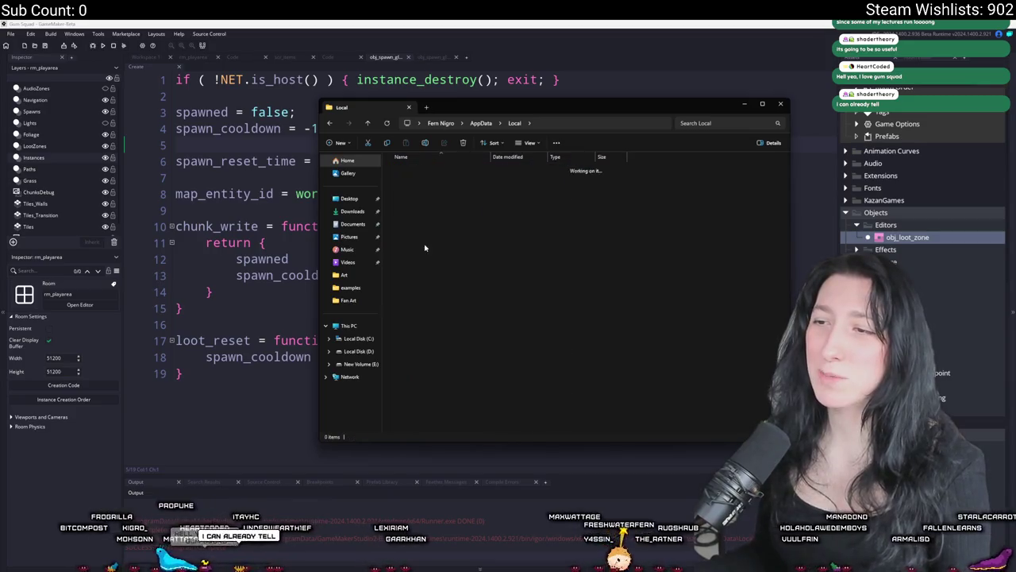
key("Return")
key("ctrl+a")
key("Delete")
left_click(238, 177)
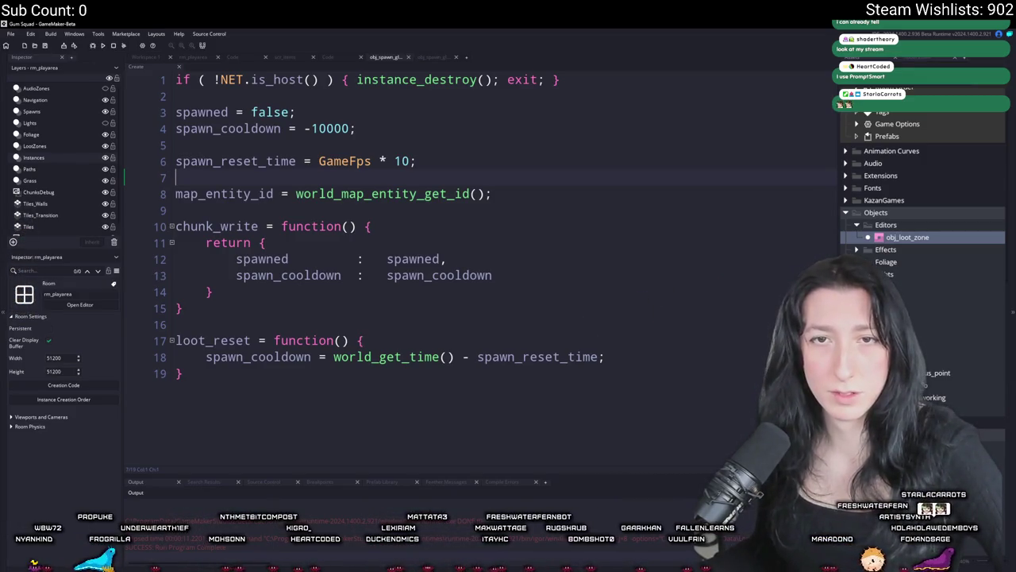
- Rebuild Gum Squad with the toolbar Run button and launch it to the main menu
left_click(94, 45)
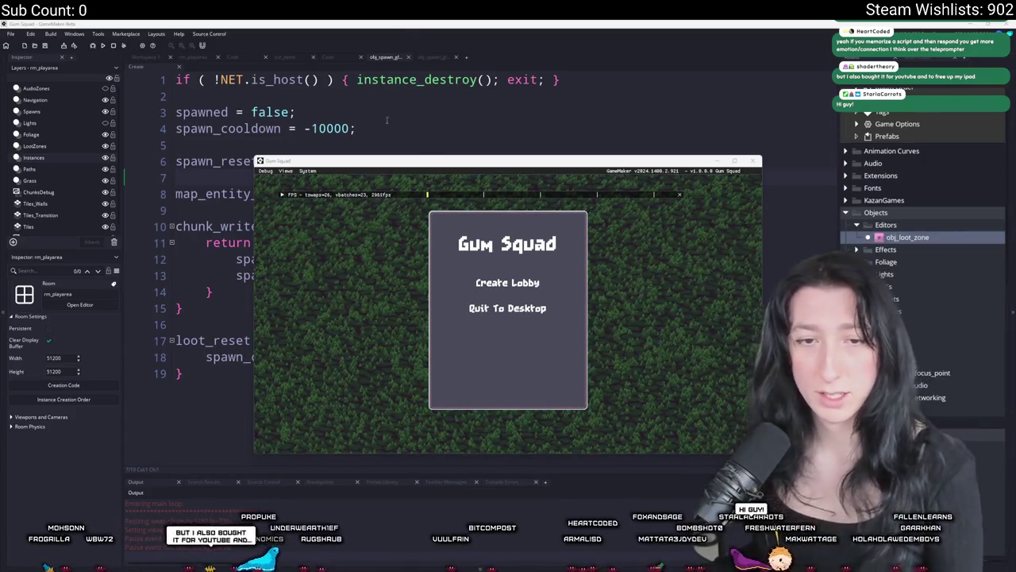
- Maximize the game, create a lobby, and walk around the green chest and pink room
double_click(314, 161)
left_click(465, 242)
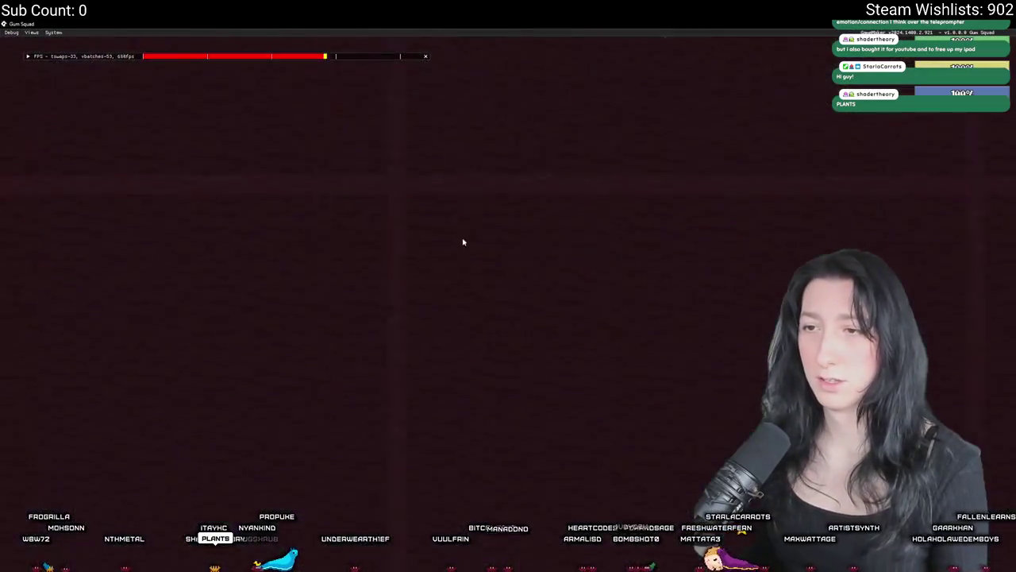
key("d")
key("s")
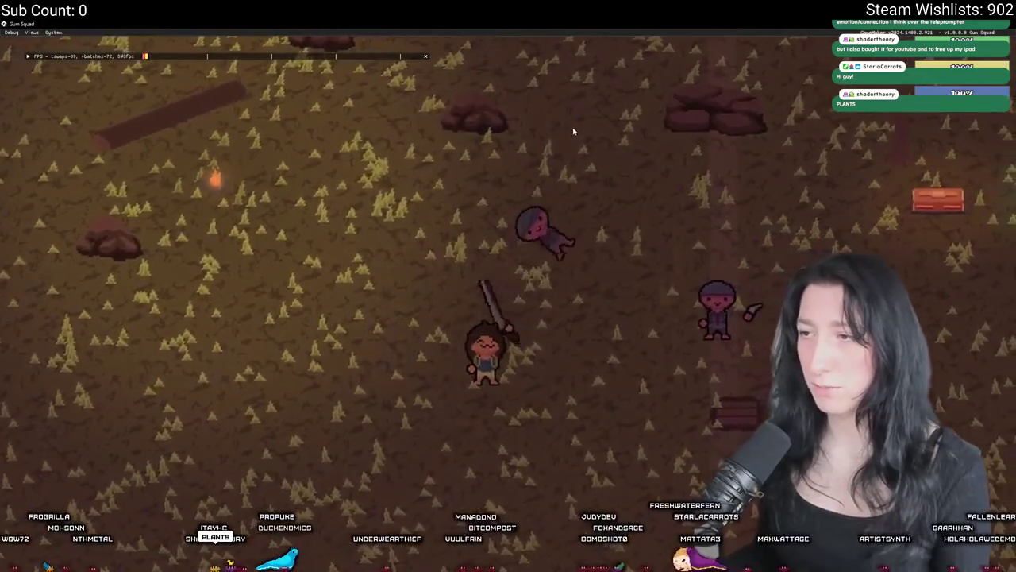
key("d")
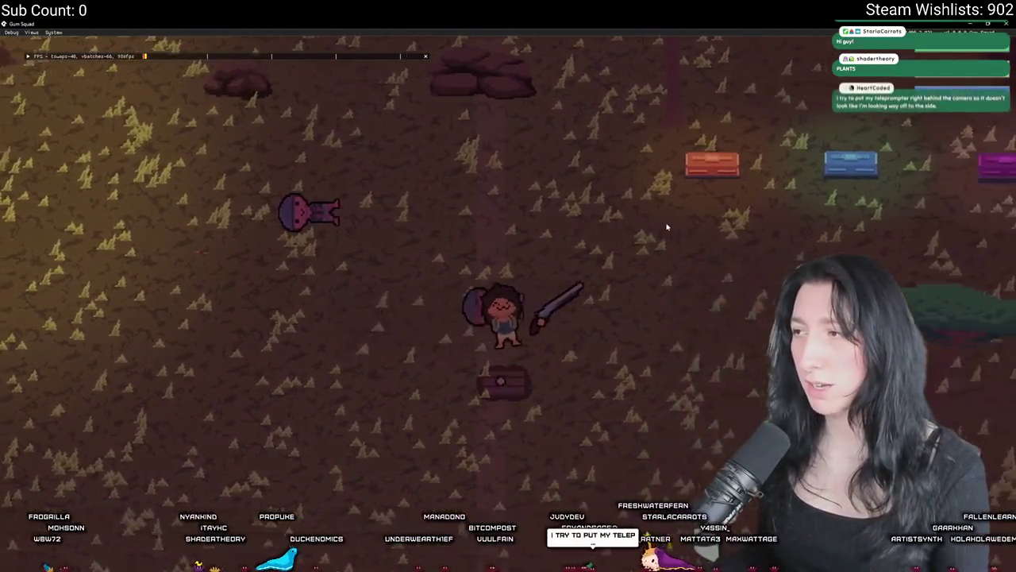
key("w")
key("d")
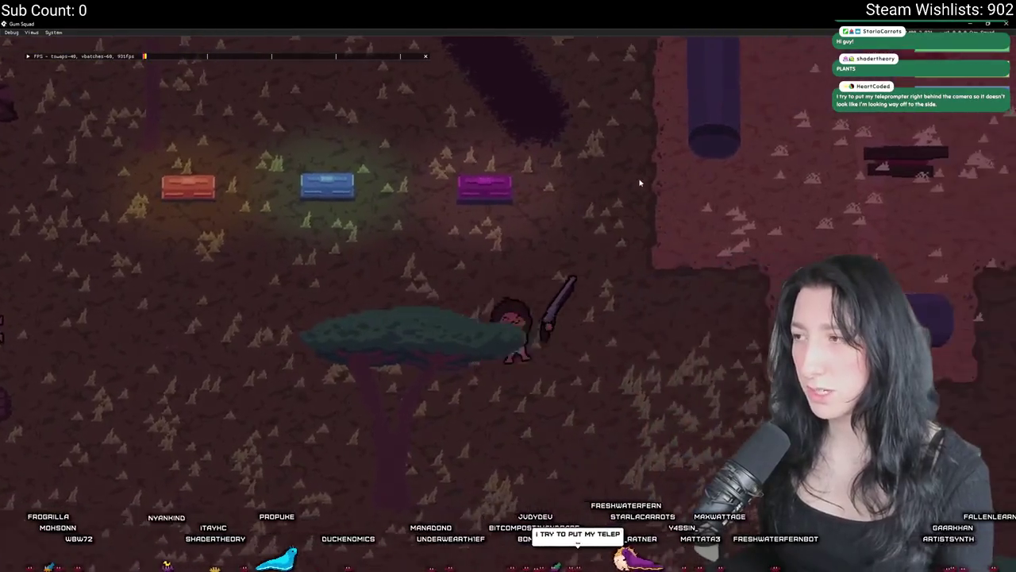
key("d")
key("w")
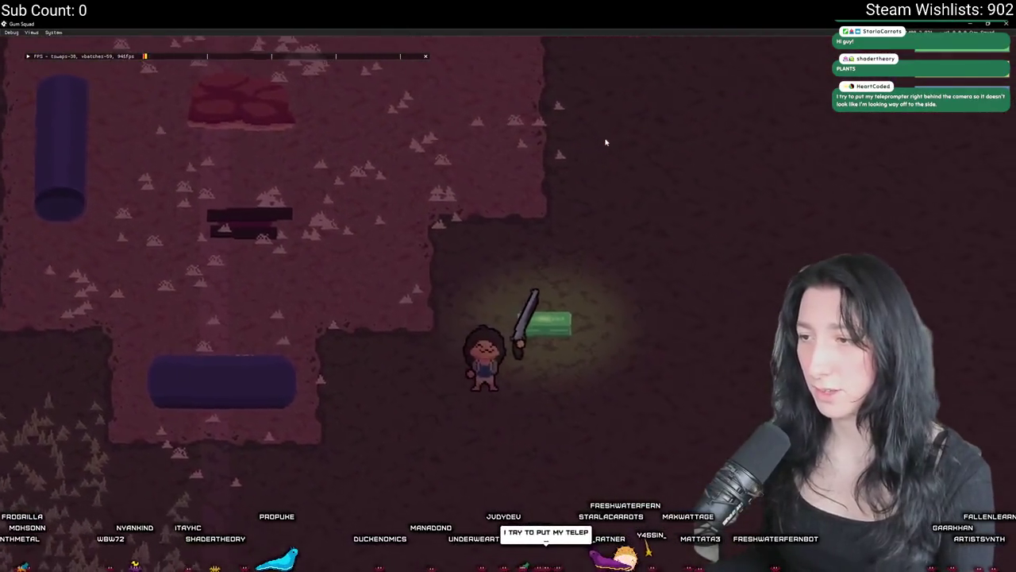
key("Tab")
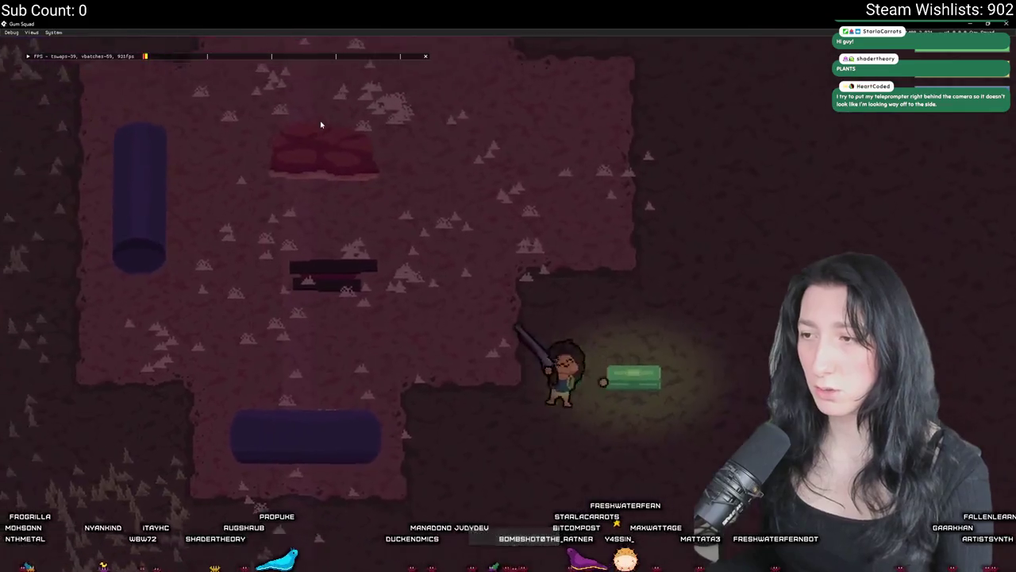
key("Tab")
key("Tab")
key("a")
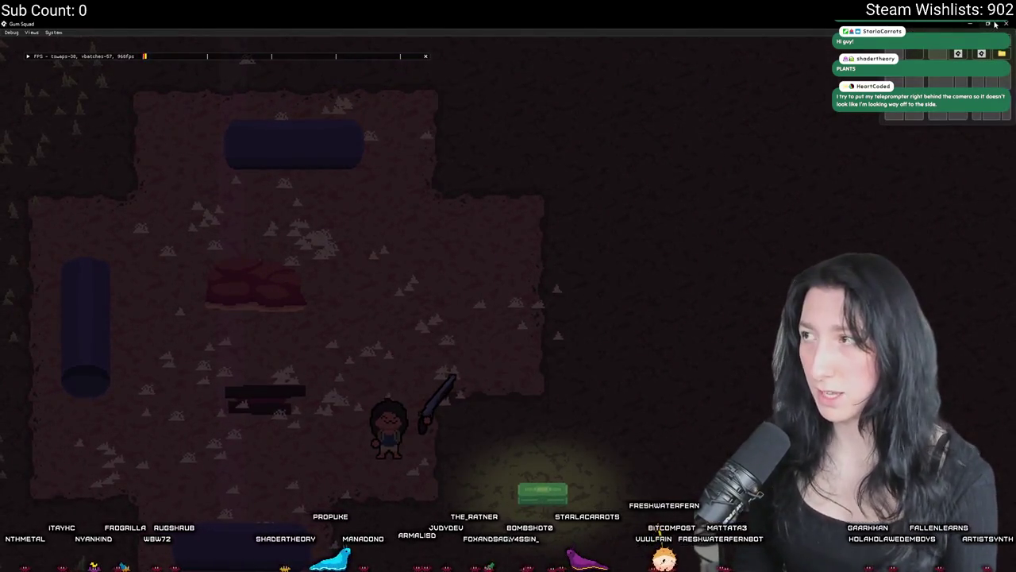
- Close the game and hide the ChunksDebug layer in rm_playarea
left_click(1005, 24)
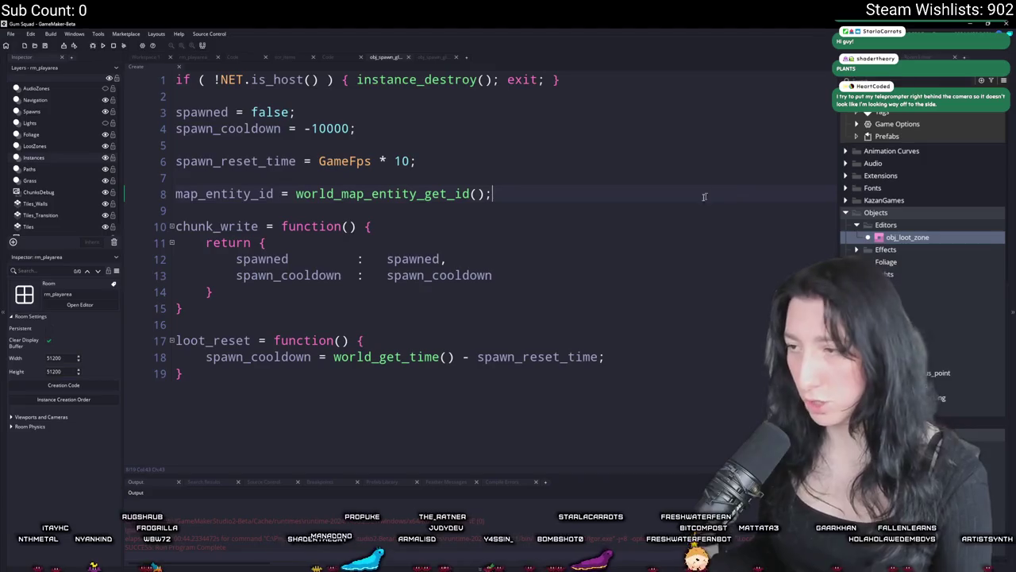
left_click(193, 58)
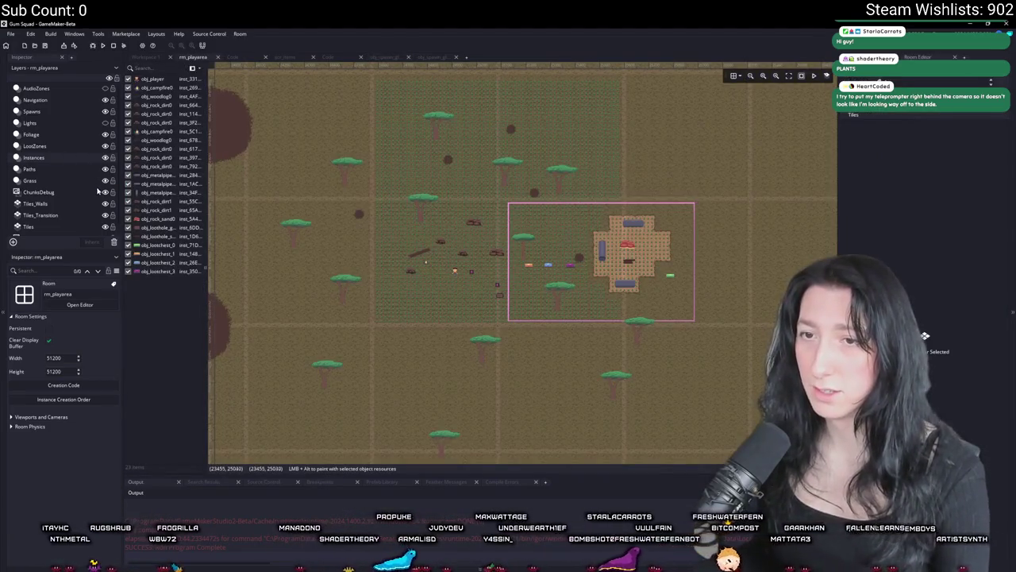
left_click(105, 192)
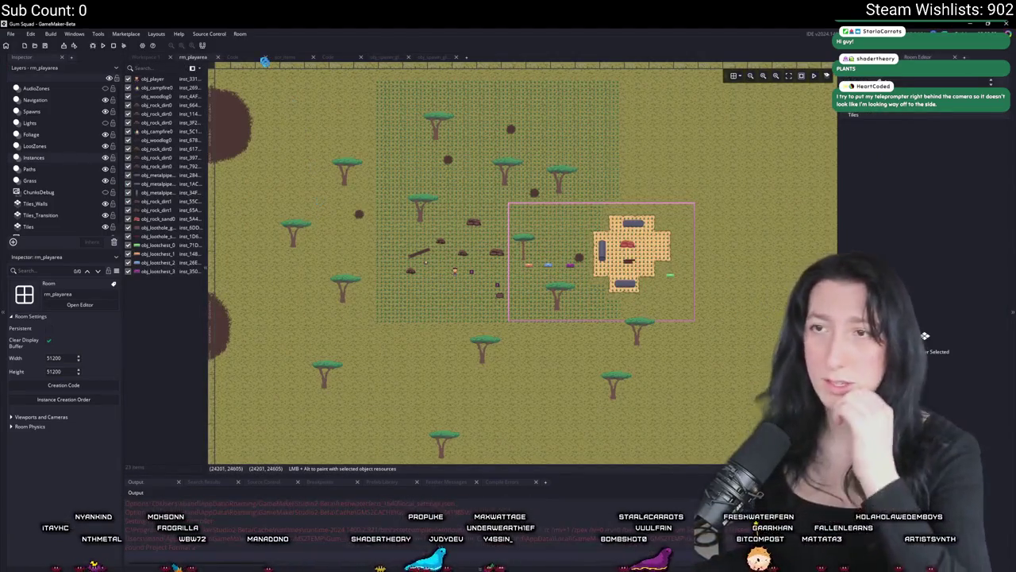
left_click(151, 57)
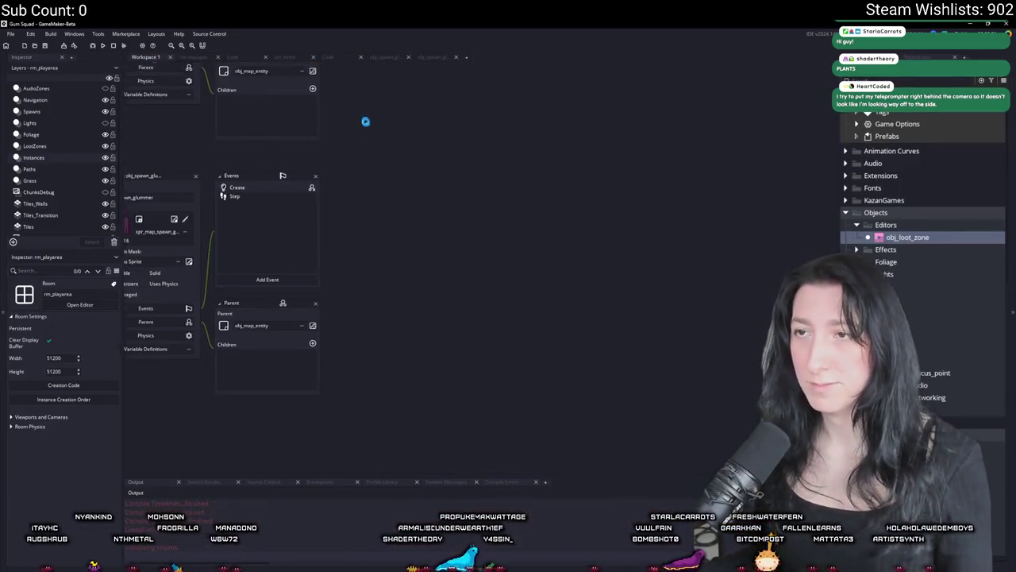